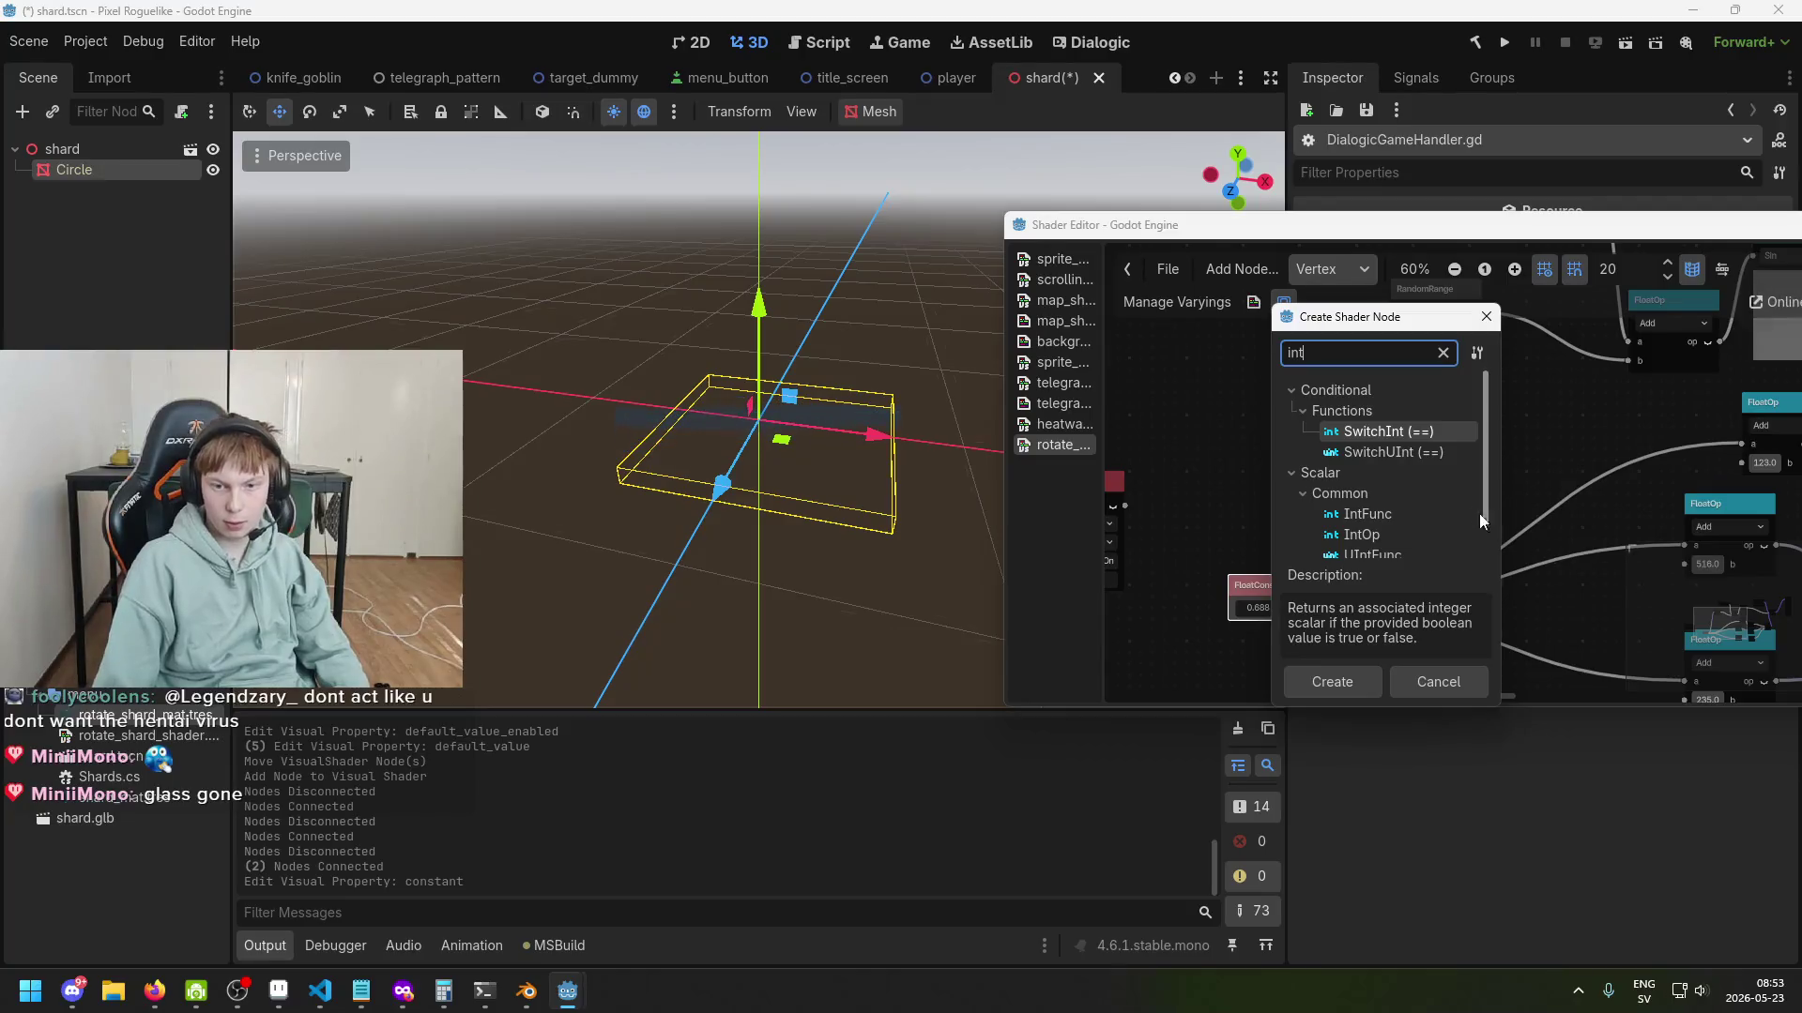
# Search the integer nodes, compare IntFunc with IntOp, and add an IntOp (Add) node.
pyautogui.scroll(-2, 1437, 465)
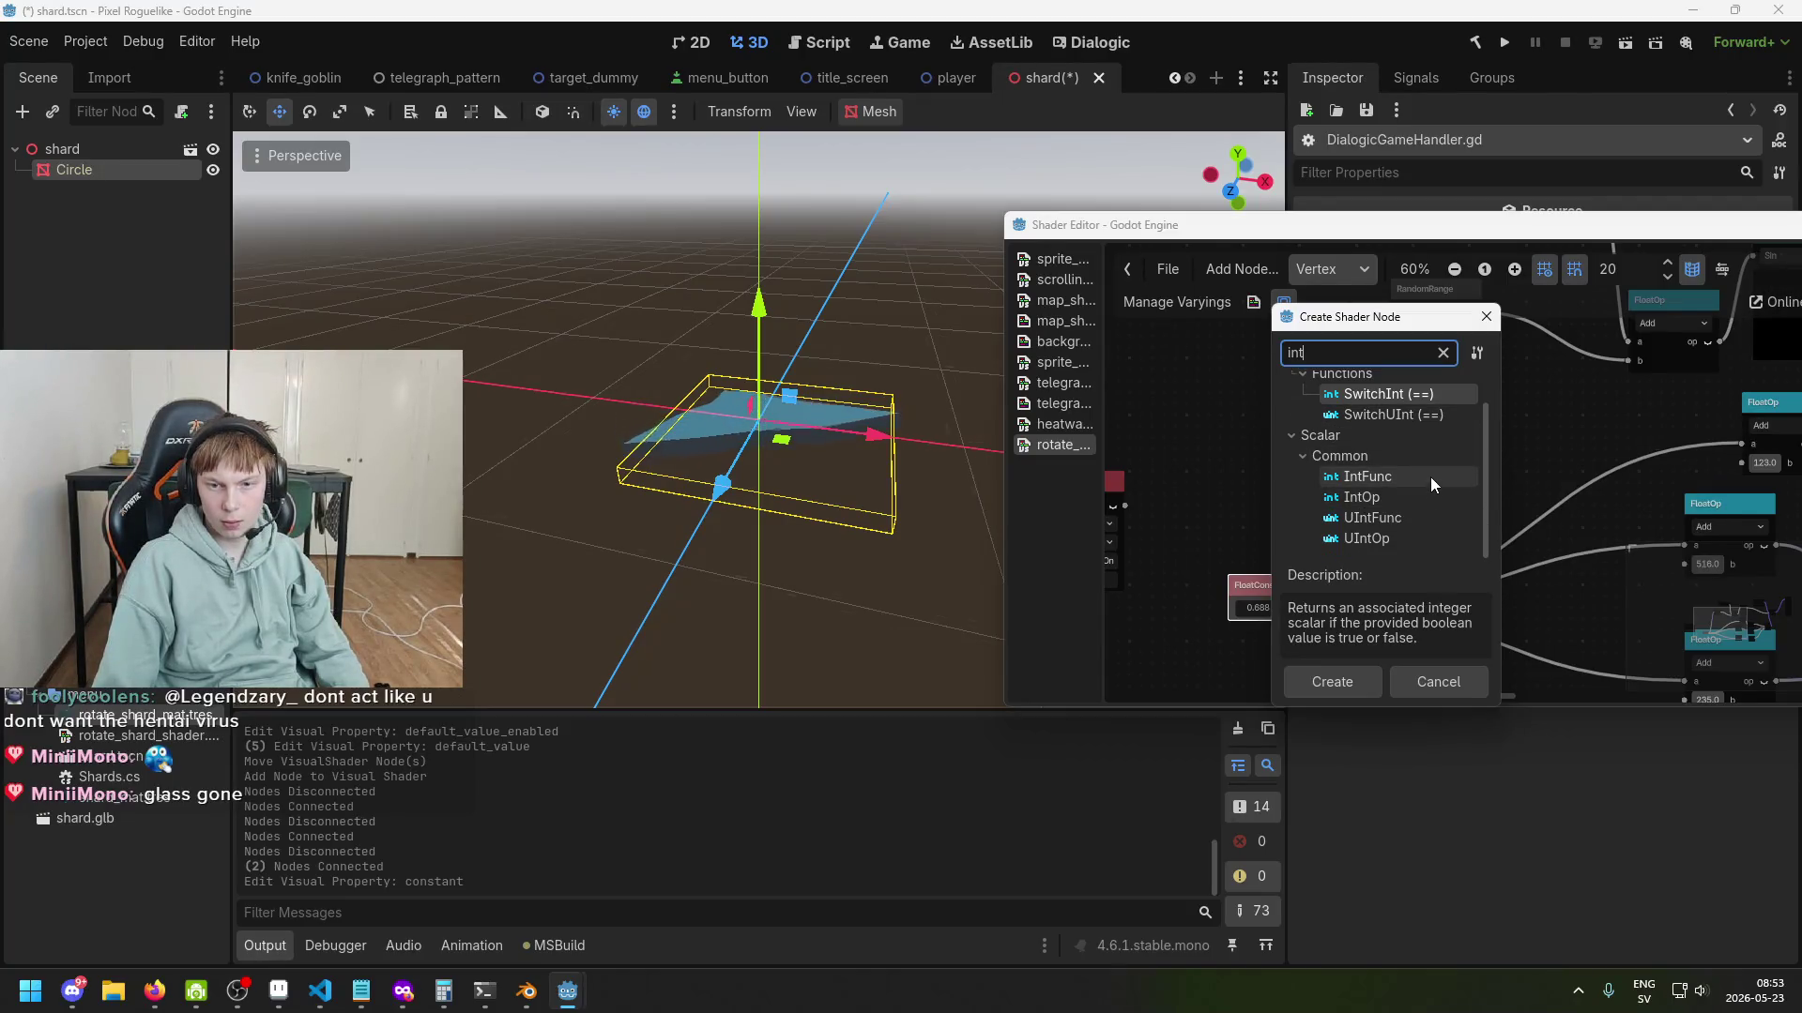
pyautogui.scroll(1, 1430, 472)
pyautogui.scroll(-1, 1426, 455)
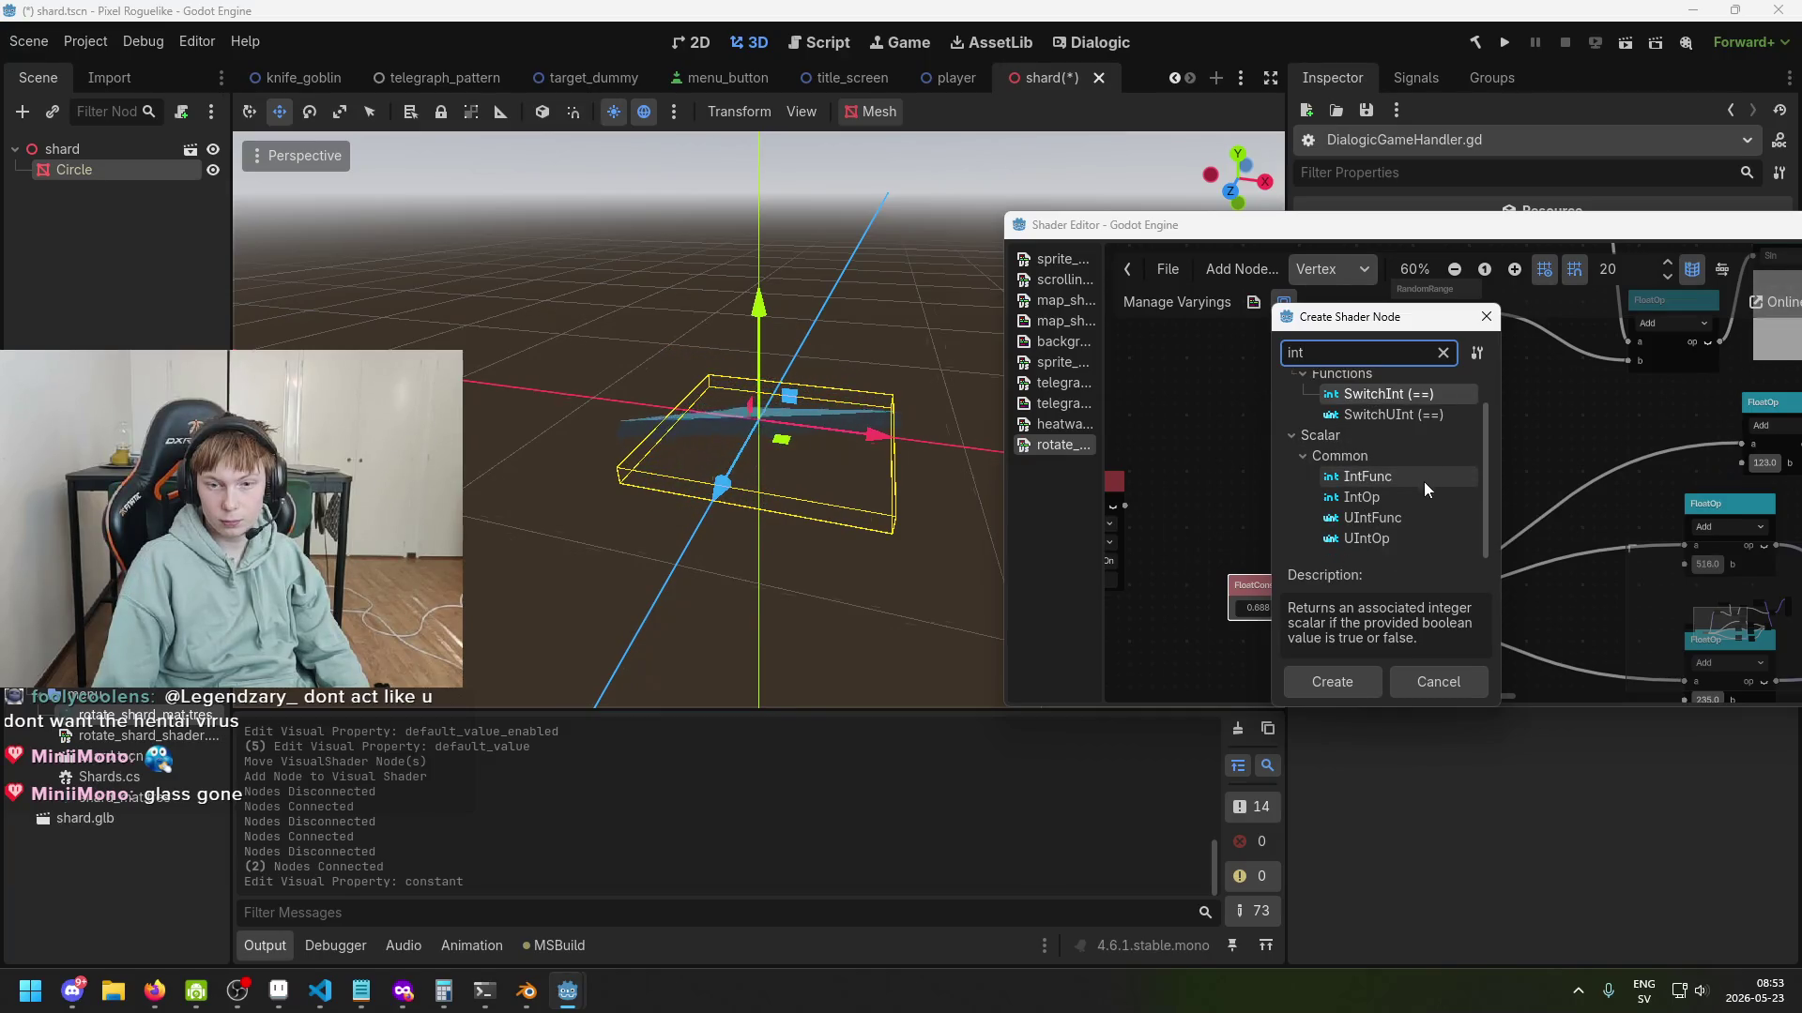
pyautogui.scroll(1, 1422, 530)
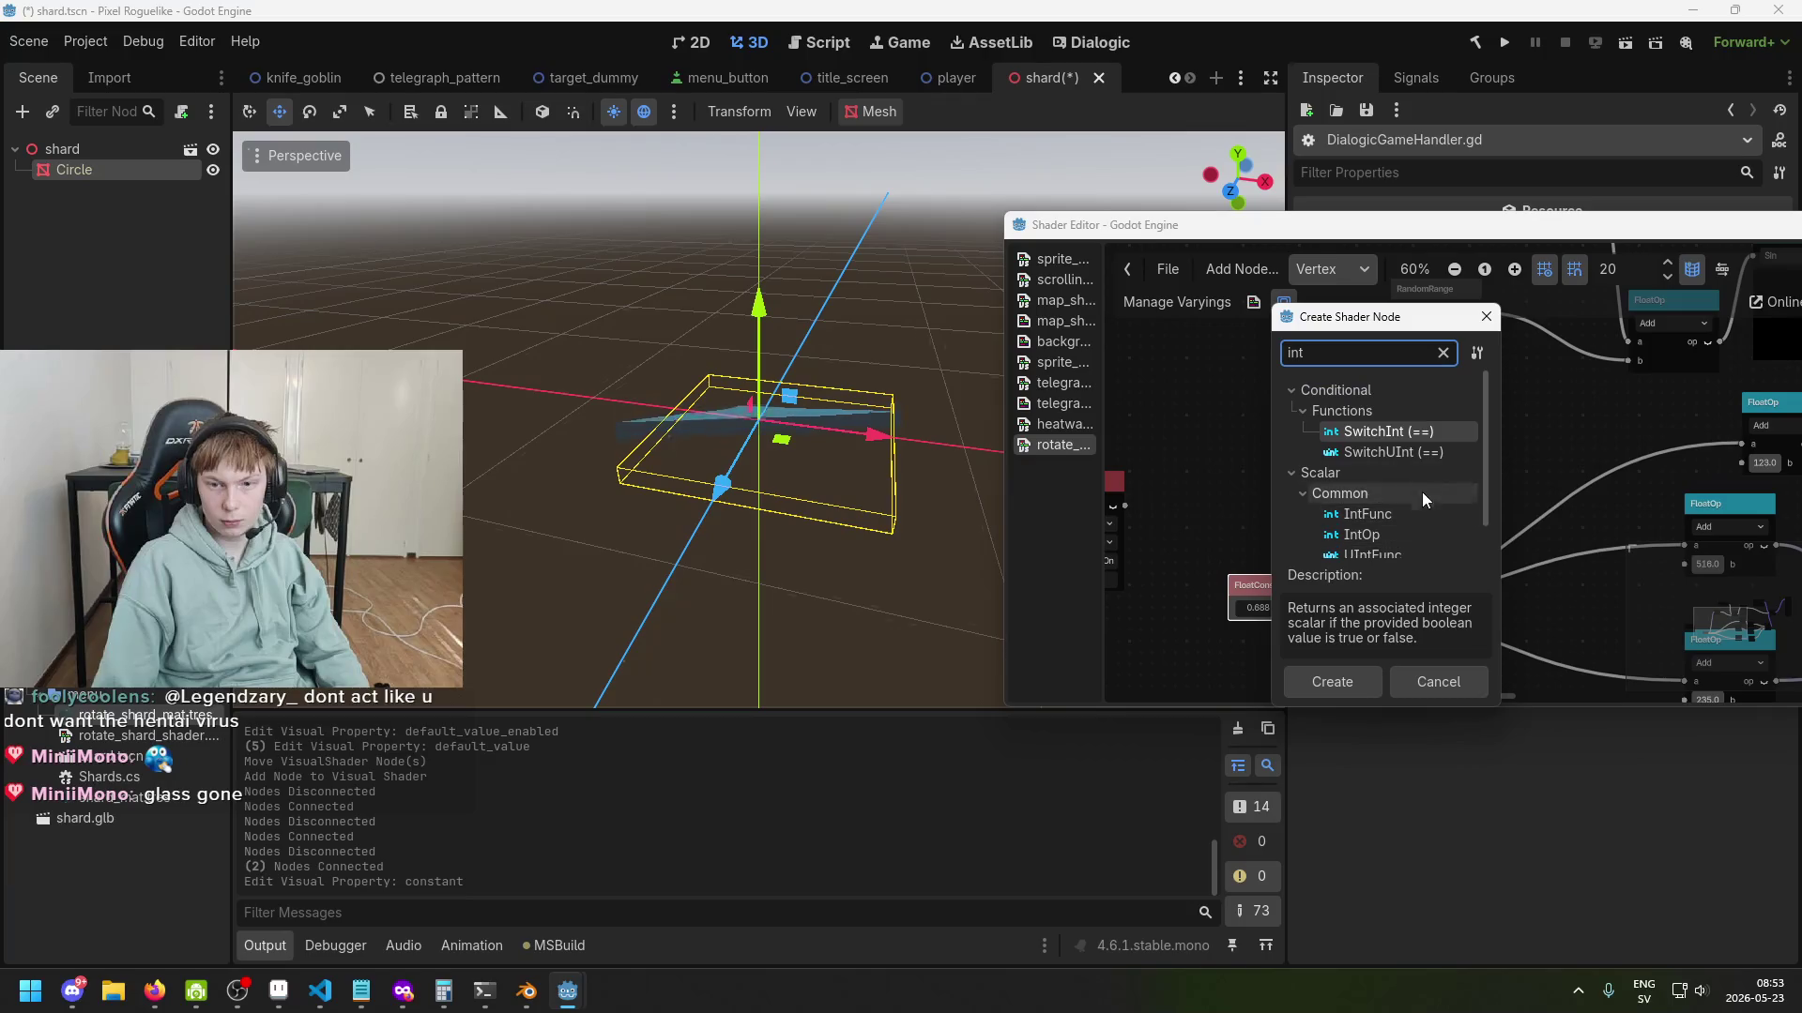
pyautogui.scroll(-1, 1399, 507)
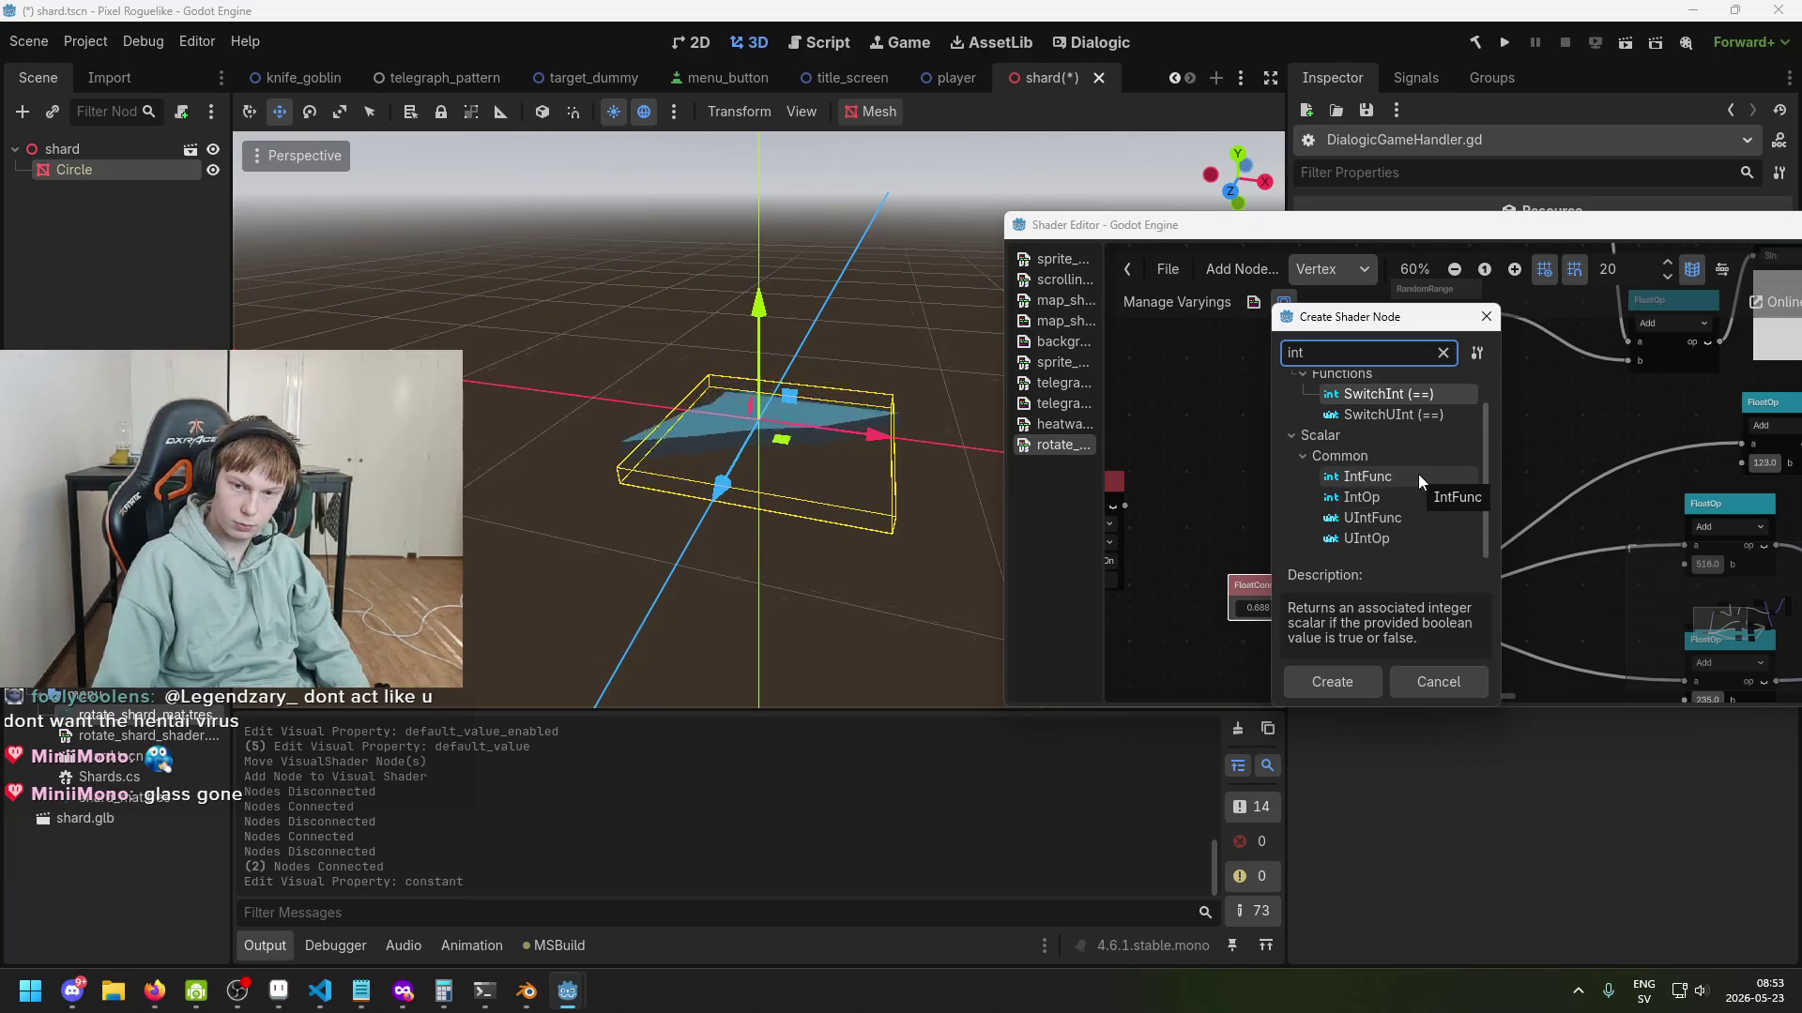
pyautogui.click(1415, 479)
pyautogui.click(1411, 495)
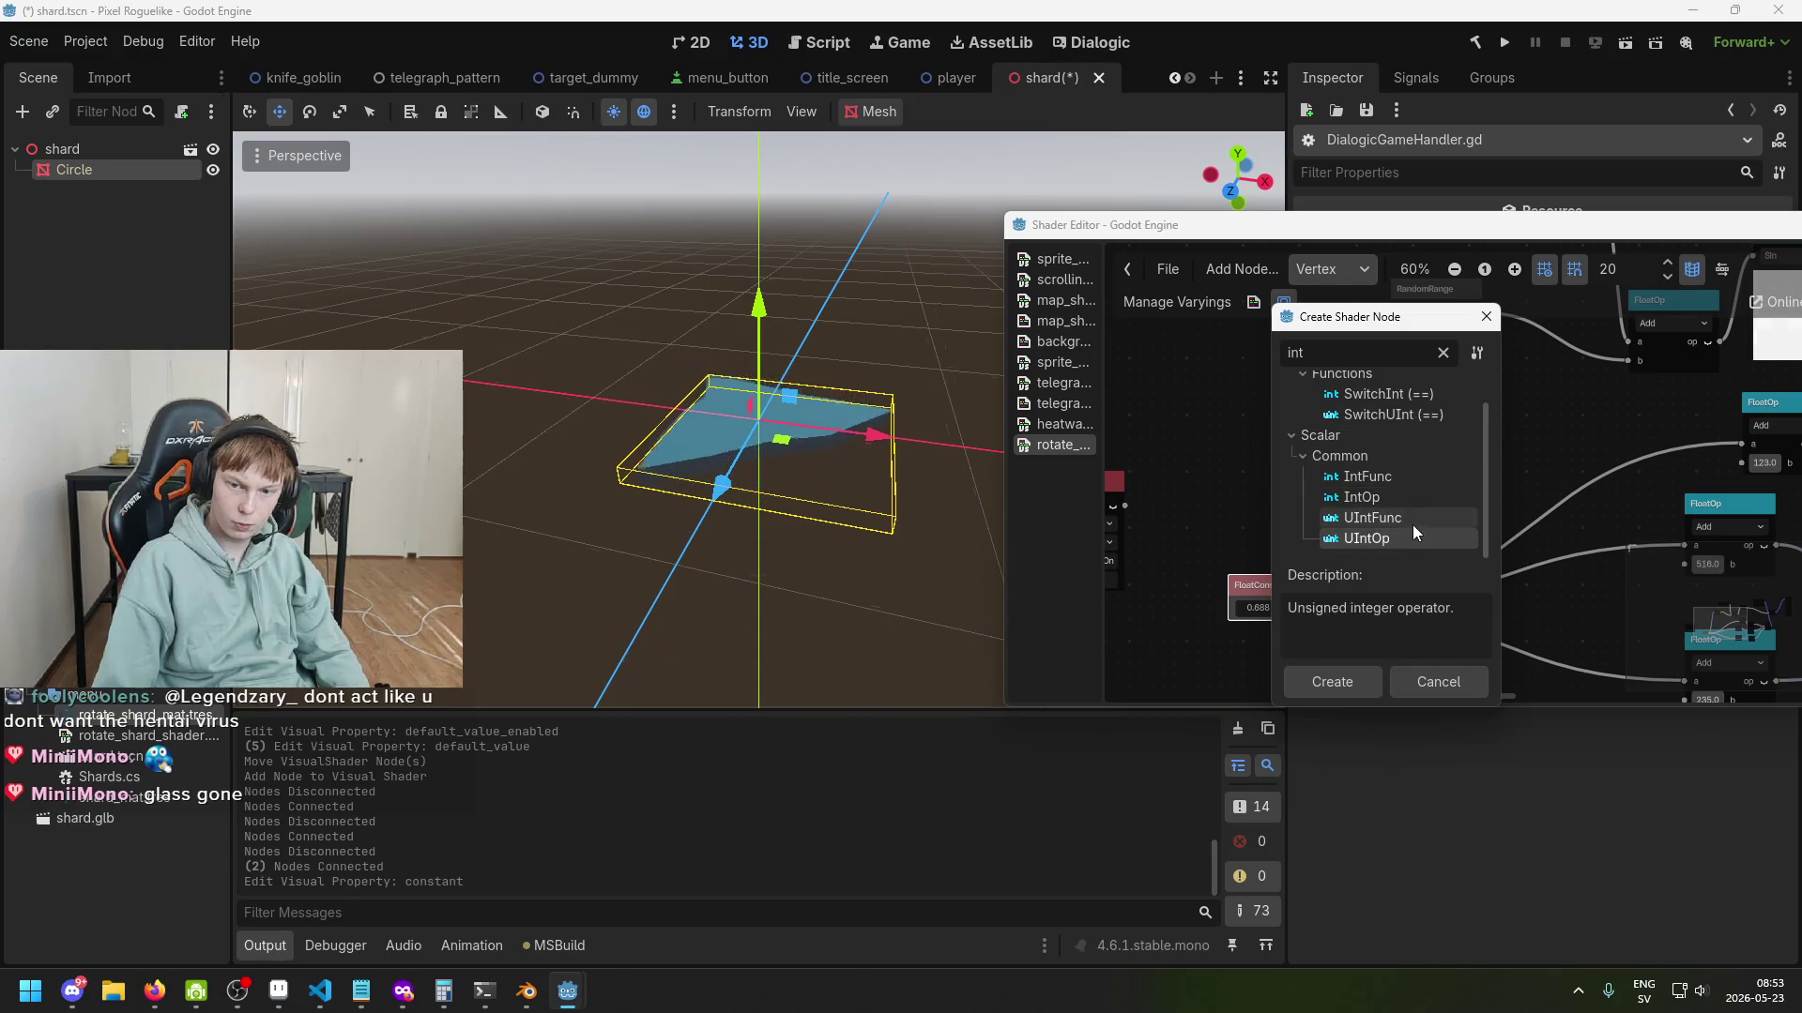
pyautogui.doubleClick(1411, 499)
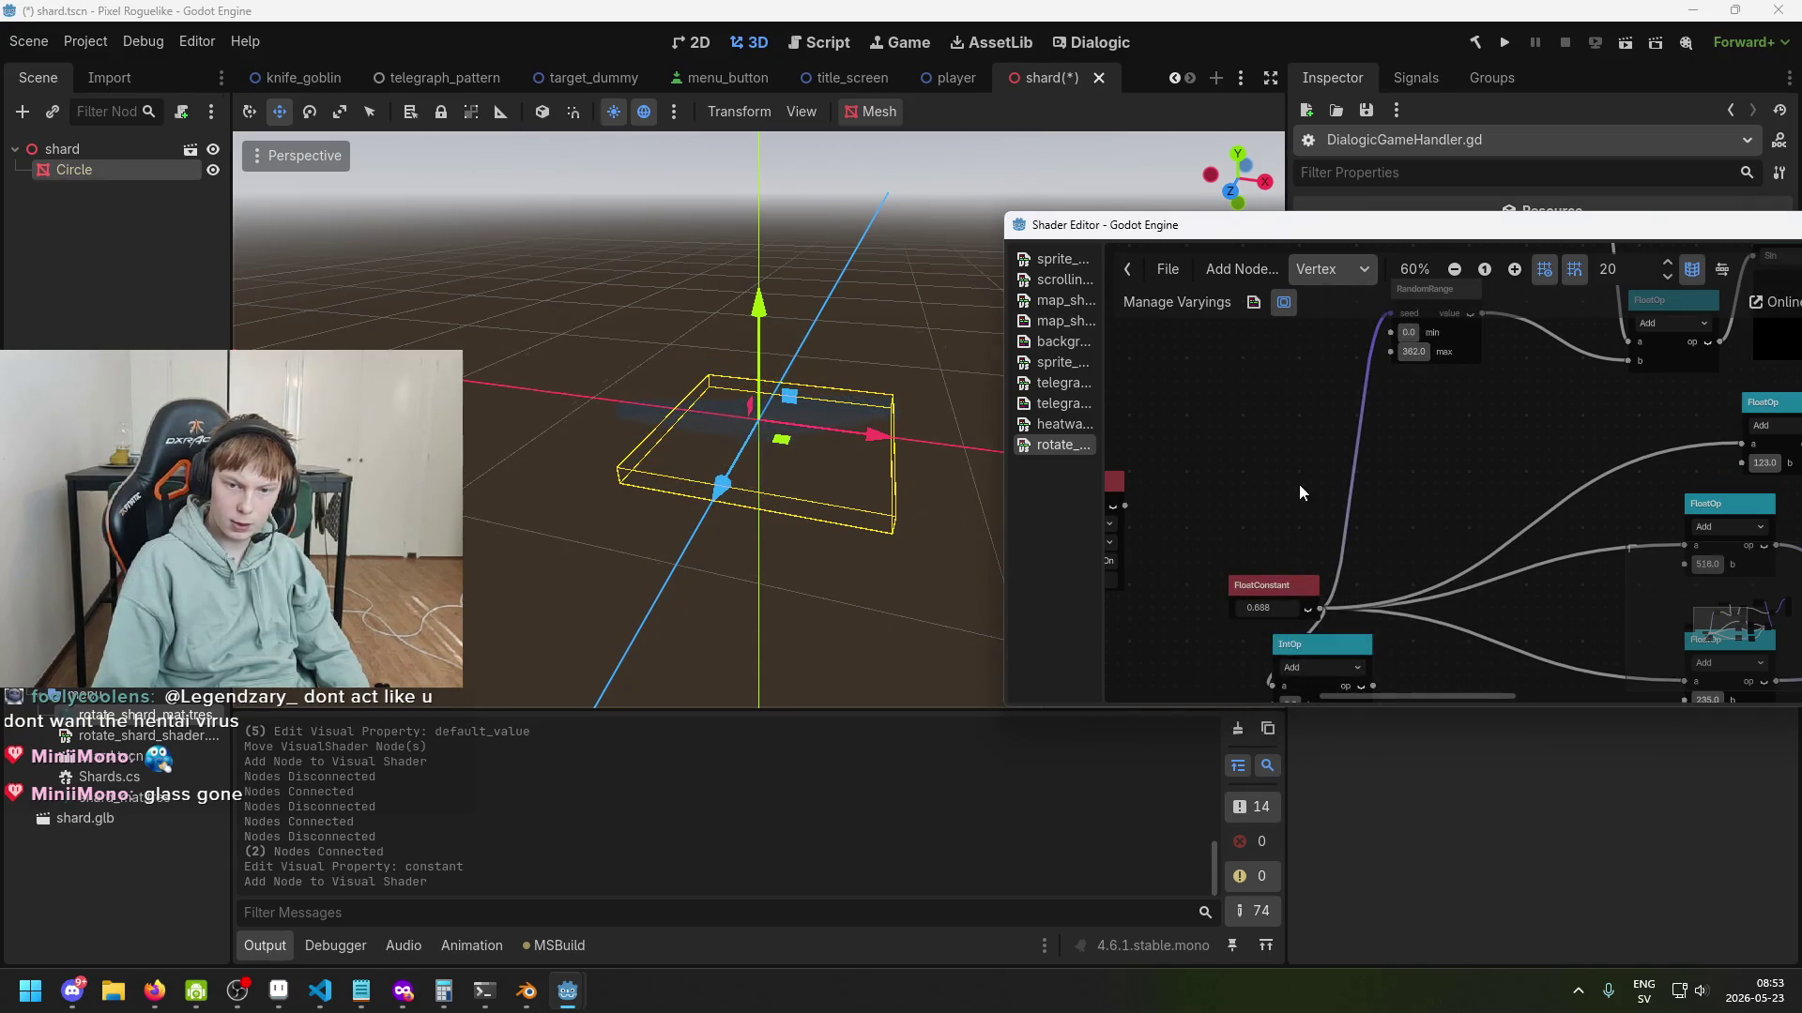
# Place the IntOp node beside the FloatConstant and try wiring its a input.
pyautogui.scroll(2, 1298, 482)
pyautogui.moveTo(1326, 536)
pyautogui.mouseDown()
pyautogui.moveTo(1376, 489)
pyautogui.moveTo(1272, 333)
pyautogui.mouseUp()
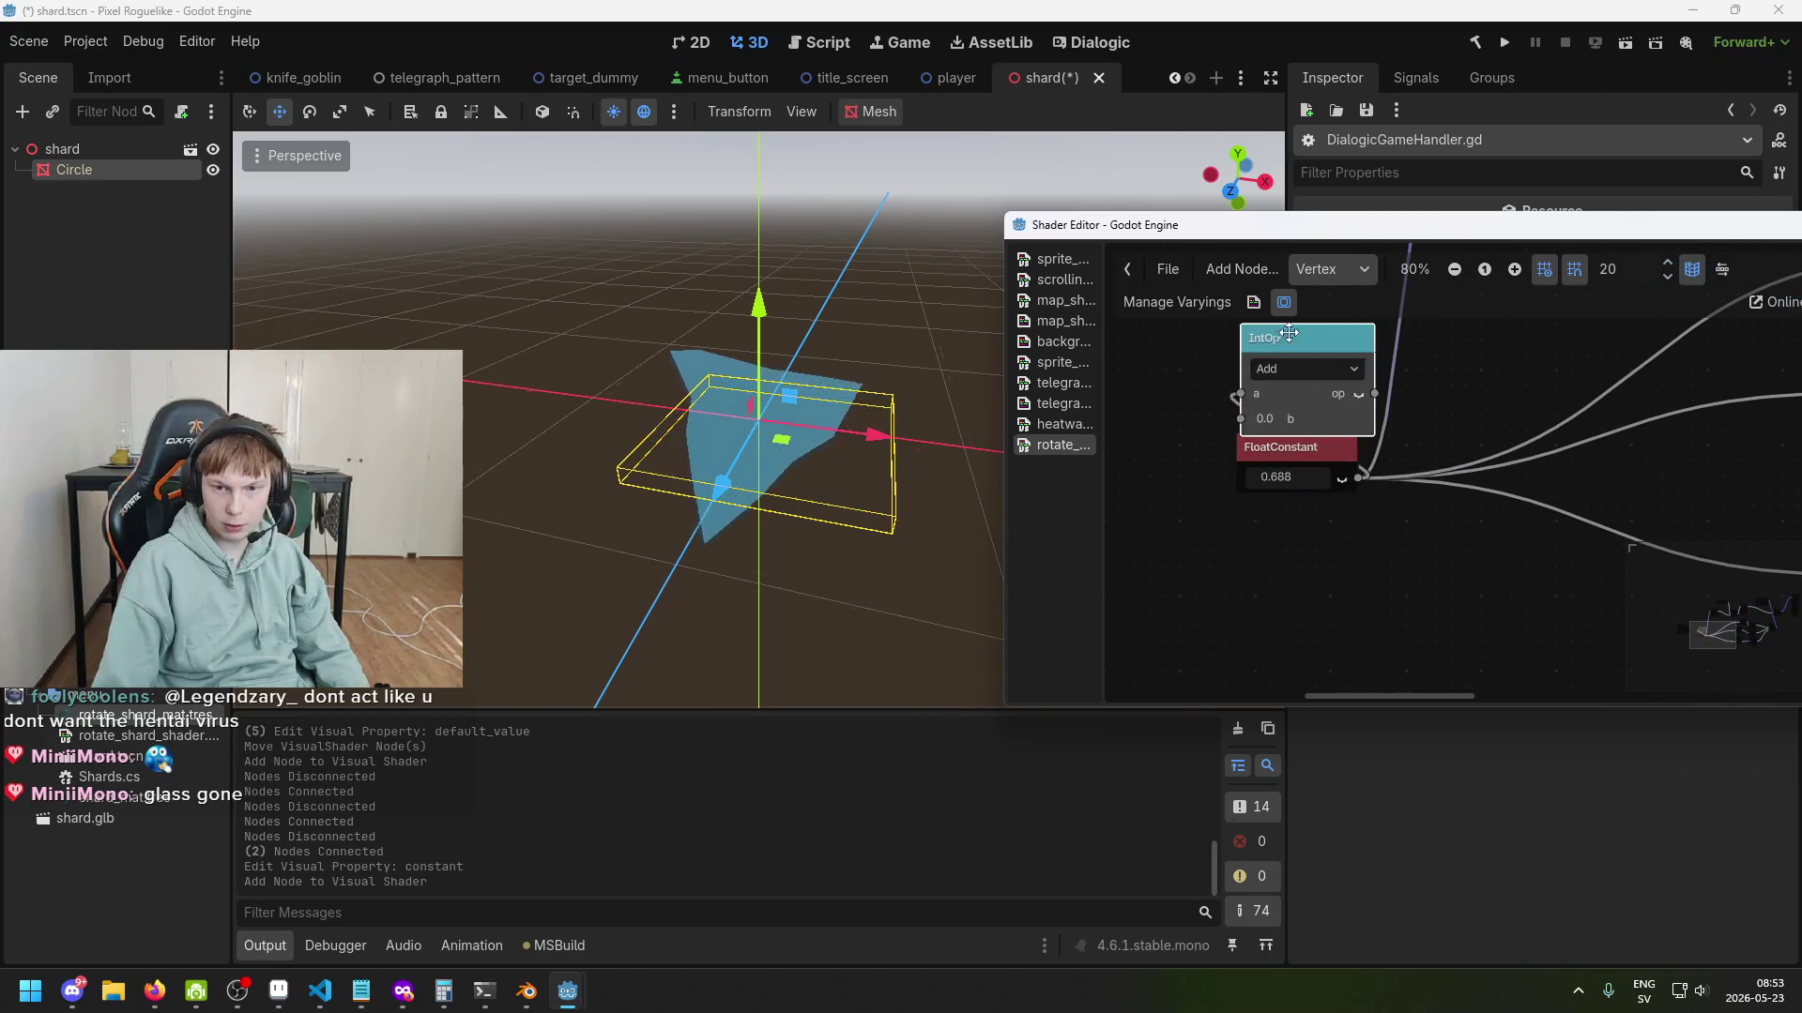
pyautogui.scroll(2, 1372, 543)
pyautogui.moveTo(1267, 493)
pyautogui.mouseDown()
pyautogui.moveTo(1285, 548)
pyautogui.moveTo(1210, 538)
pyautogui.moveTo(1285, 583)
pyautogui.moveTo(1324, 580)
pyautogui.mouseUp()
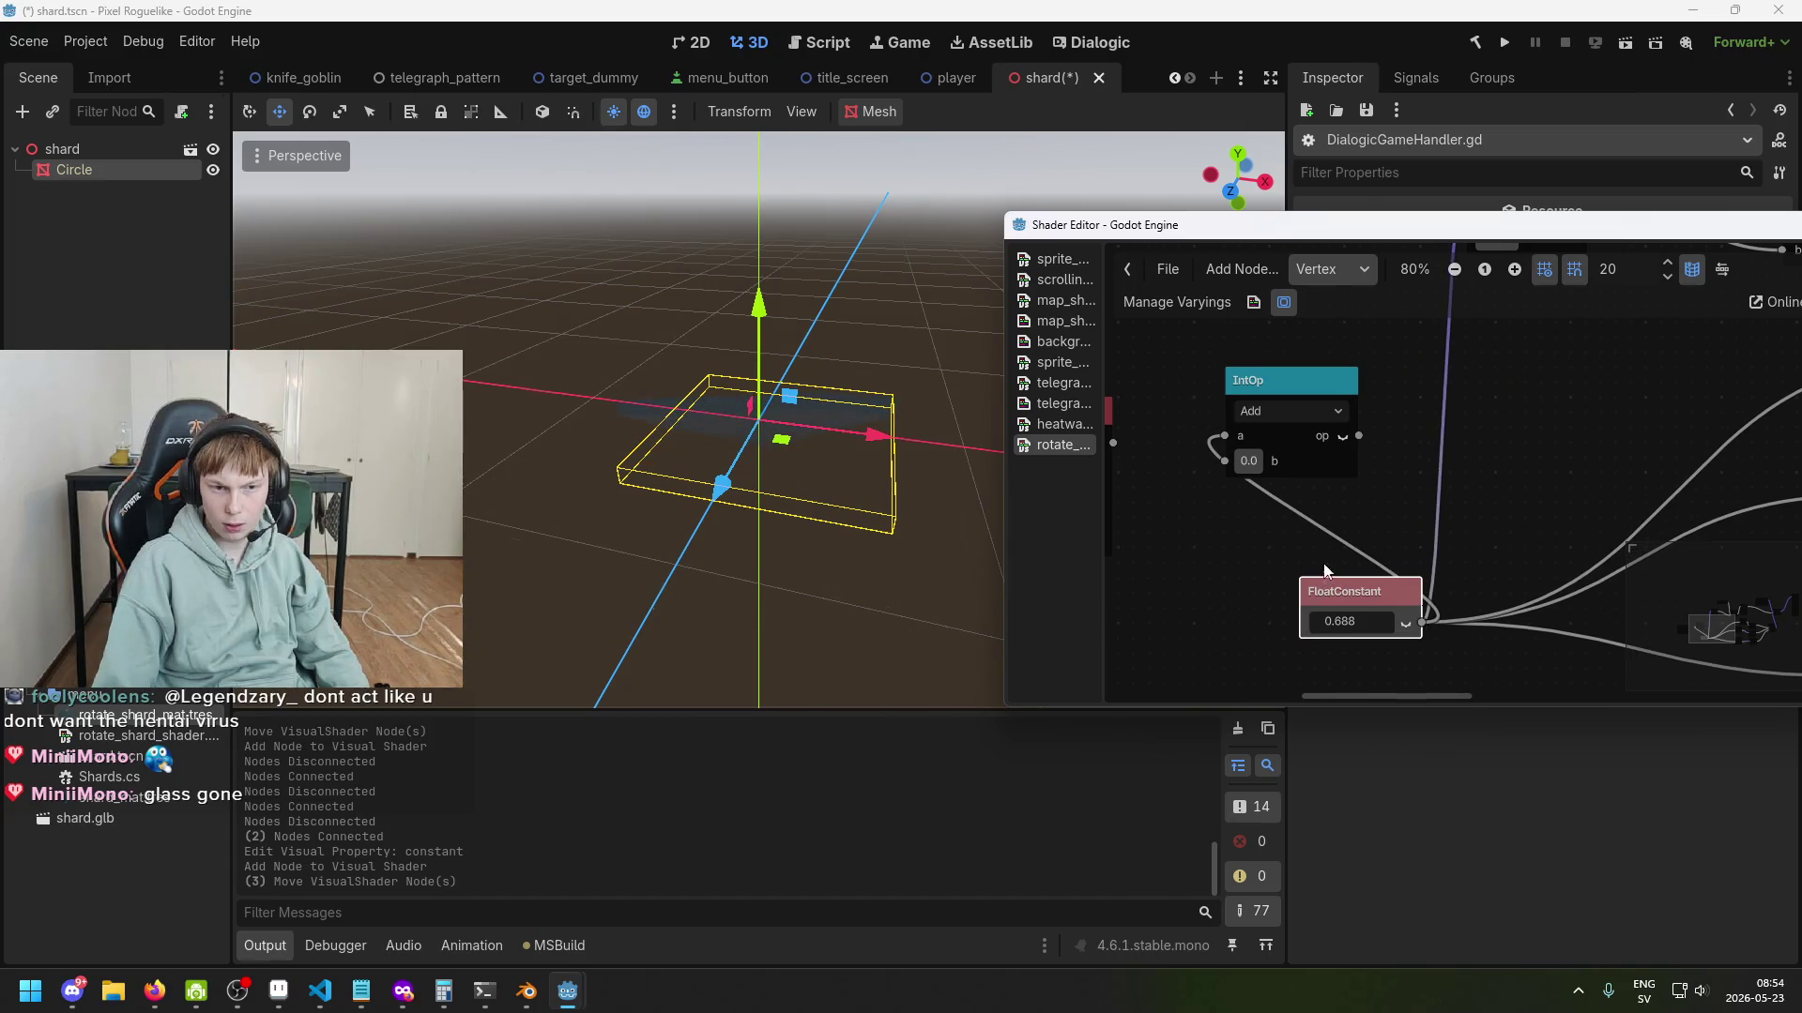
pyautogui.moveTo(1229, 429); pyautogui.dragTo(1212, 450)
pyautogui.click(1277, 404)
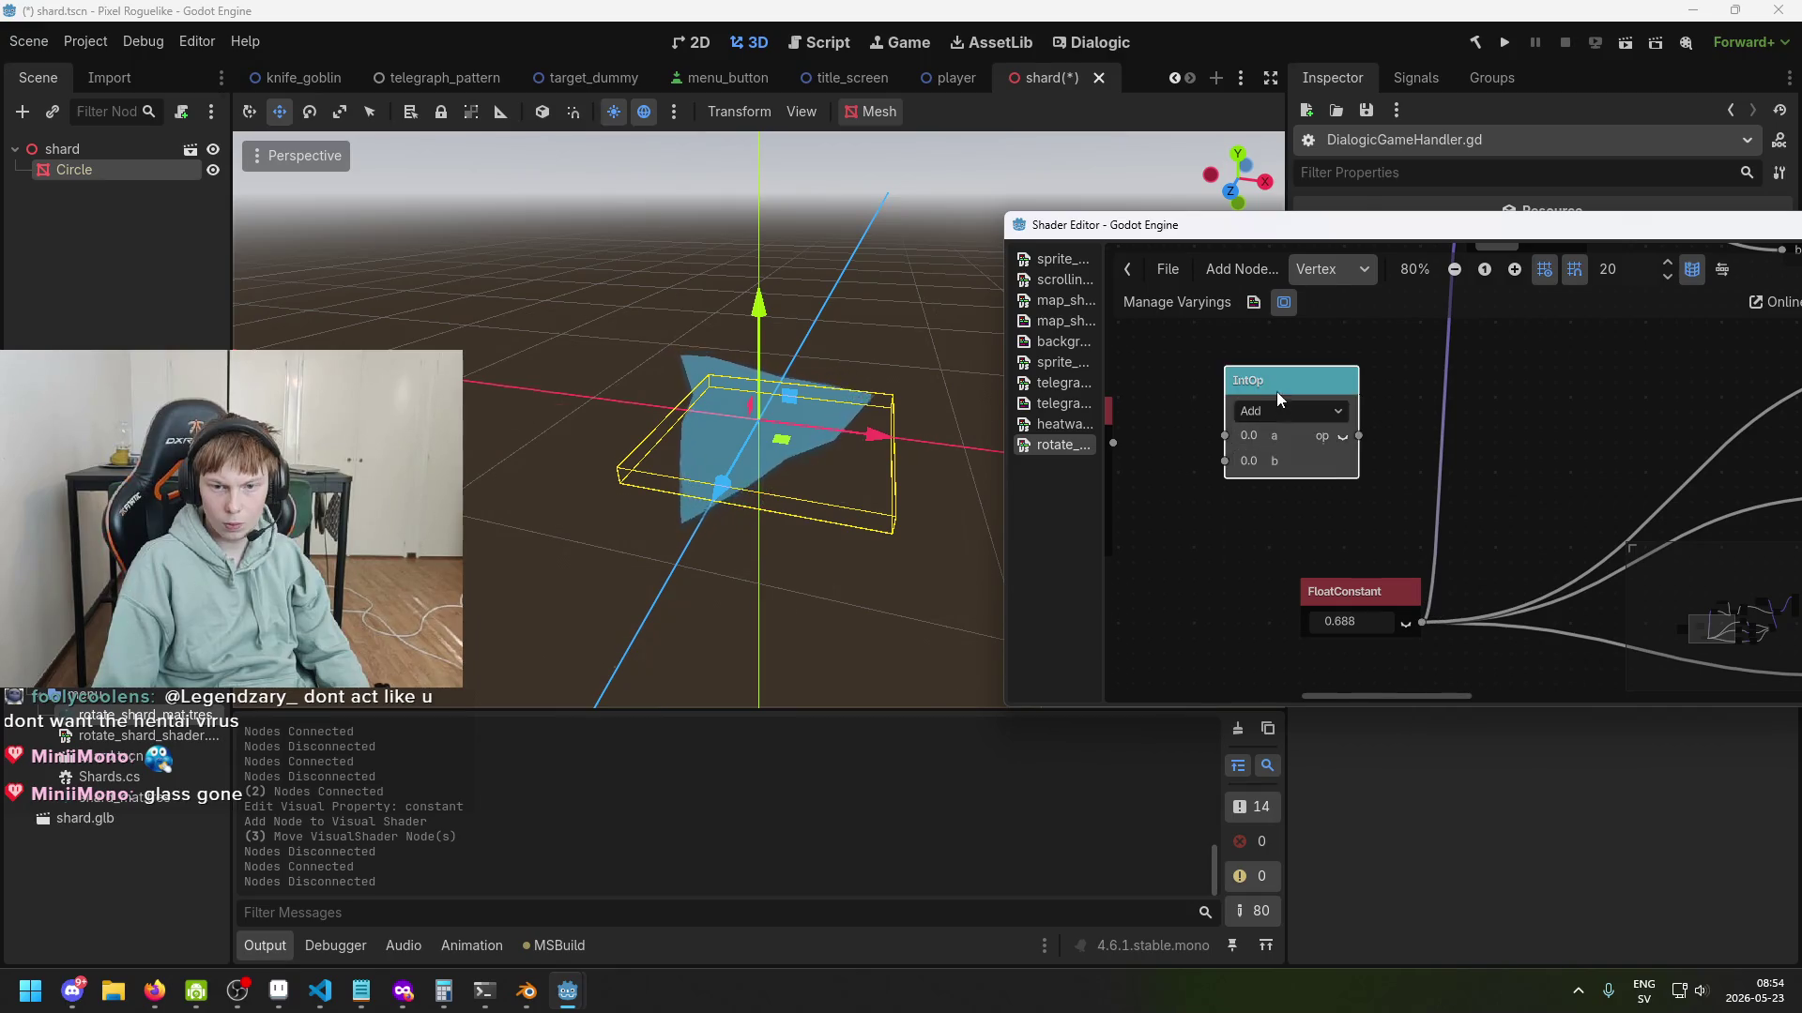
# Delete the IntOp node and save the shard scene.
pyautogui.scroll(-1, 1523, 546)
pyautogui.scroll(-2, 1323, 537)
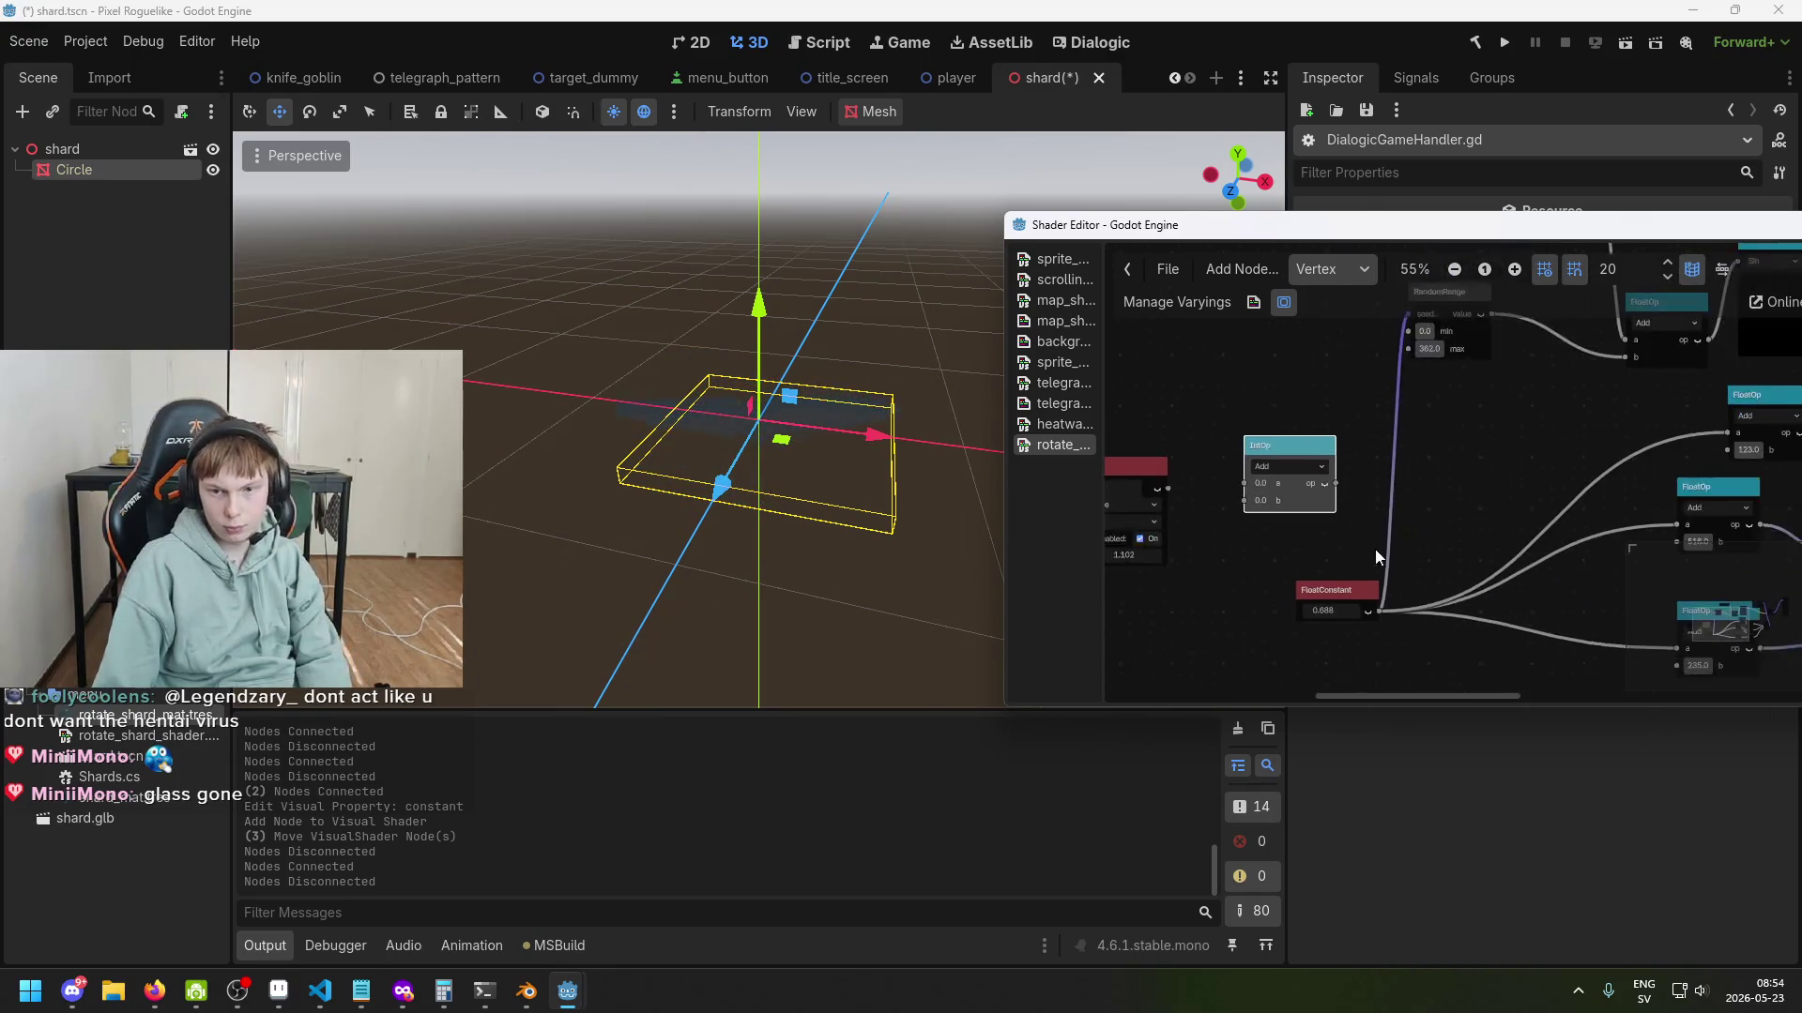
pyautogui.hscroll(-3, 1267, 520)
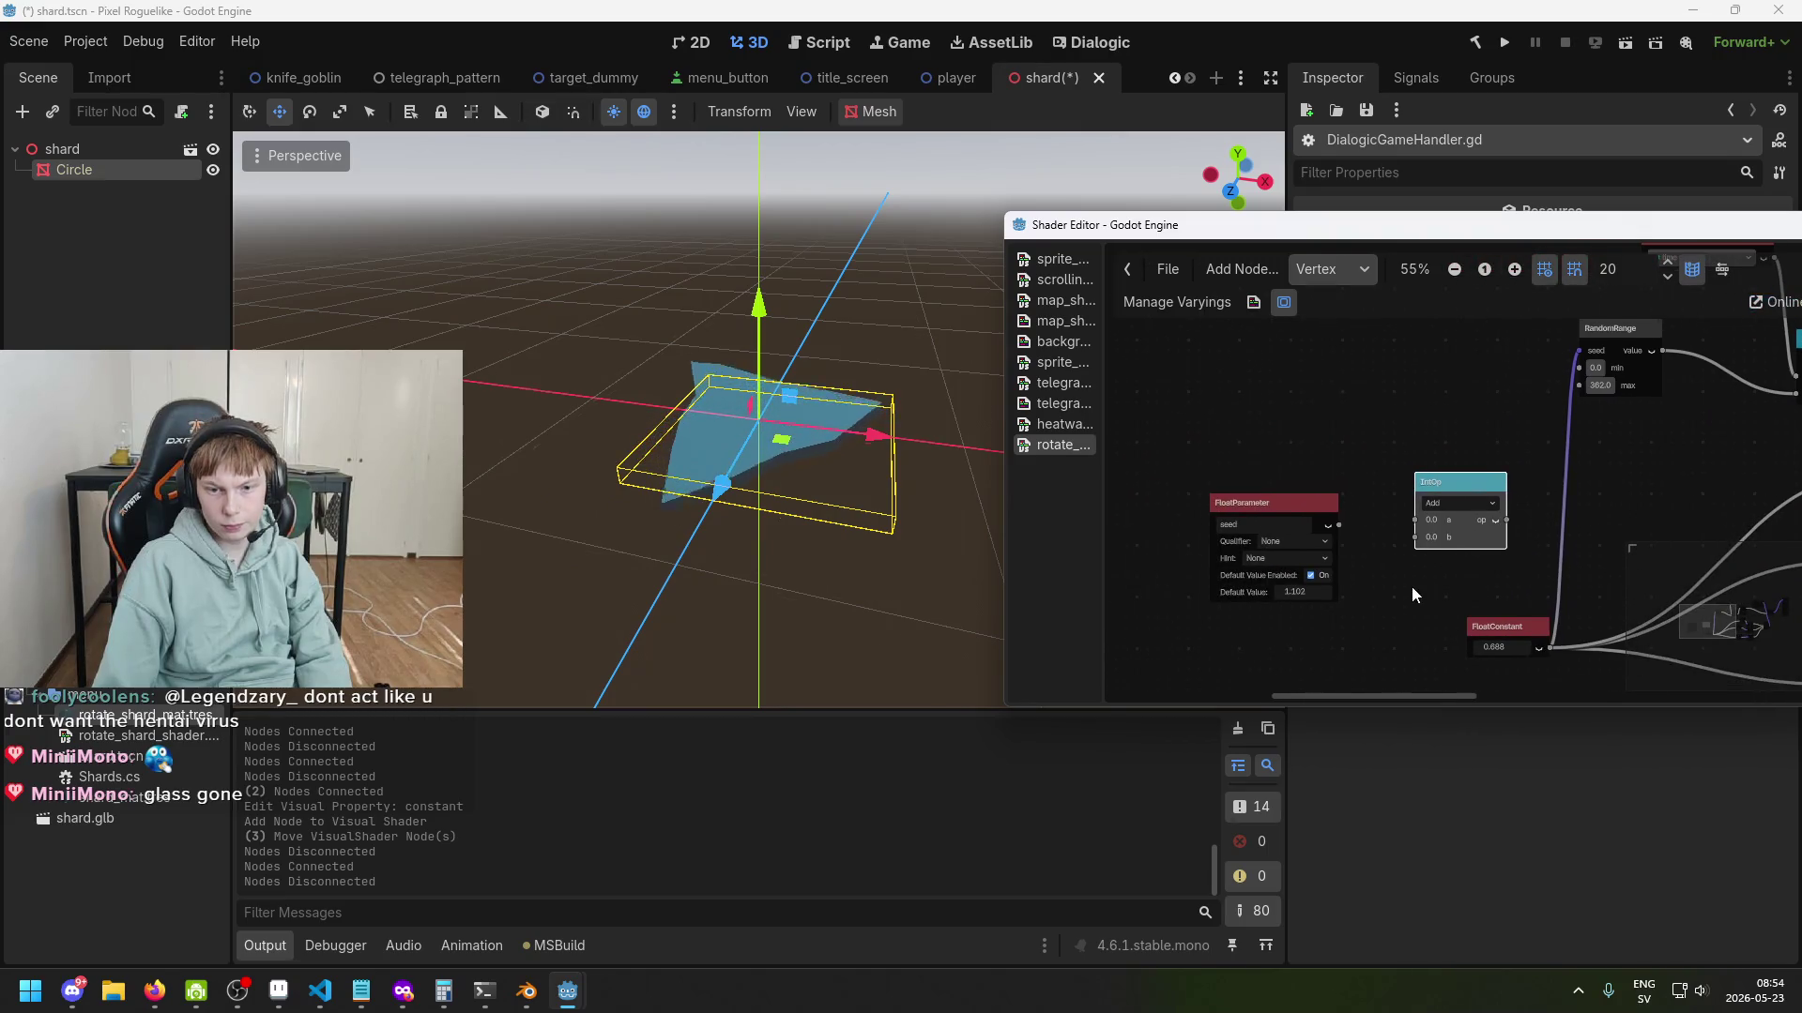
pyautogui.scroll(2, 1411, 587)
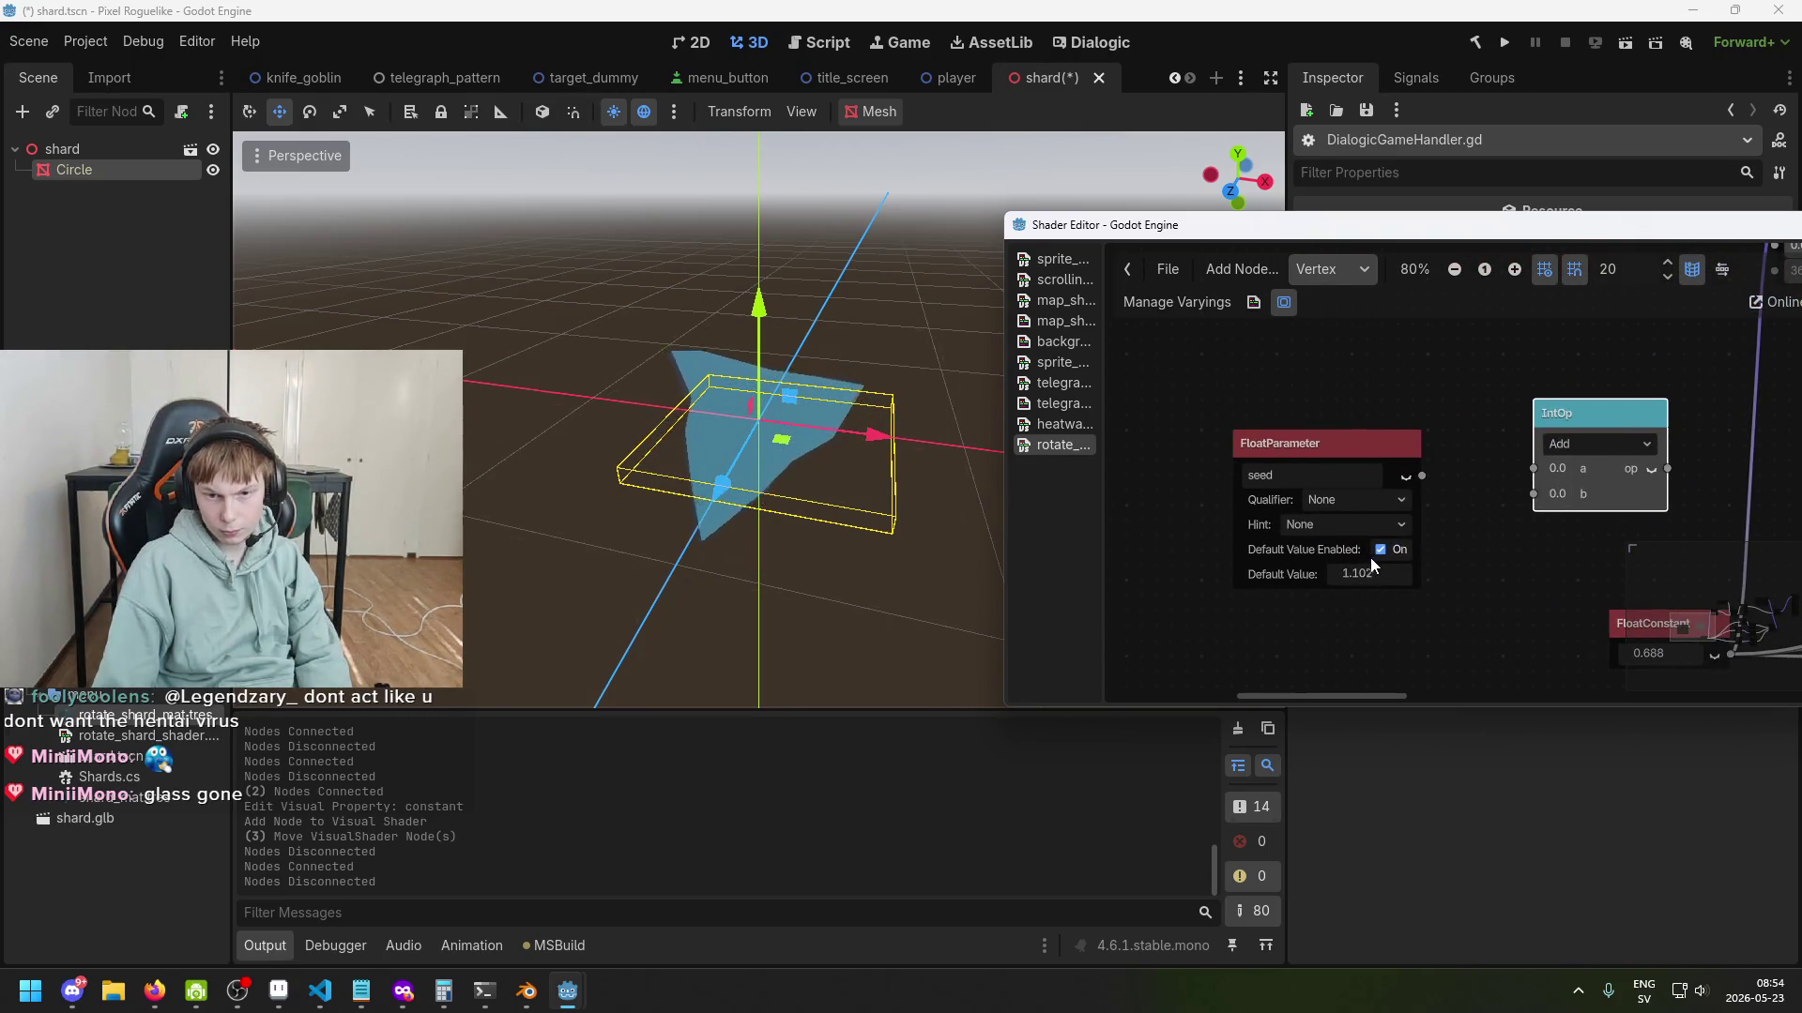
pyautogui.press('Delete')
pyautogui.hscroll(2, 1464, 534)
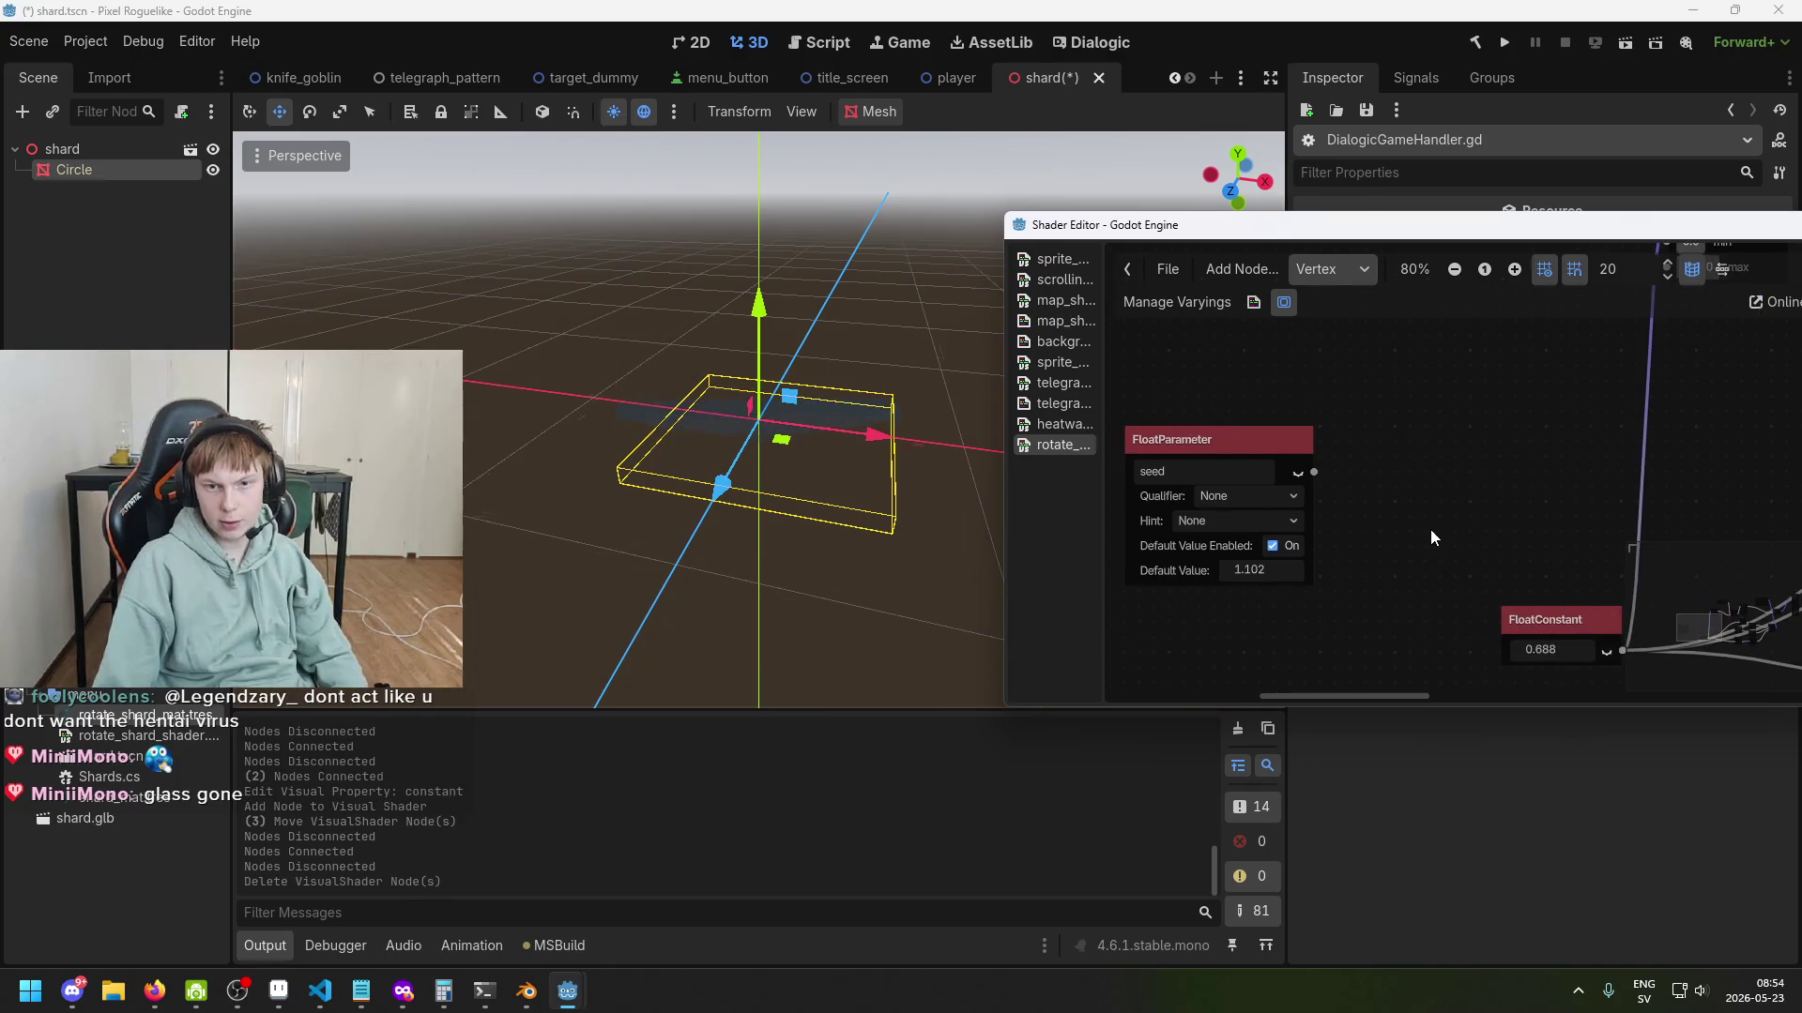
pyautogui.scroll(-2, 1552, 533)
pyautogui.hotkey('ctrl', 's')
# Move the FloatConstant node and drag its value up from 0.688.
pyautogui.moveTo(1399, 595)
pyautogui.mouseDown()
pyautogui.moveTo(1375, 526)
pyautogui.moveTo(1351, 527)
pyautogui.mouseUp()
pyautogui.hscroll(2, 1352, 545)
pyautogui.scroll(1, 1313, 563)
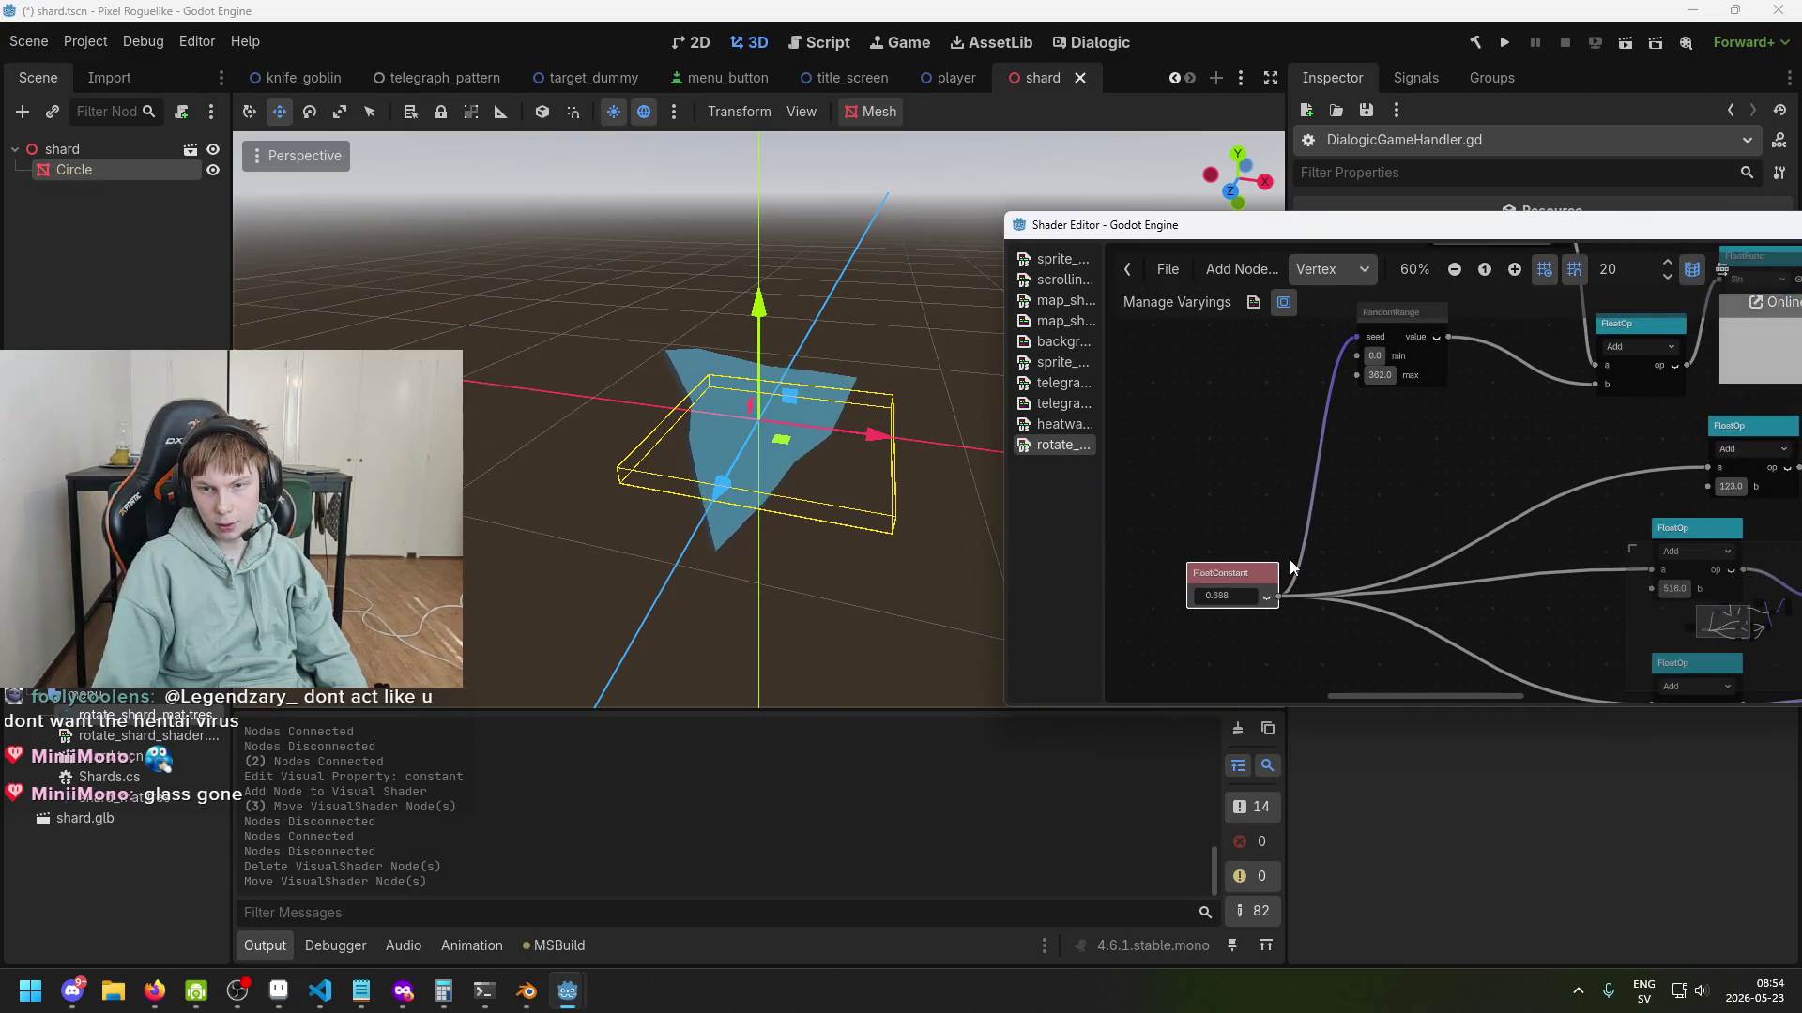
pyautogui.moveTo(1225, 591); pyautogui.dragTo(1342, 592)
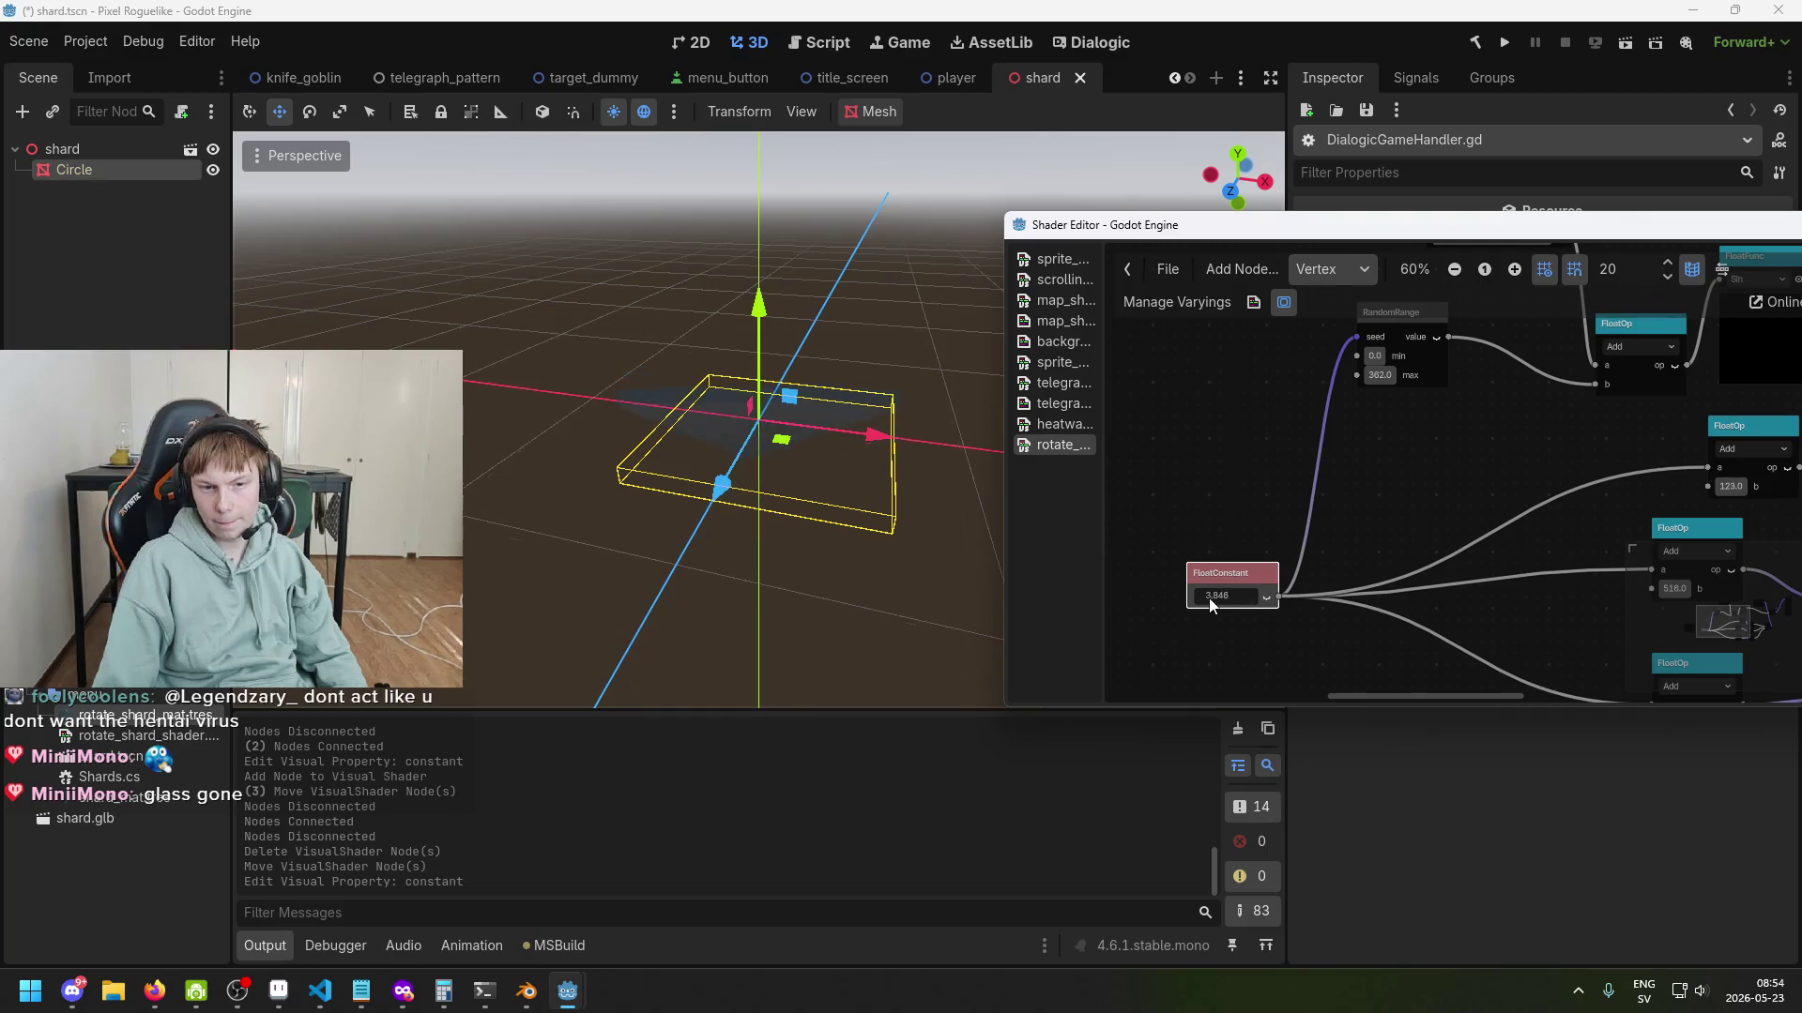
# Step the FloatConstant seed through 3, 4 and 7 to preview shard shapes.
pyautogui.write('3')
pyautogui.press('Return')
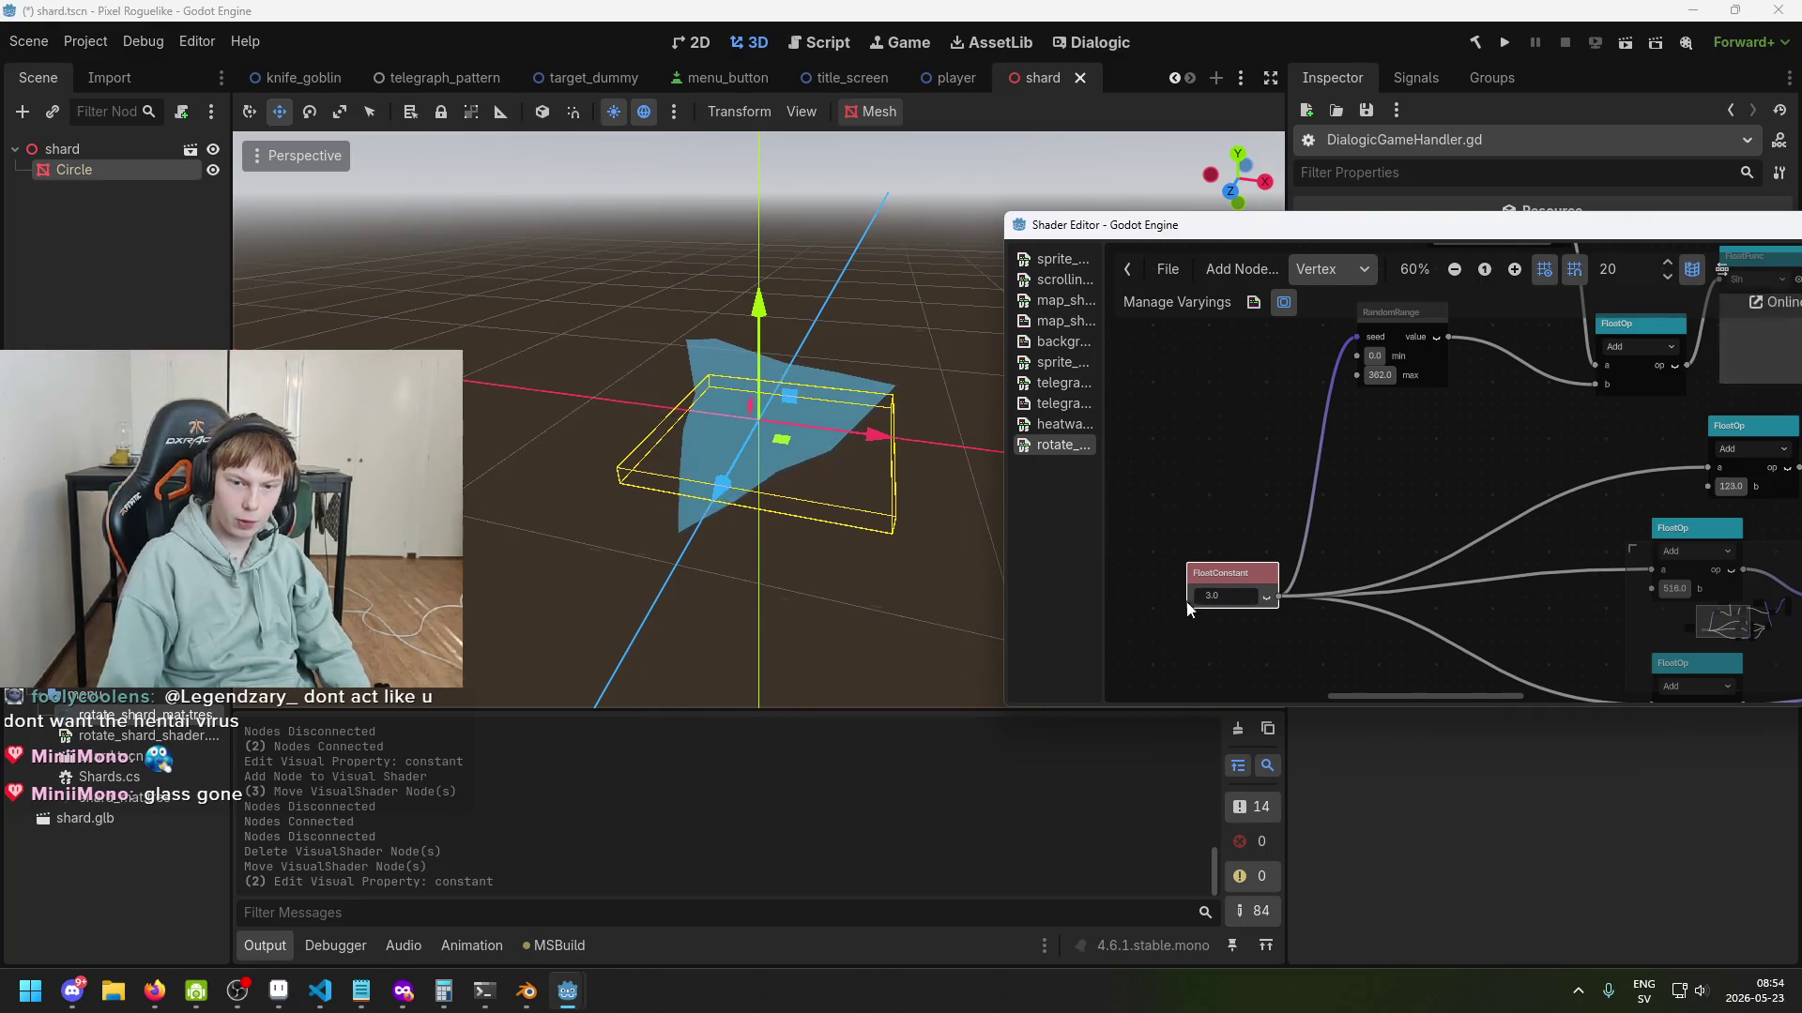
pyautogui.scroll(1, 1234, 584)
pyautogui.click(1235, 591)
pyautogui.write('4')
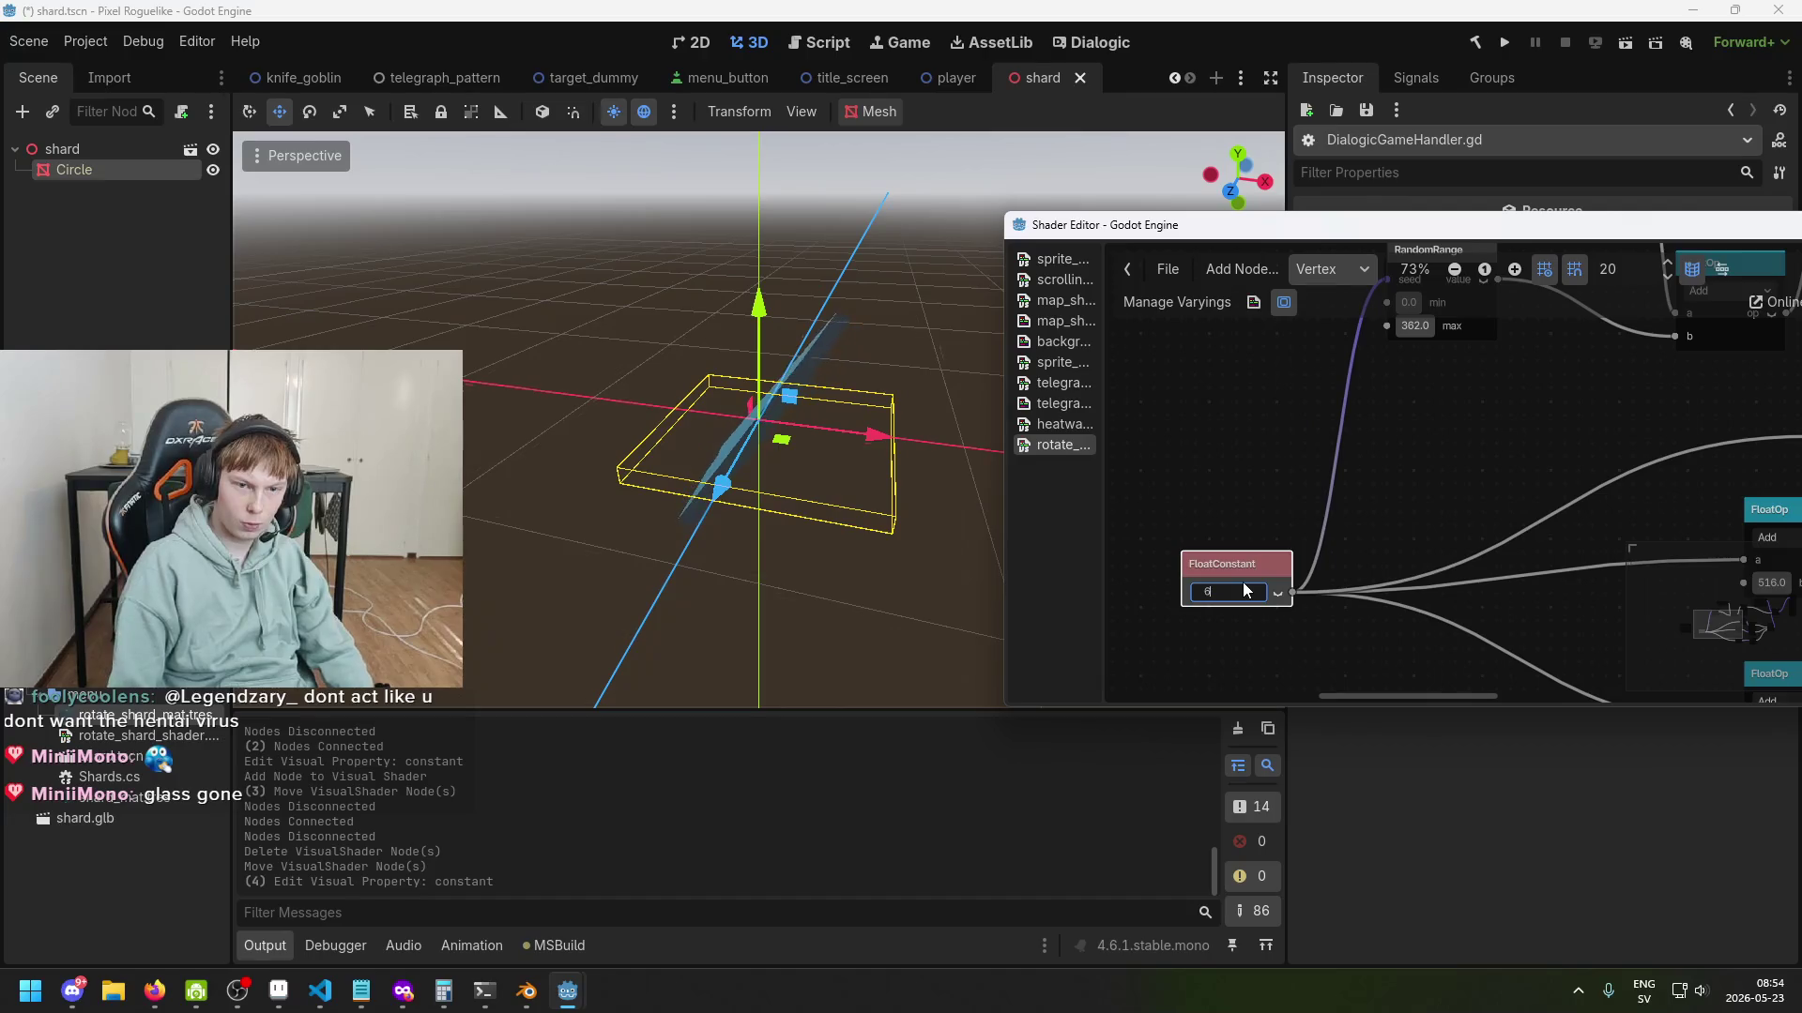
pyautogui.click(1242, 586)
pyautogui.write('7')
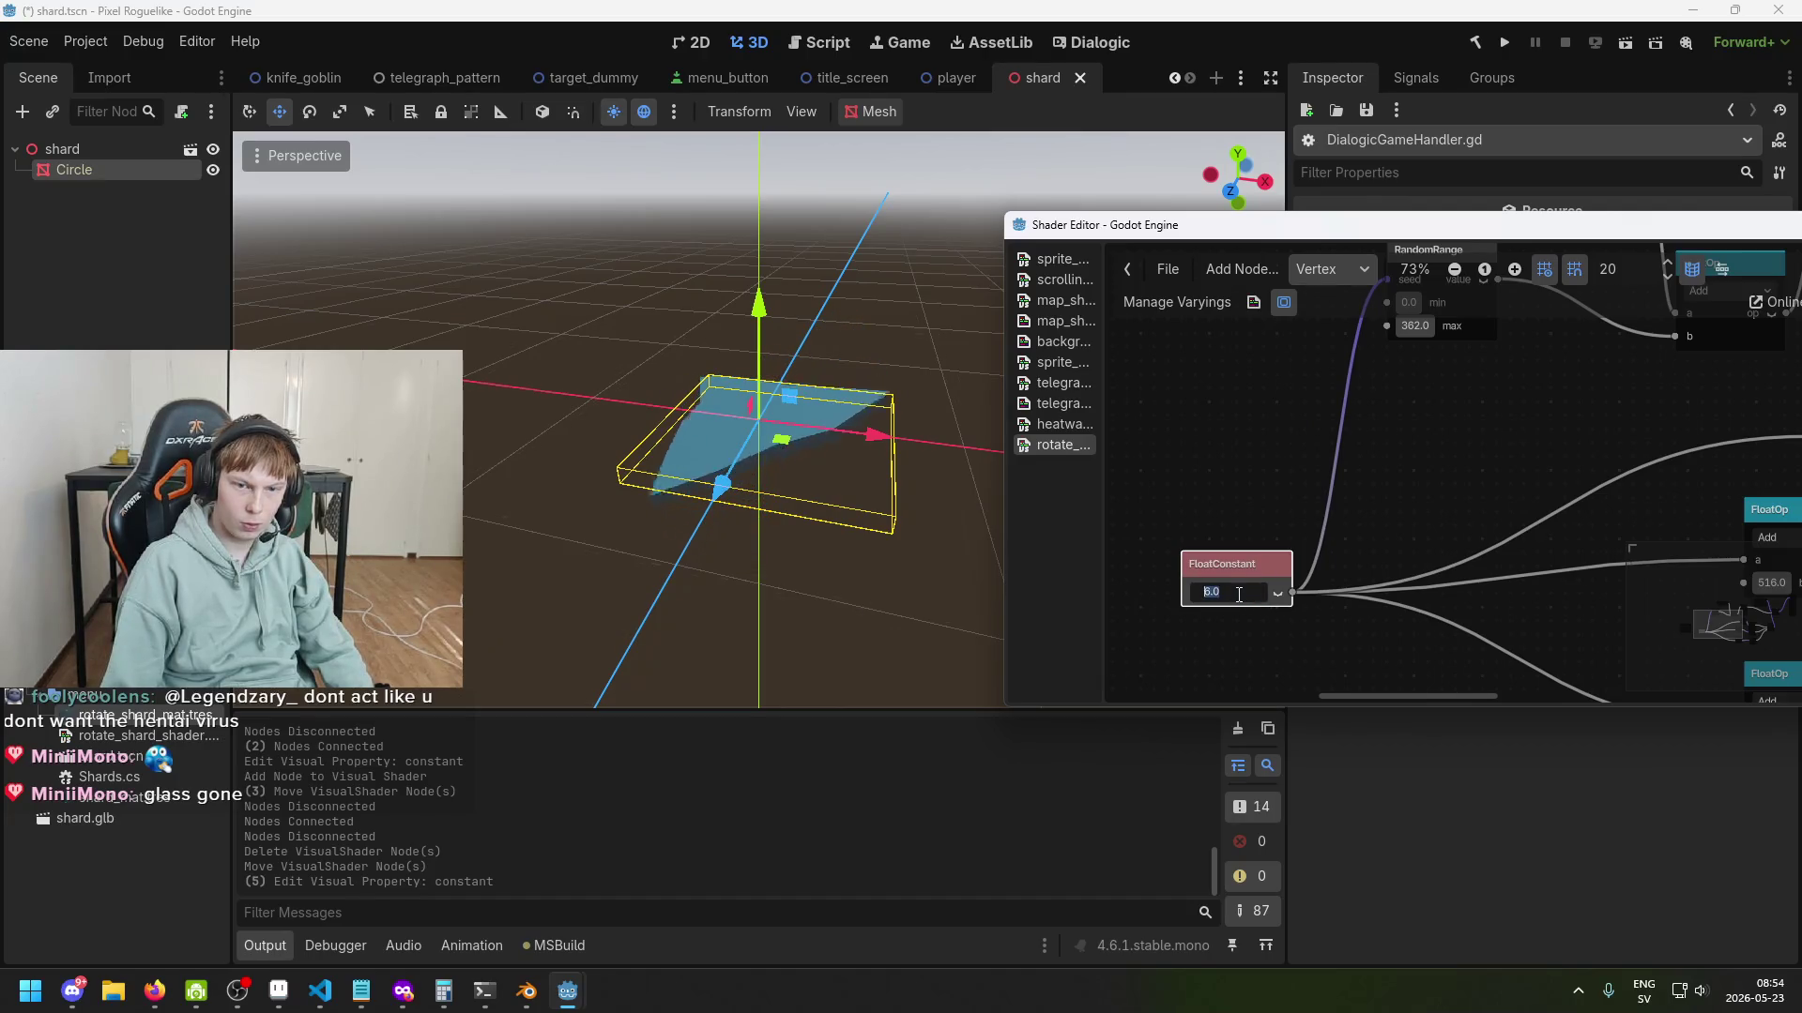
# Try seed values 8 and 9, then leave the FloatConstant at 0.0.
pyautogui.click(1239, 592)
pyautogui.write('8')
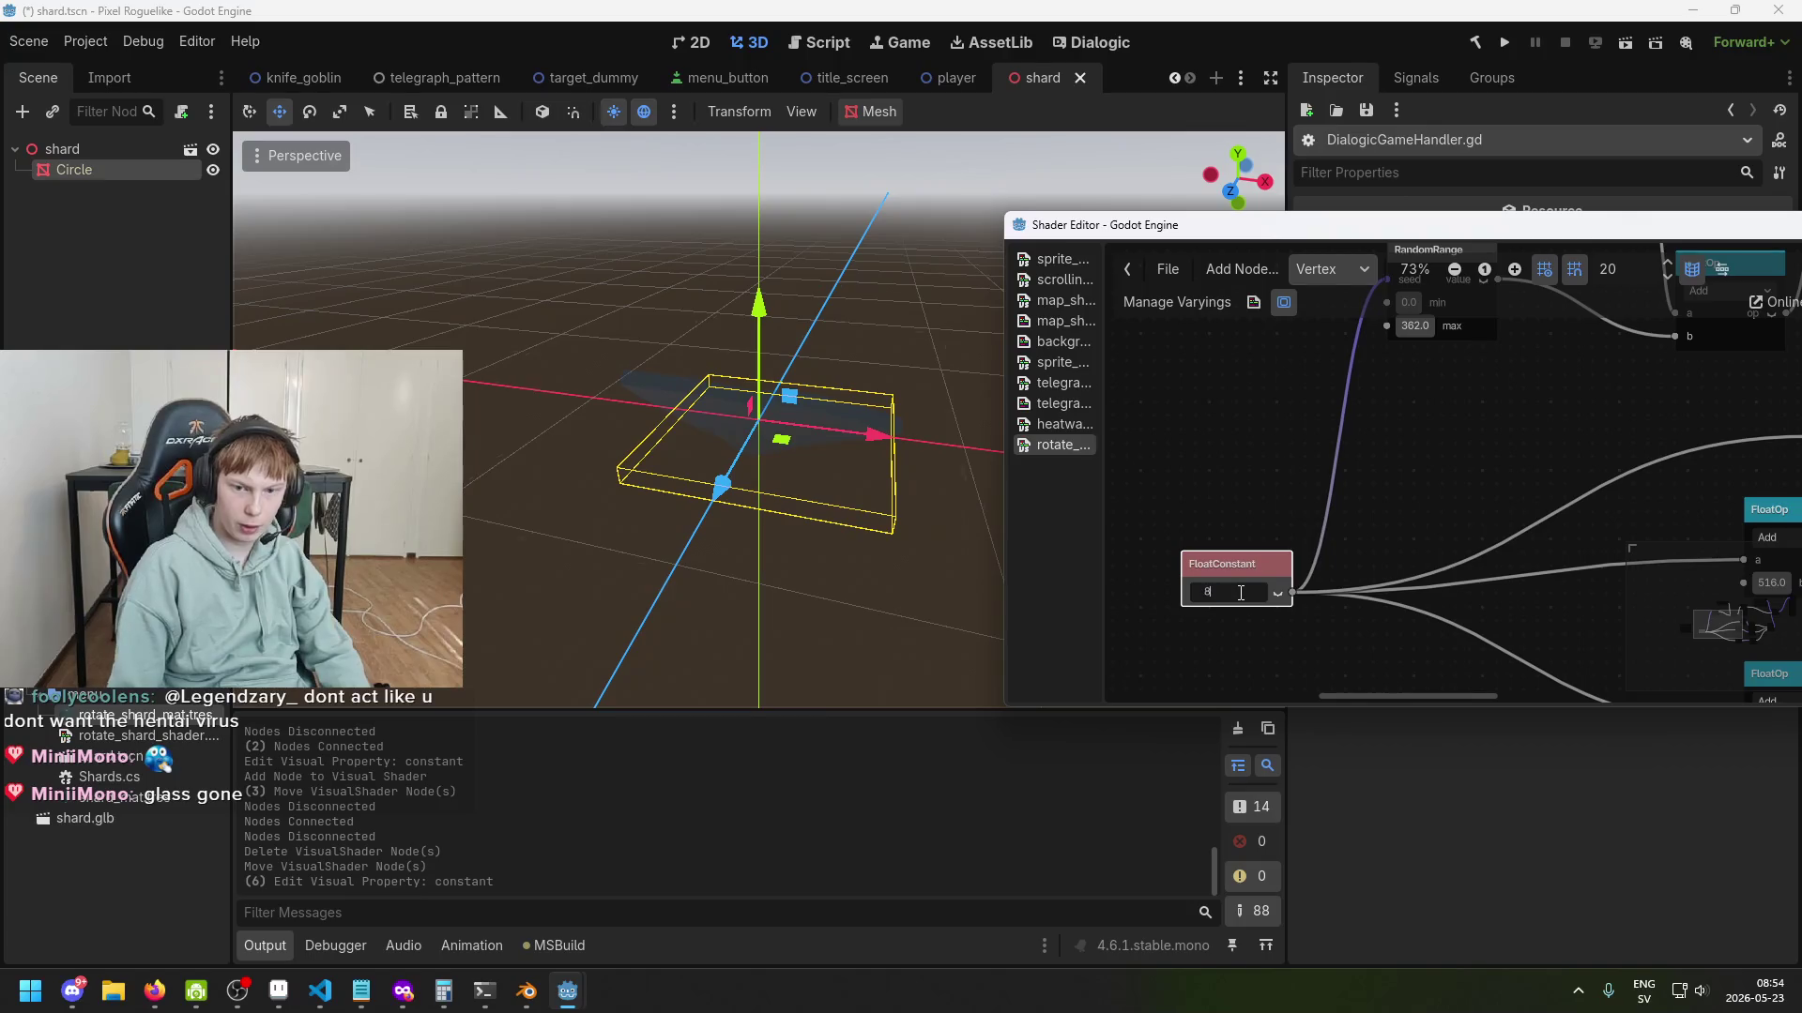
pyautogui.click(1241, 591)
pyautogui.write('9')
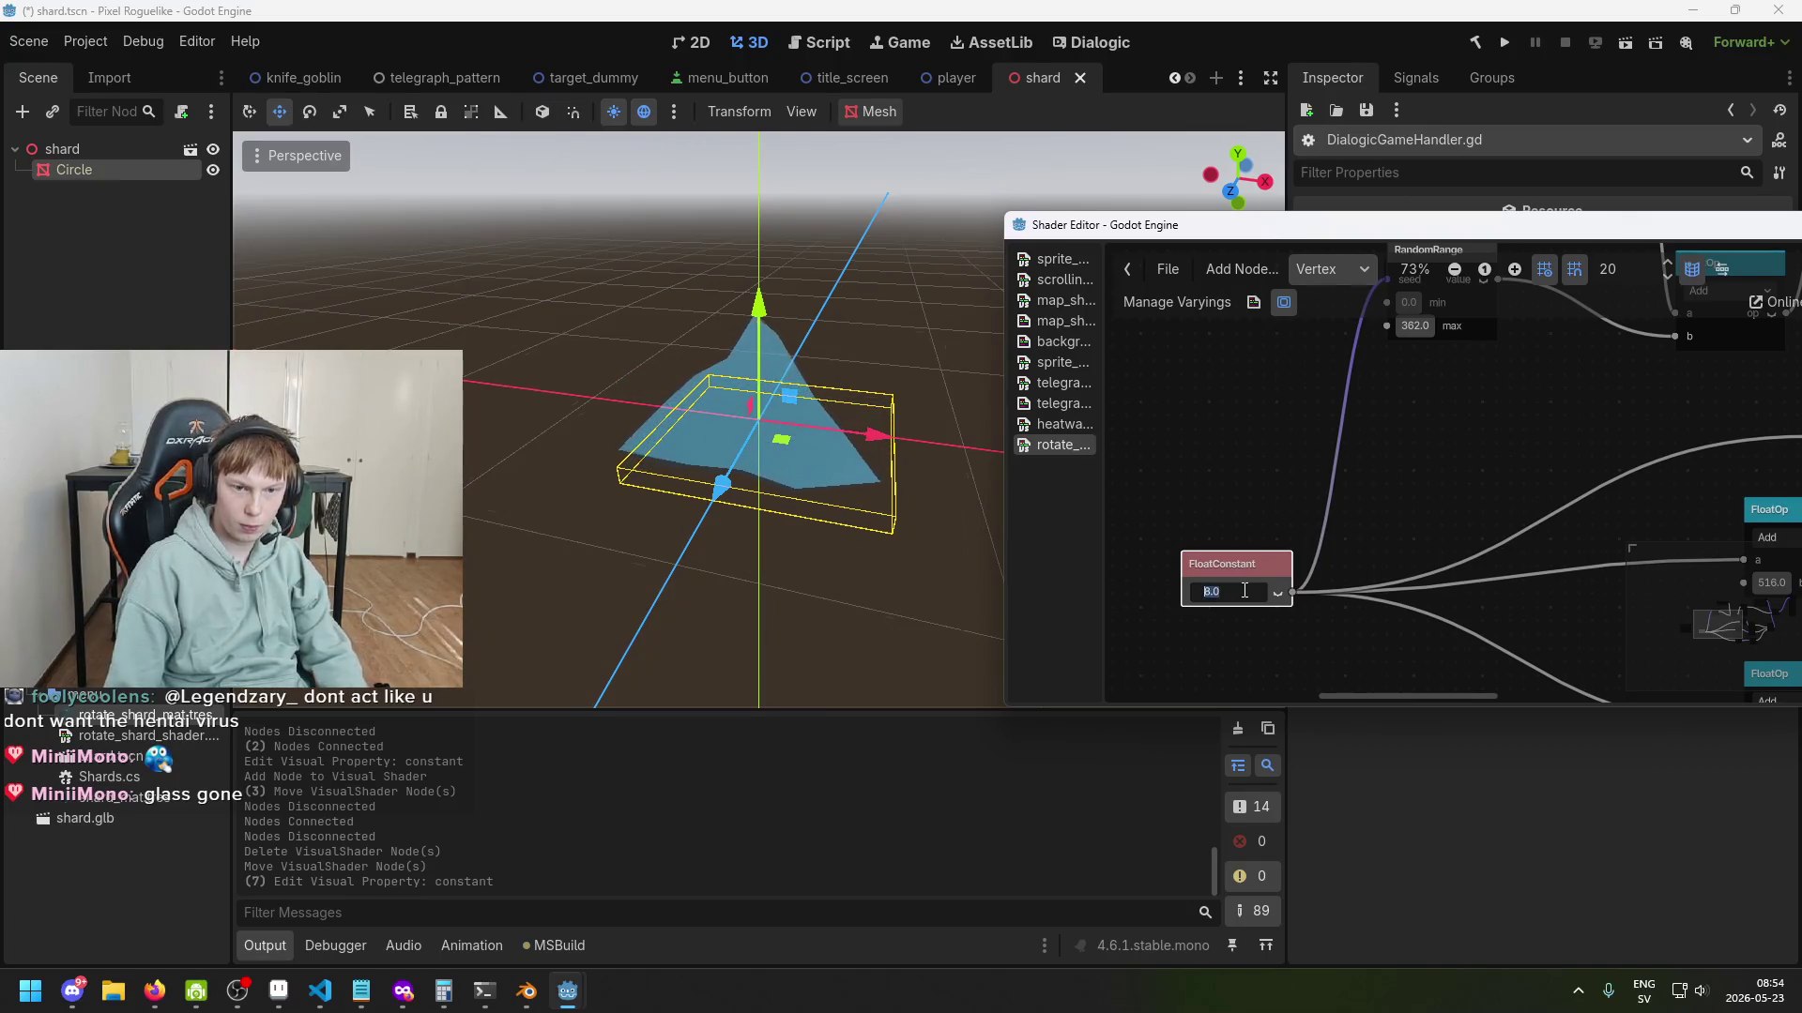
pyautogui.press('Return')
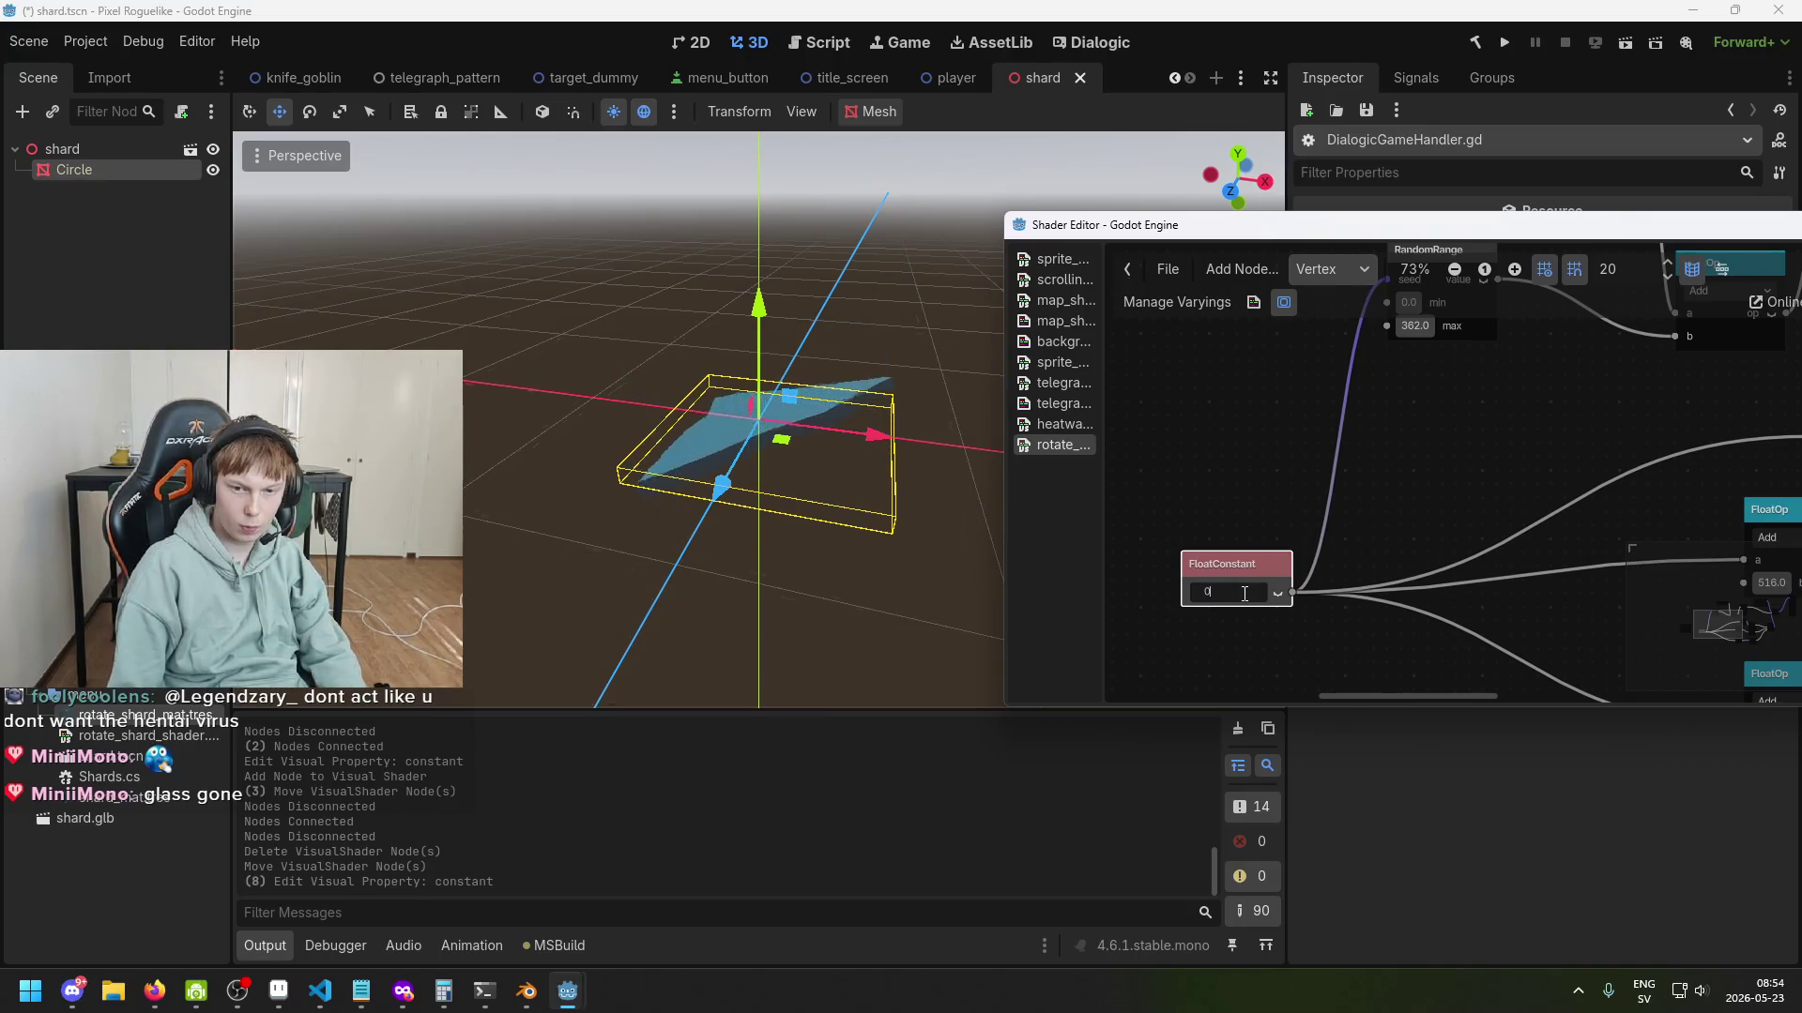
pyautogui.press('Return')
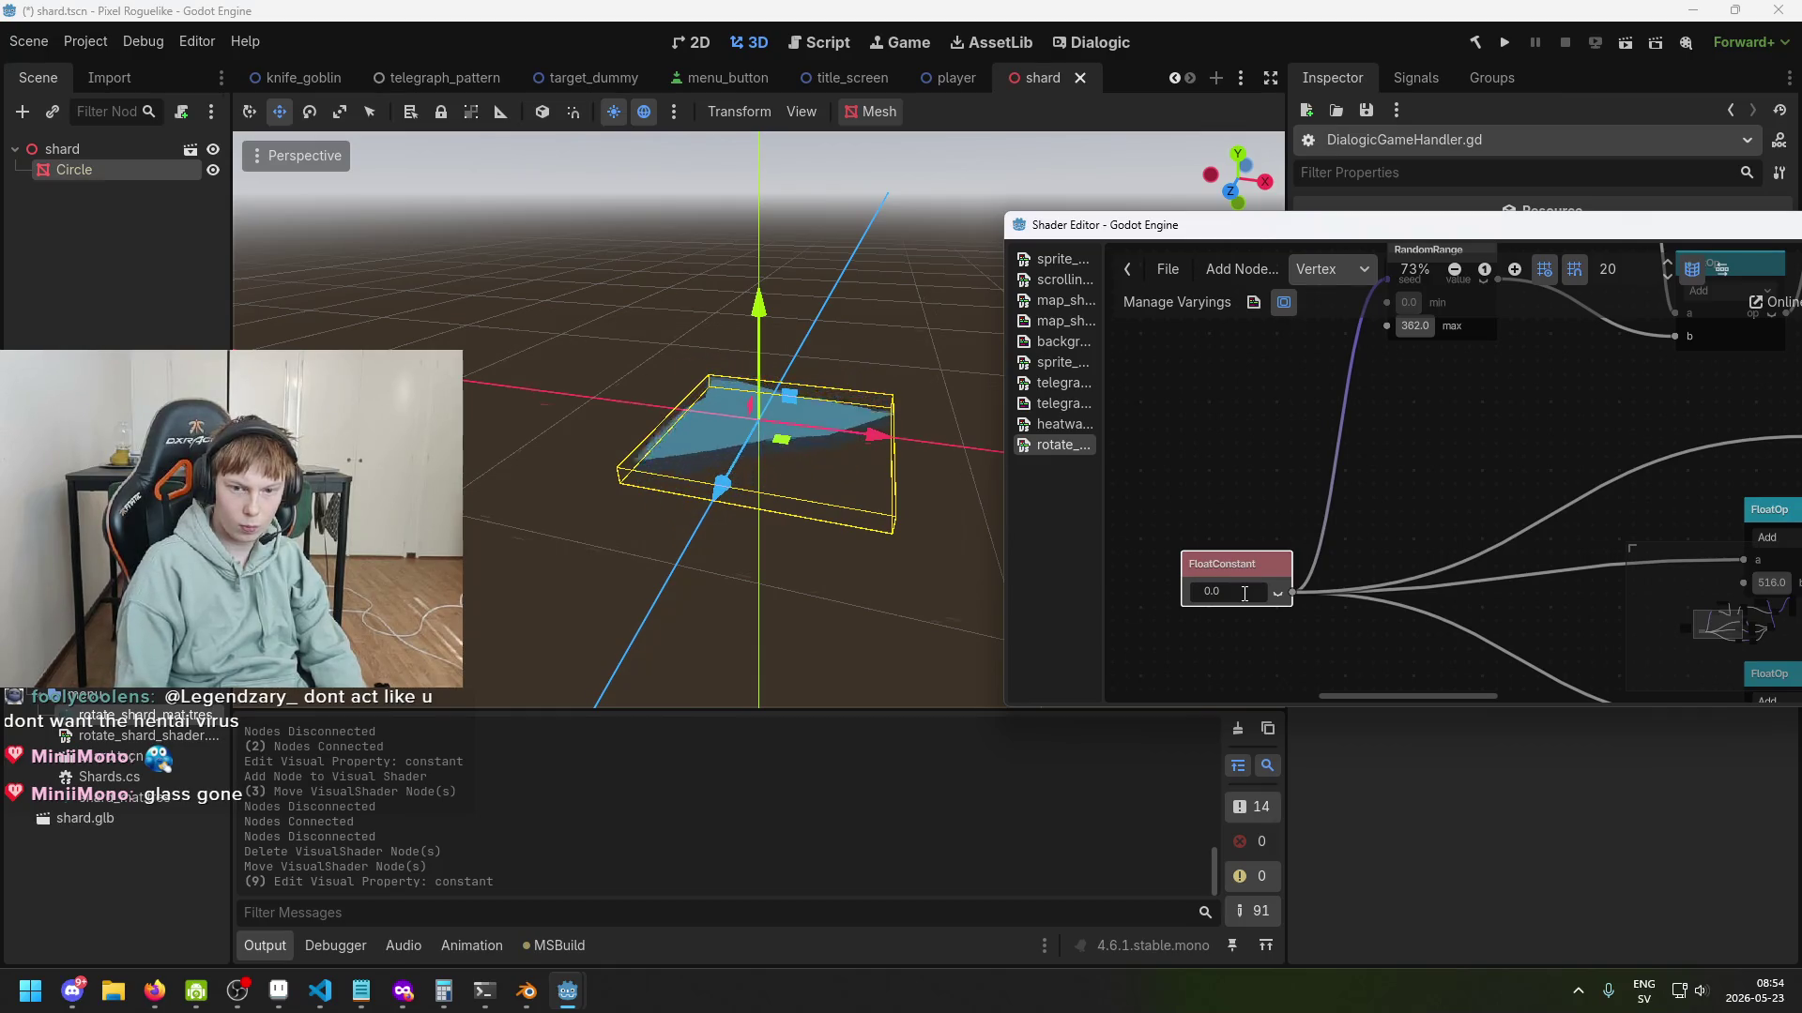
pyautogui.scroll(-2, 1244, 593)
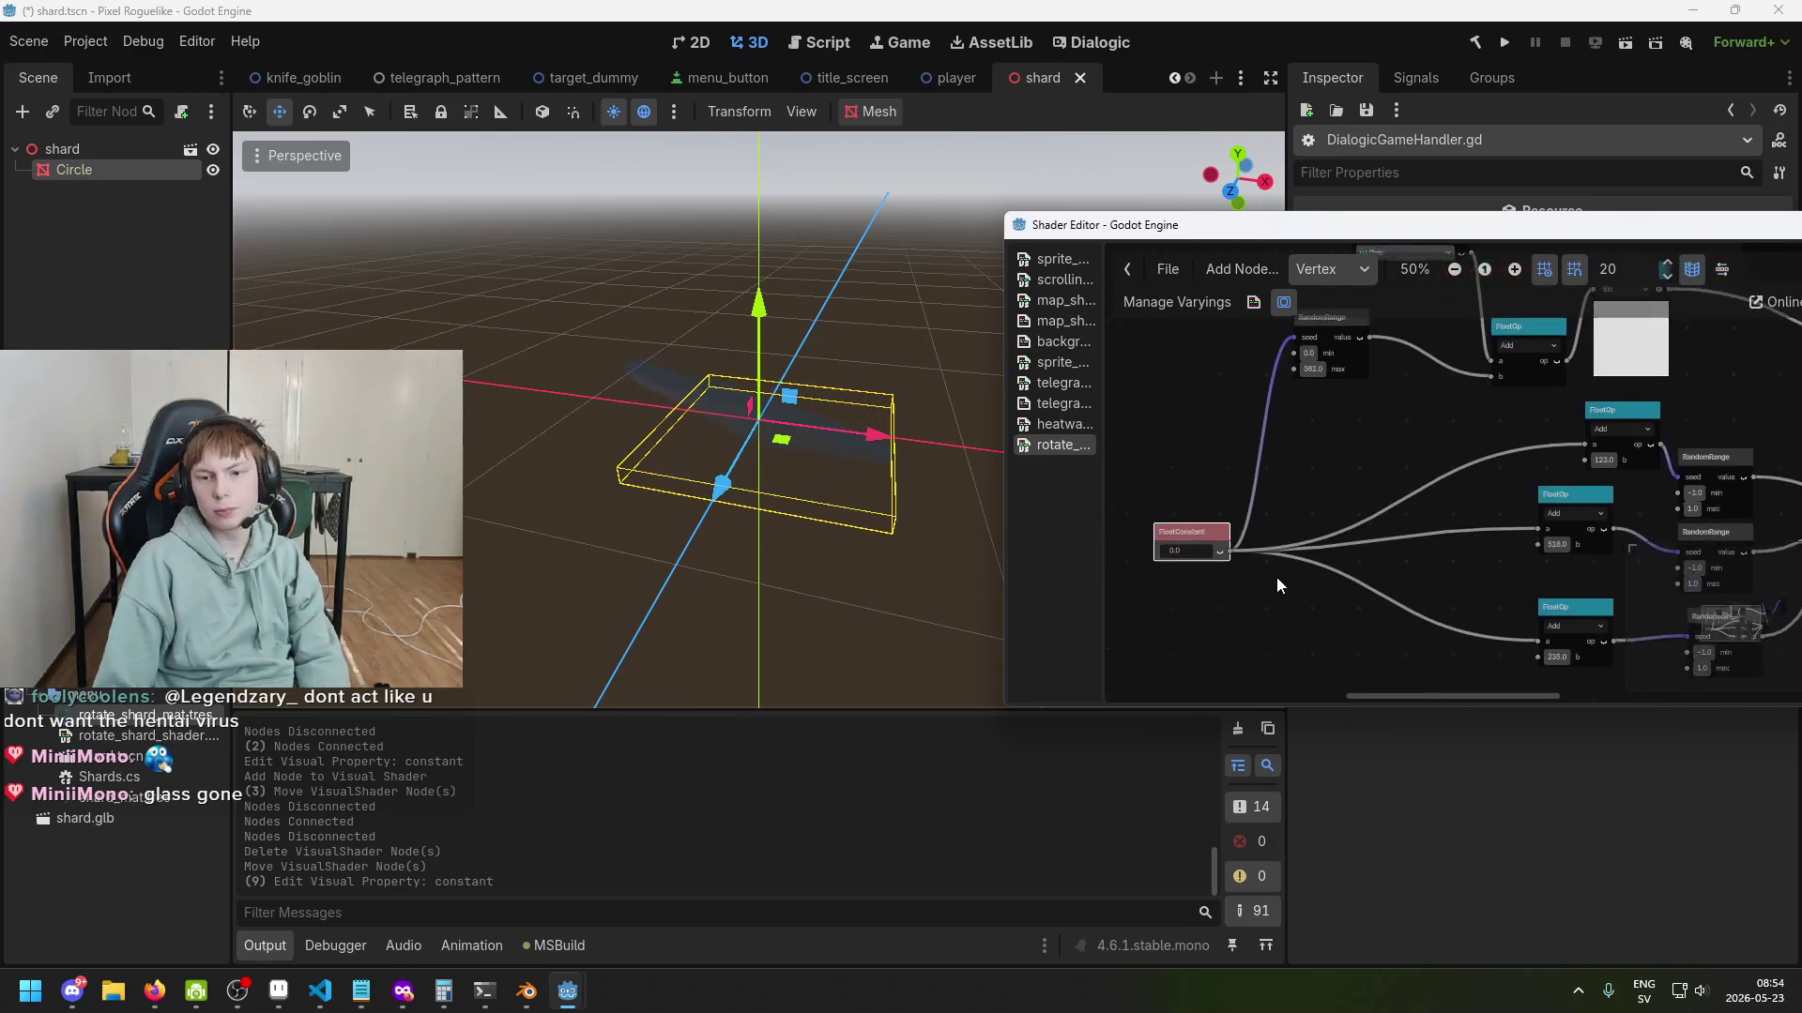
pyautogui.scroll(1, 1320, 582)
pyautogui.moveTo(1323, 524); pyautogui.dragTo(1448, 497)
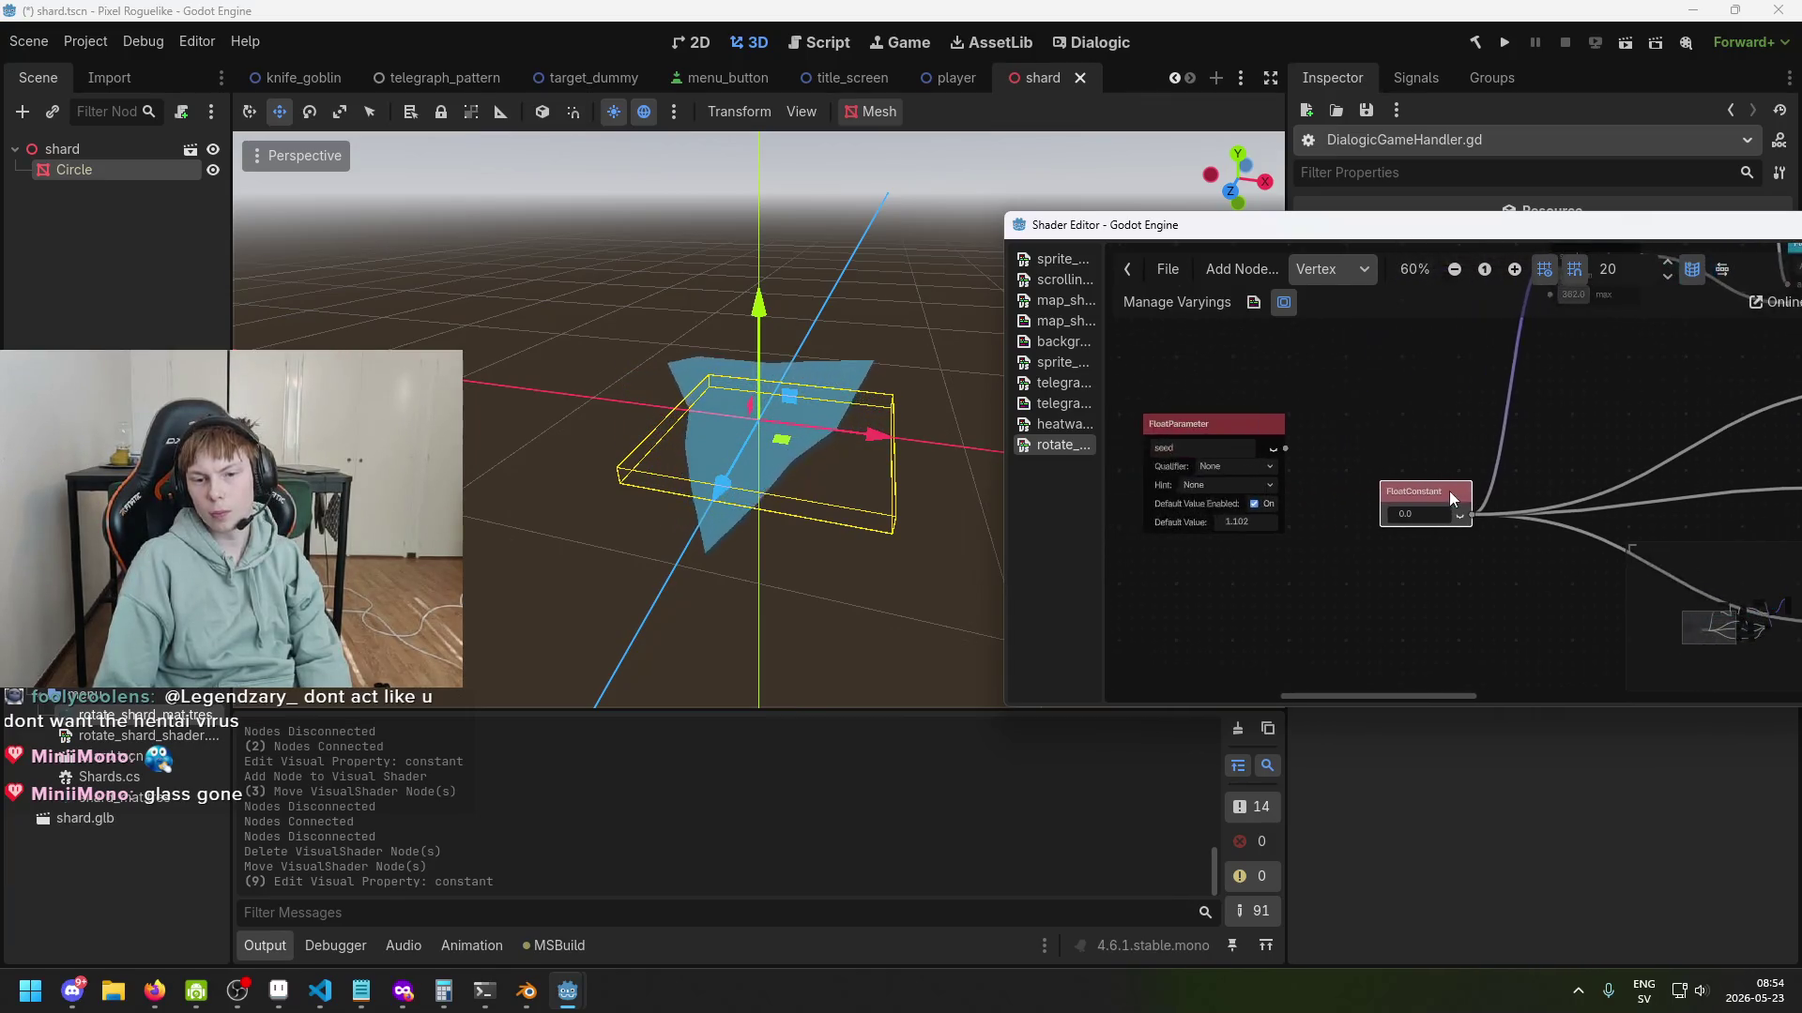
# Delete the FloatConstant node from the shader graph.
pyautogui.scroll(1, 1239, 430)
pyautogui.rightClick(1413, 476)
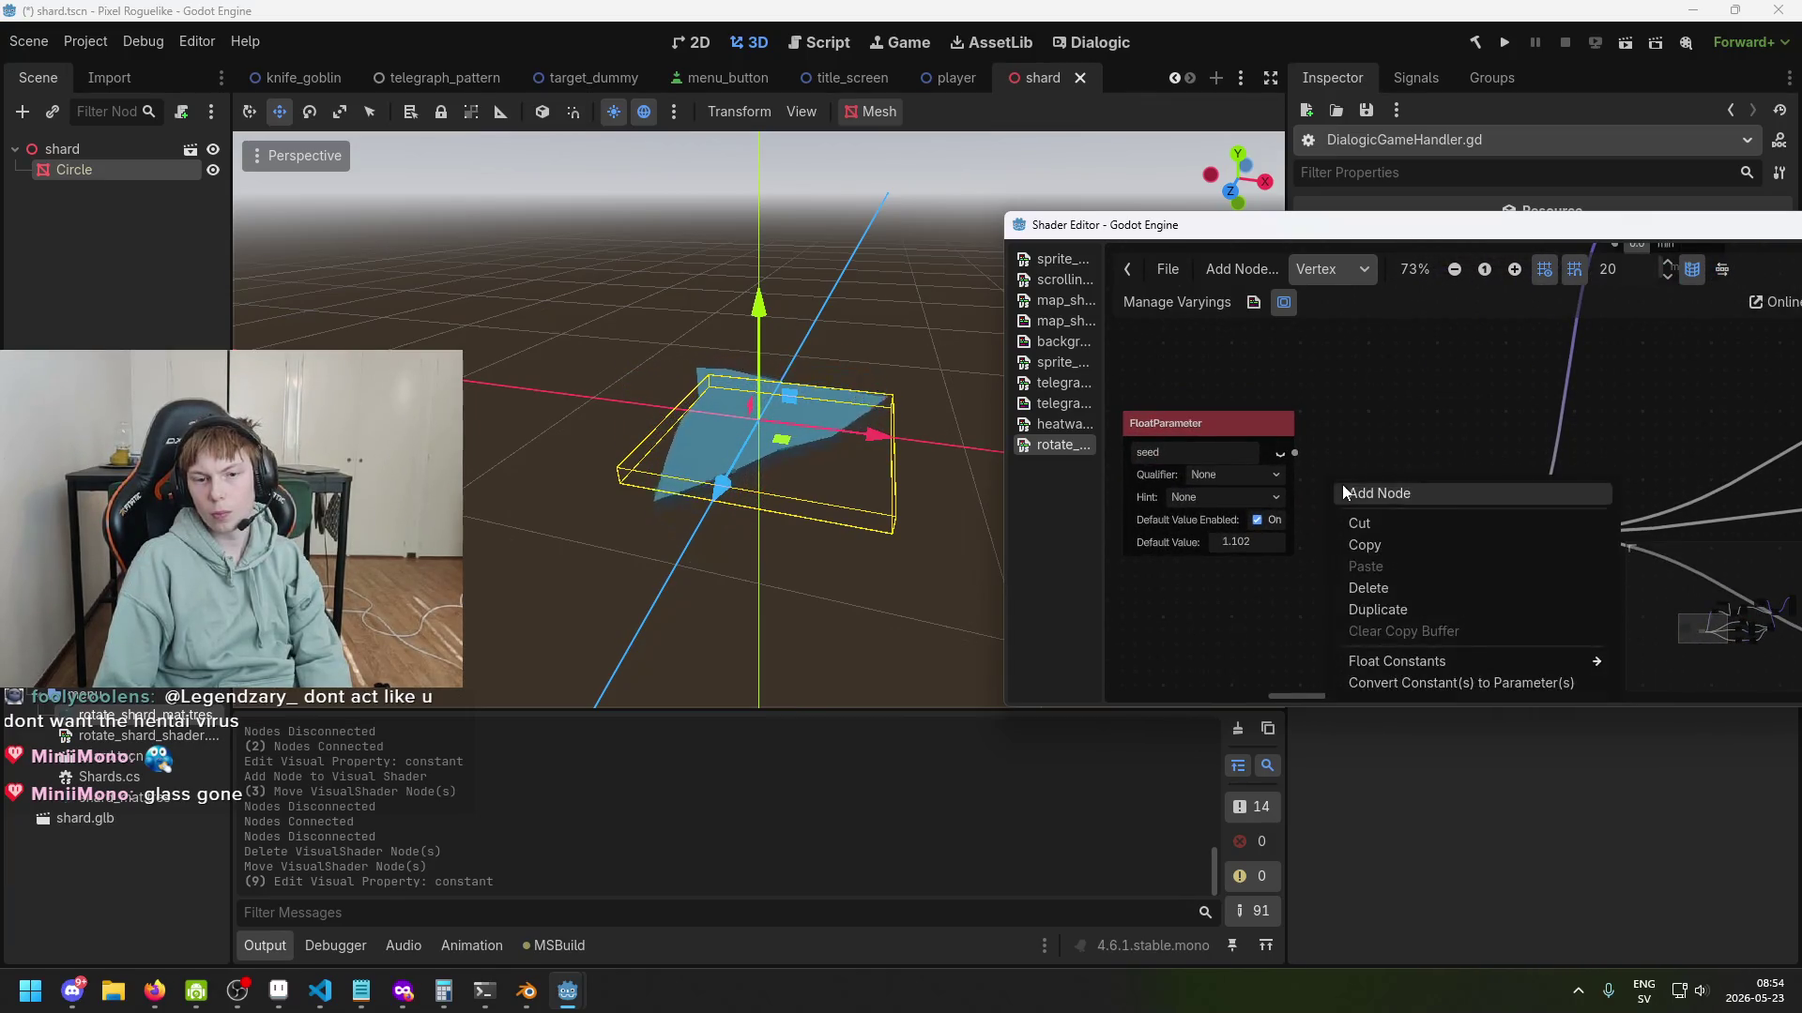
pyautogui.click(1386, 481)
pyautogui.press('Delete')
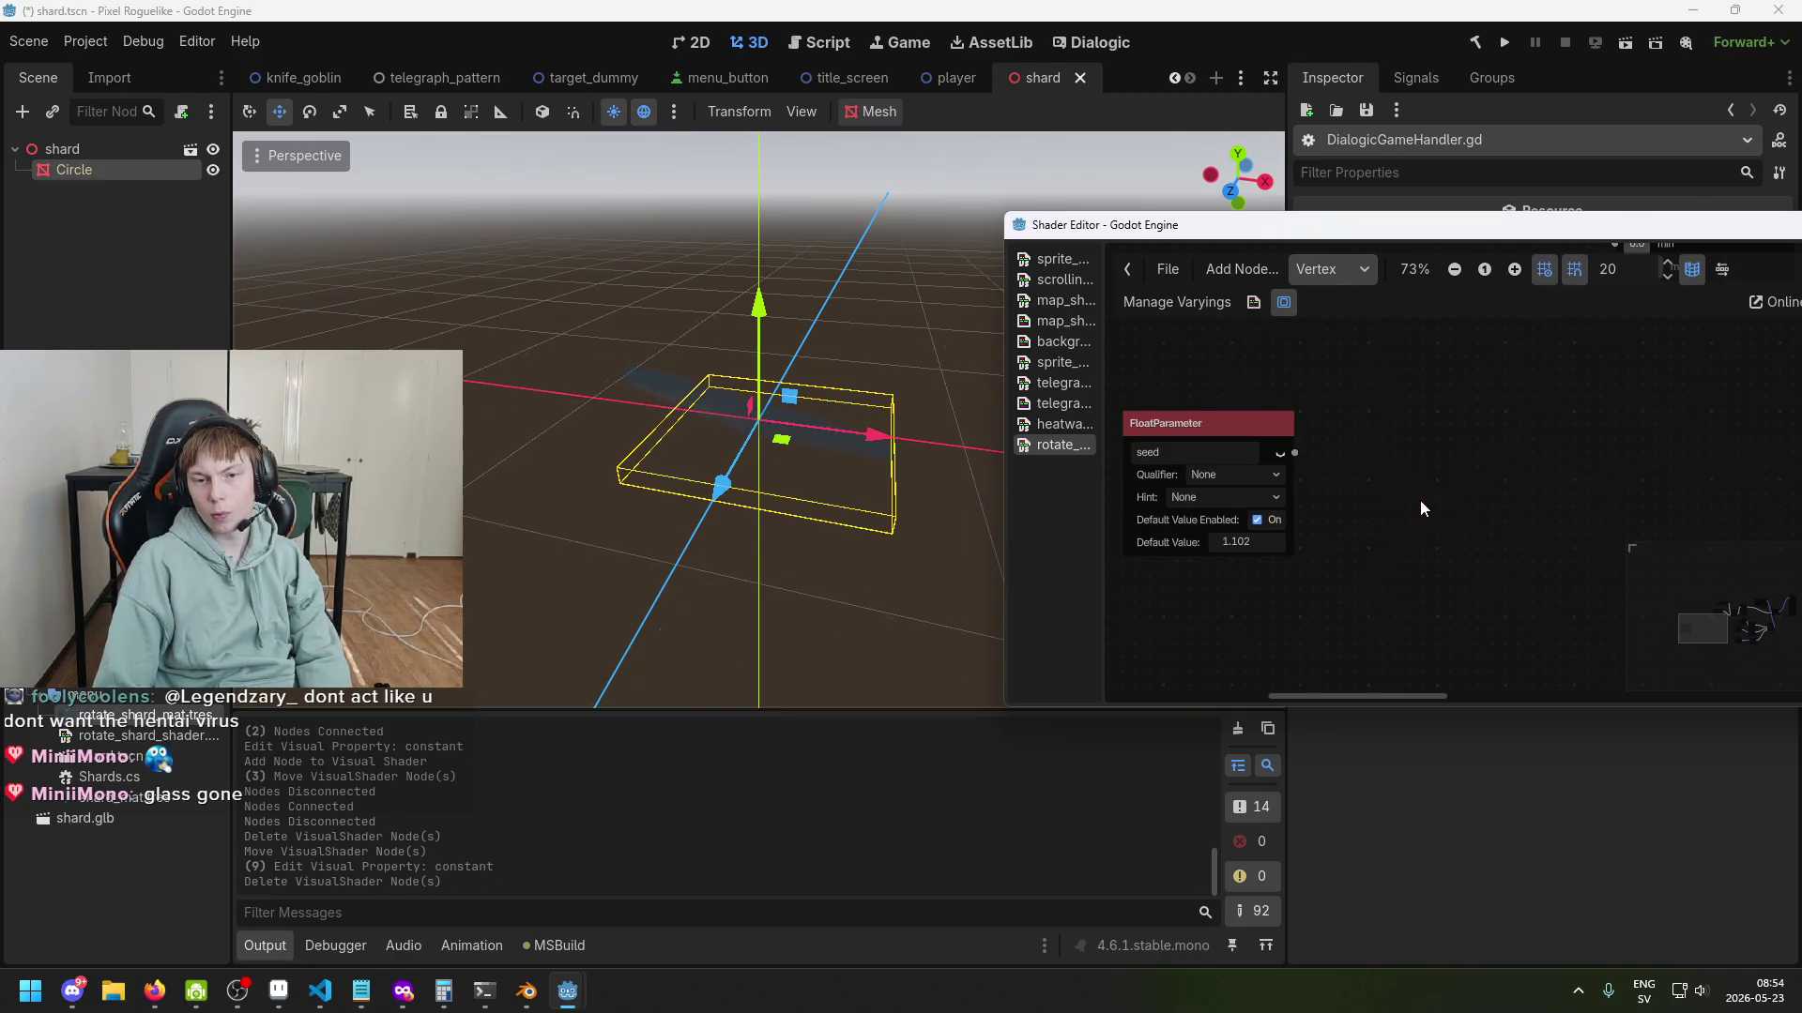
pyautogui.scroll(-2, 1439, 507)
pyautogui.moveTo(1421, 504); pyautogui.dragTo(1358, 566)
# Wire the seed parameter into the RandomRange seed and the three FloatOp a inputs.
pyautogui.moveTo(1472, 402); pyautogui.dragTo(1505, 351)
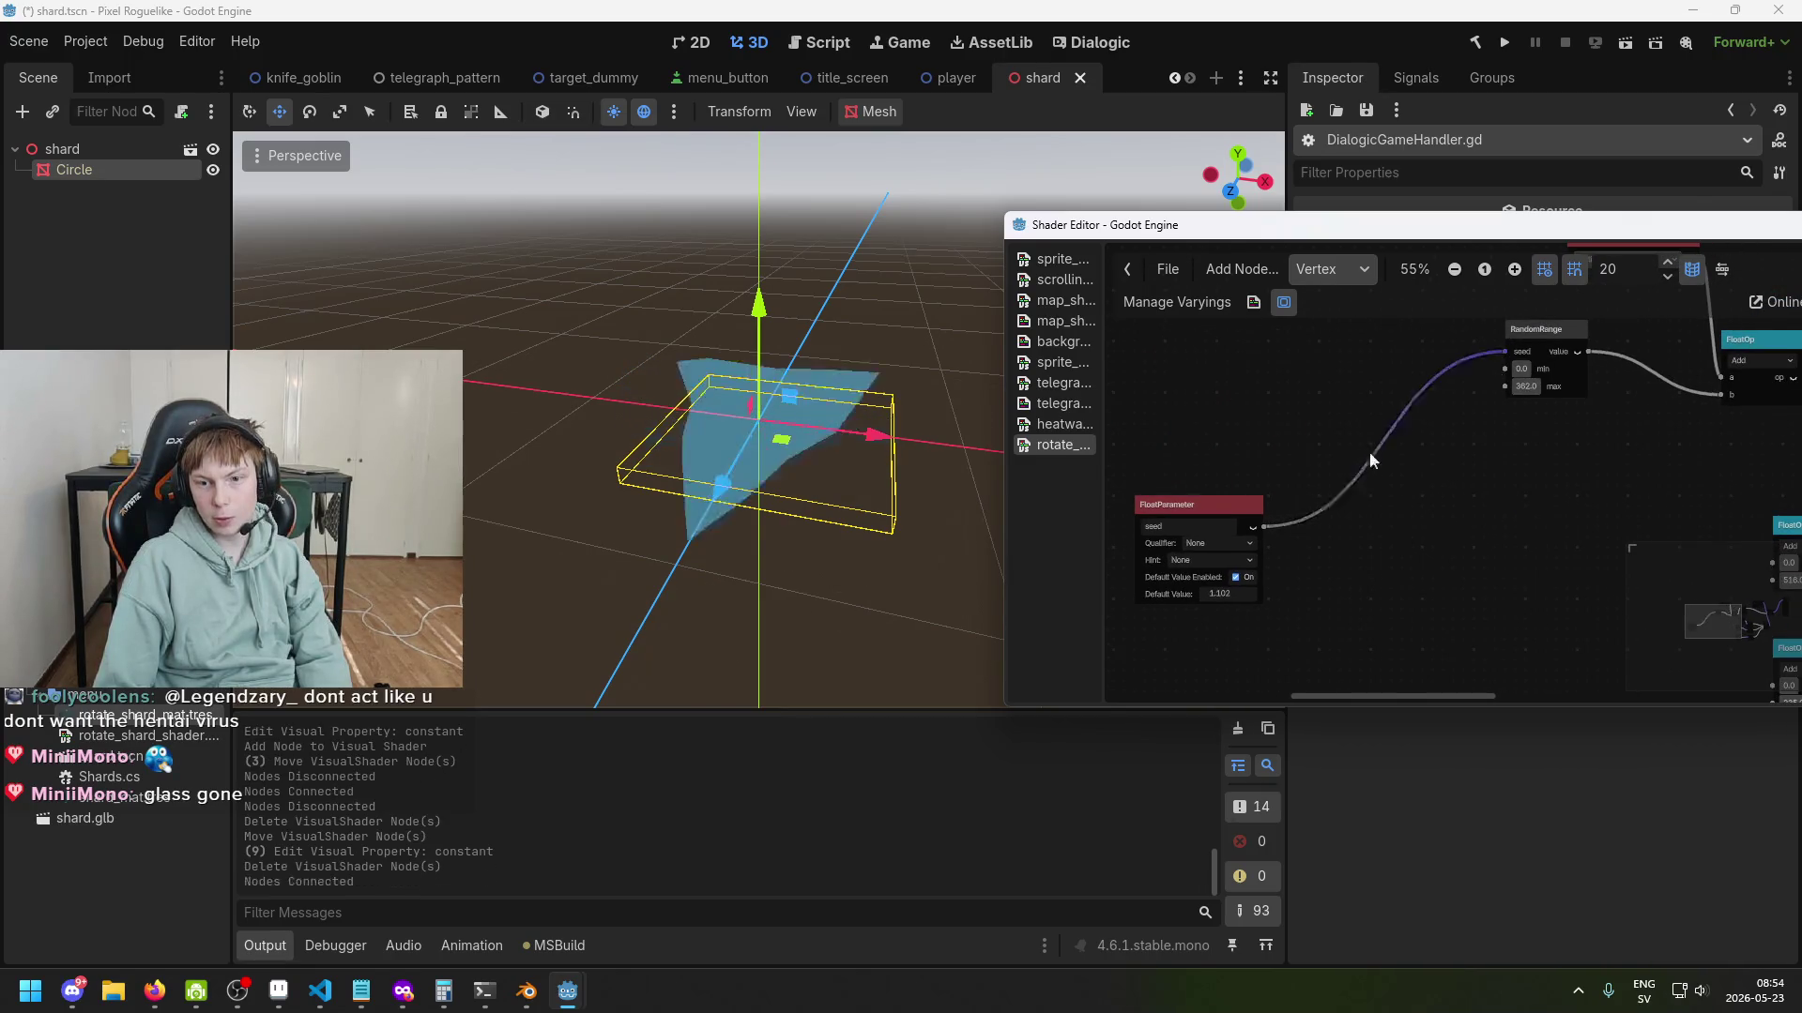
pyautogui.moveTo(1196, 505); pyautogui.dragTo(1431, 495)
pyautogui.moveTo(1604, 520)
pyautogui.mouseDown()
pyautogui.moveTo(1355, 443)
pyautogui.moveTo(1212, 452)
pyautogui.mouseUp()
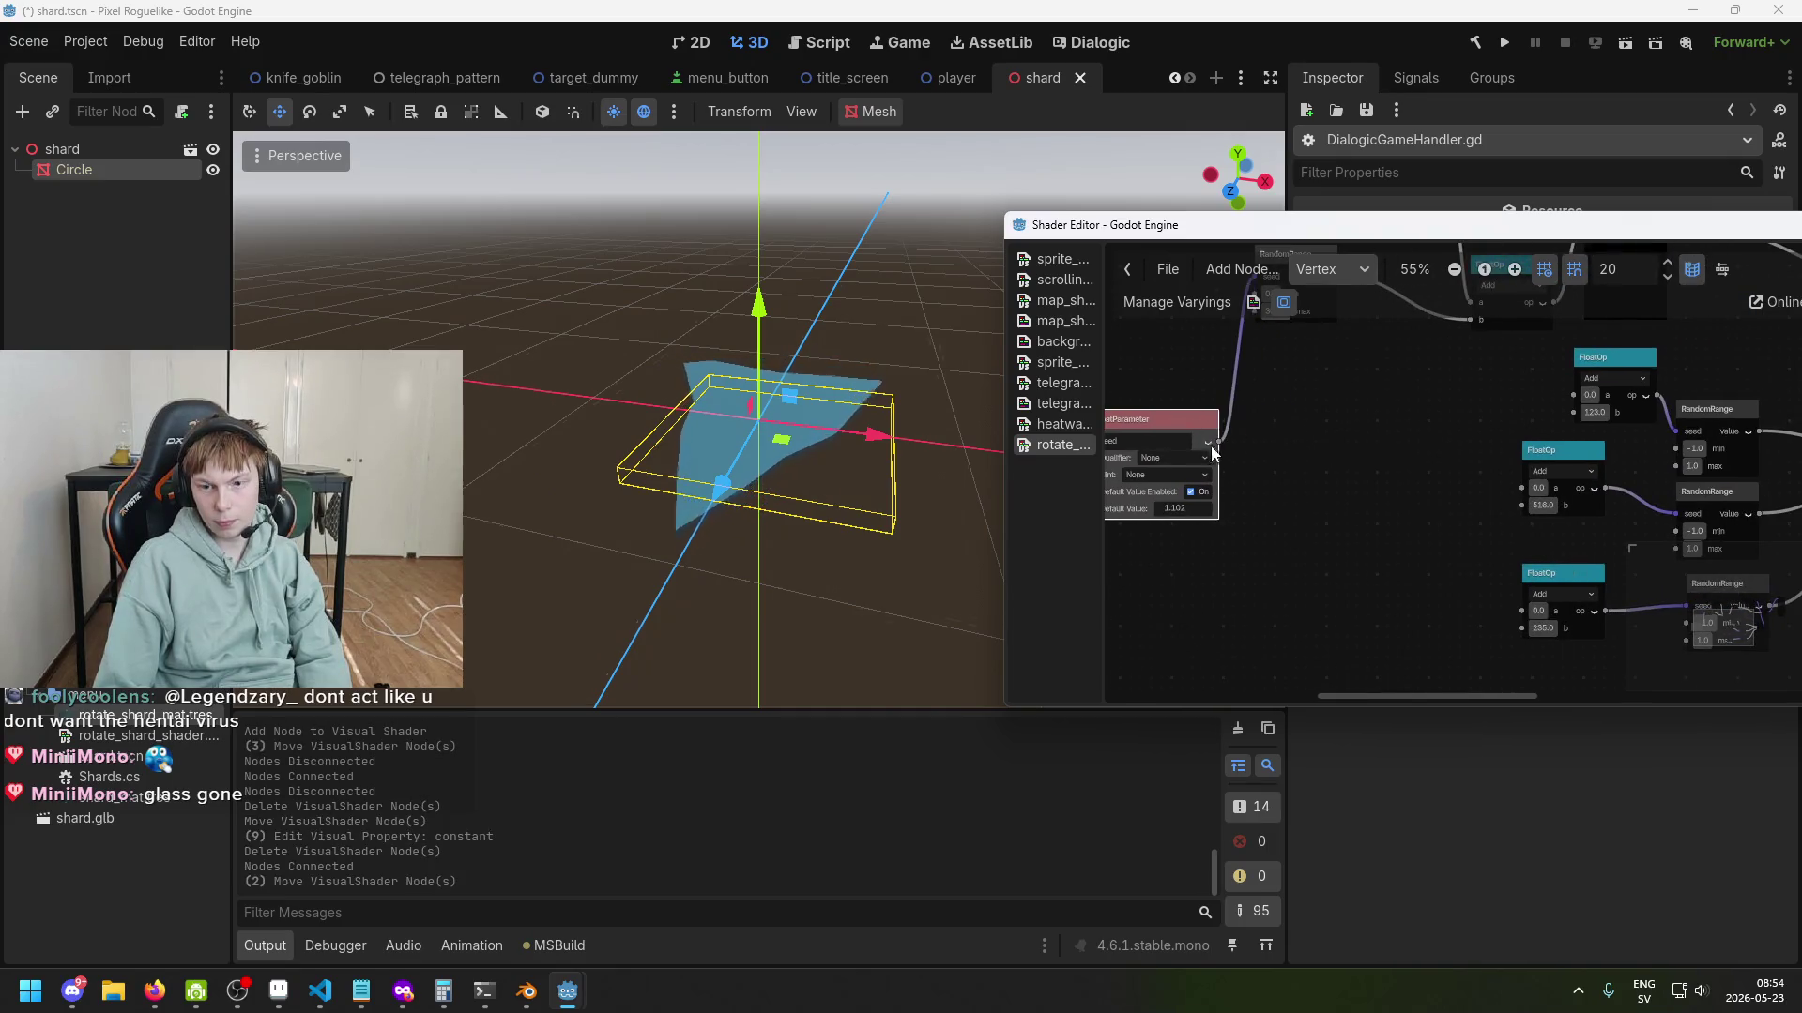
pyautogui.moveTo(1488, 509); pyautogui.dragTo(1571, 396)
pyautogui.moveTo(1220, 442); pyautogui.dragTo(1515, 492)
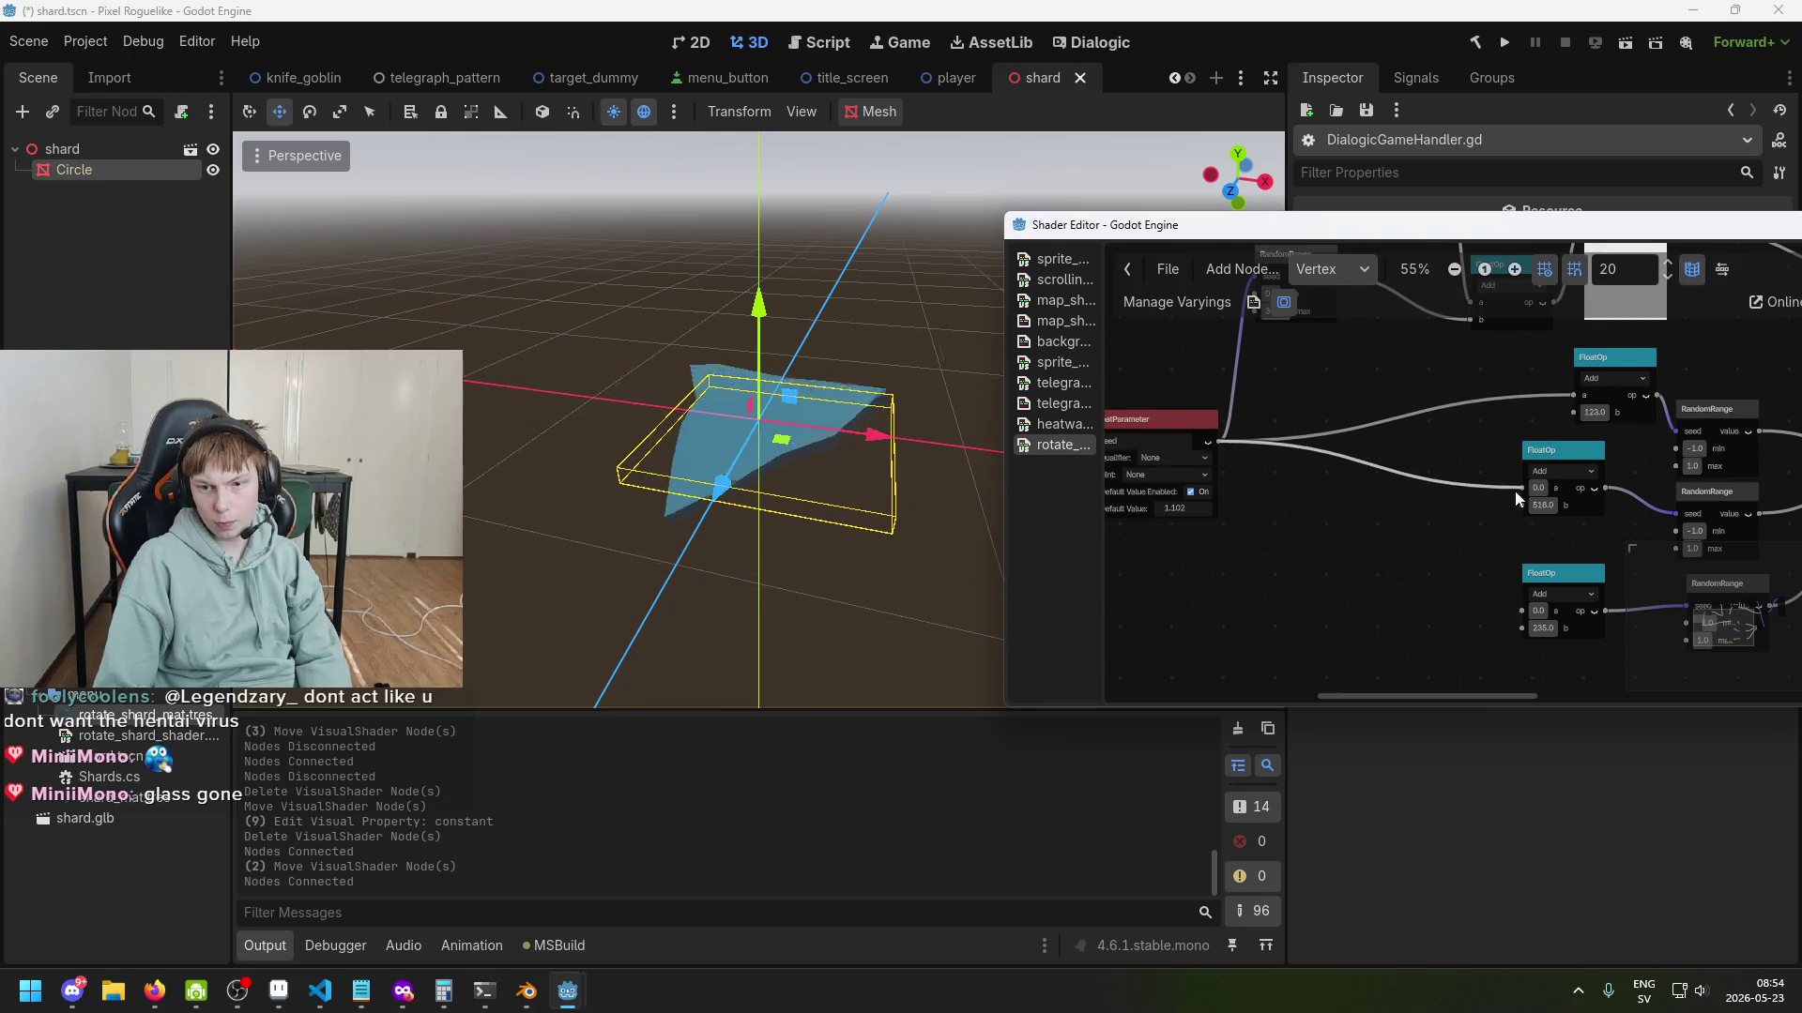
pyautogui.click(1205, 457)
pyautogui.click(1224, 442)
pyautogui.moveTo(1224, 442); pyautogui.dragTo(1523, 612)
# Set the seed parameter's default value to 0.0 and save the scene.
pyautogui.hscroll(-3, 1407, 578)
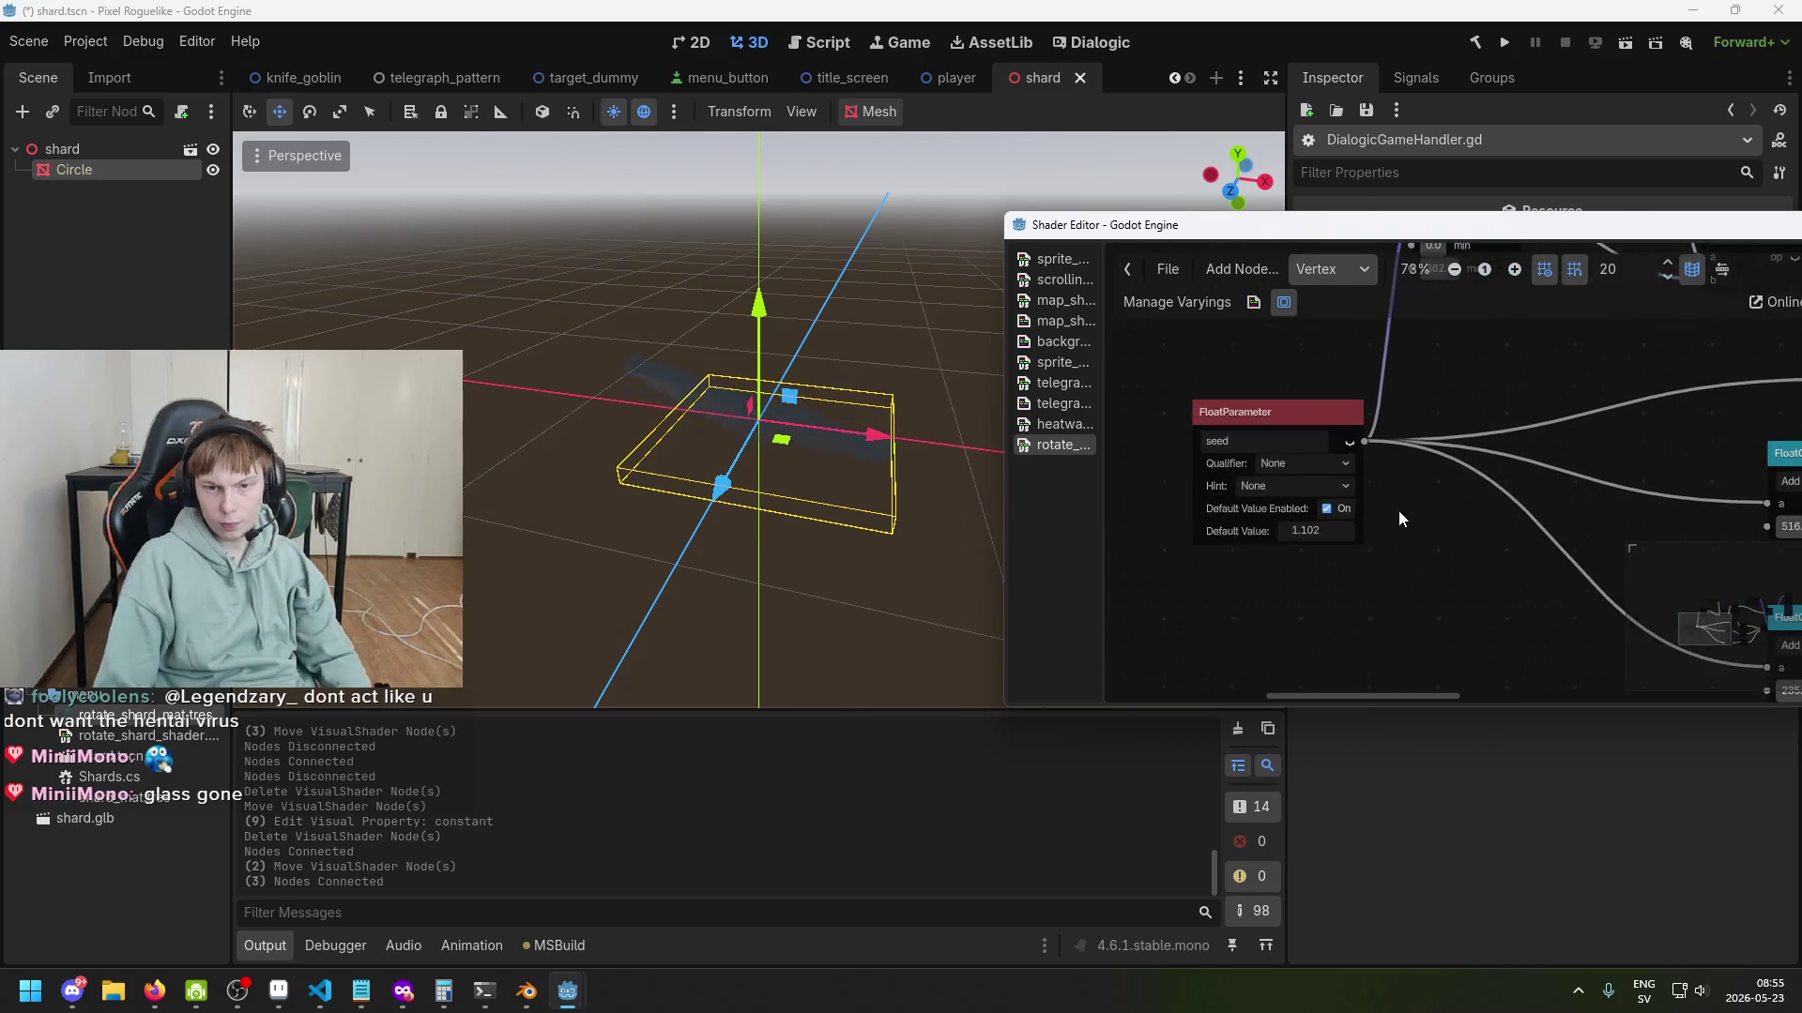
pyautogui.scroll(-1, 1422, 528)
pyautogui.scroll(1, 1371, 537)
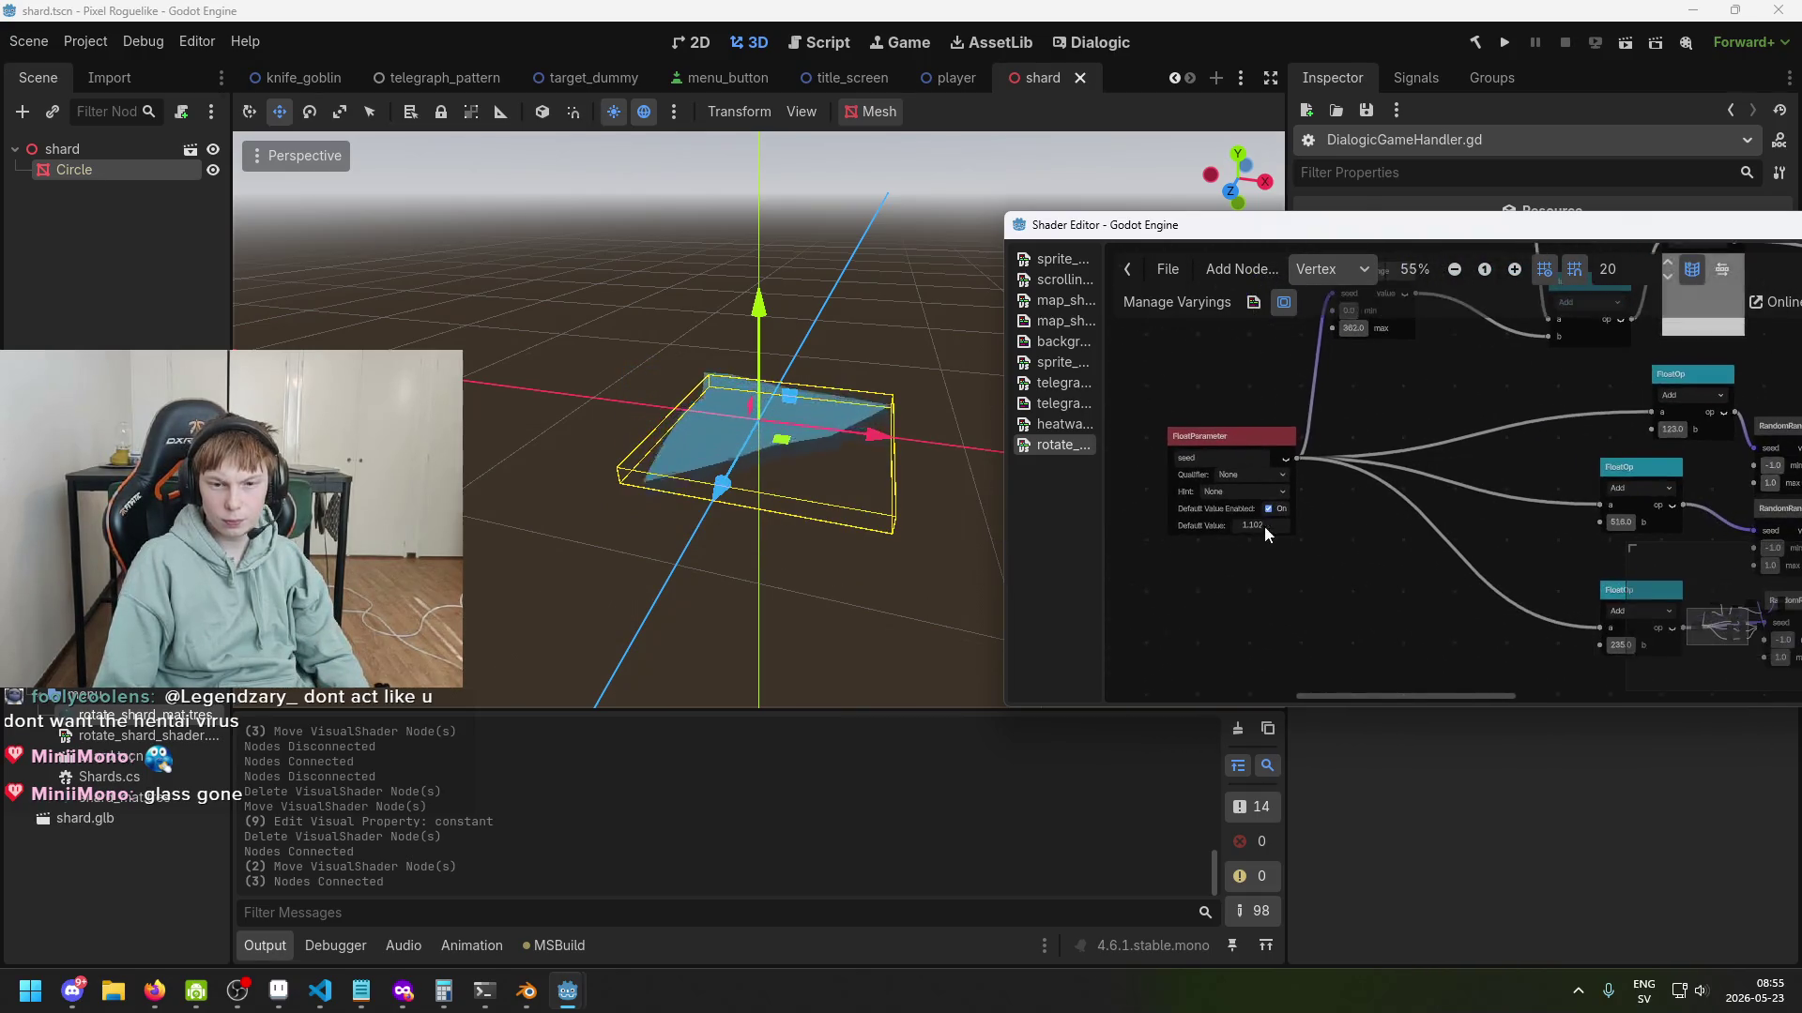
pyautogui.click(1288, 527)
pyautogui.write('0')
pyautogui.press('Return')
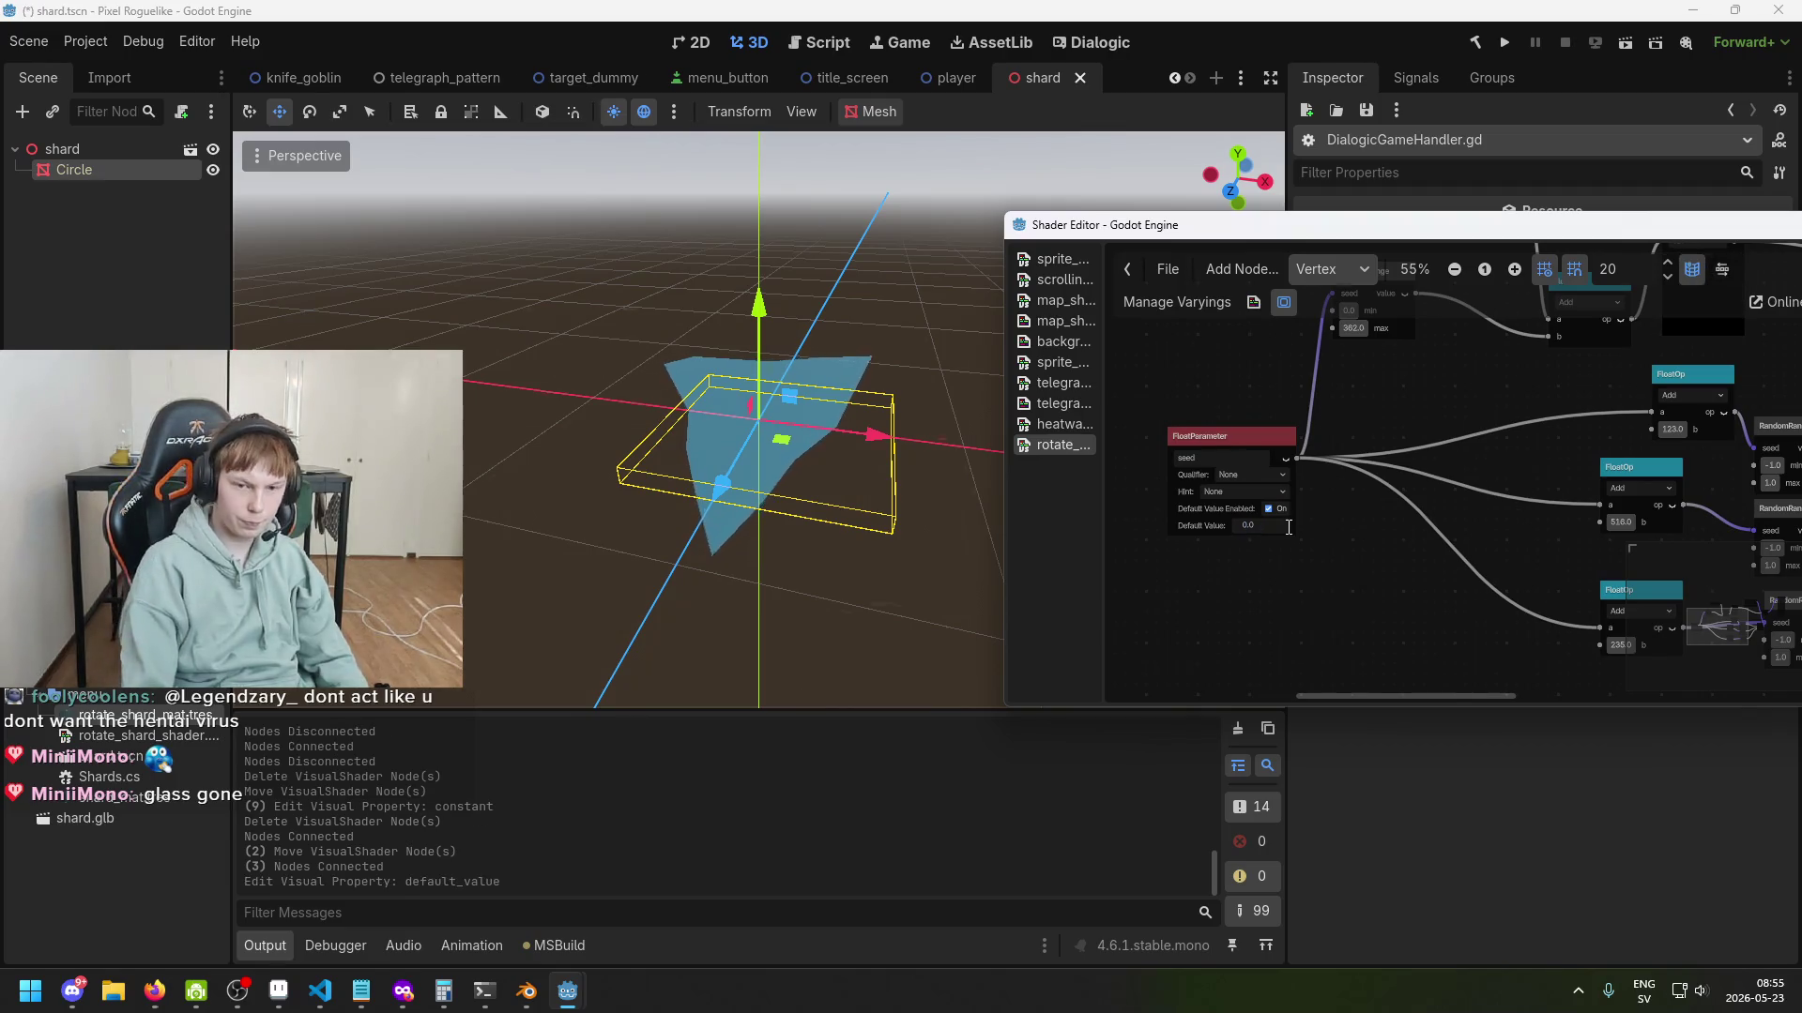
pyautogui.hotkey('ctrl', 's')
pyautogui.scroll(2, 1302, 598)
pyautogui.scroll(3, 1334, 452)
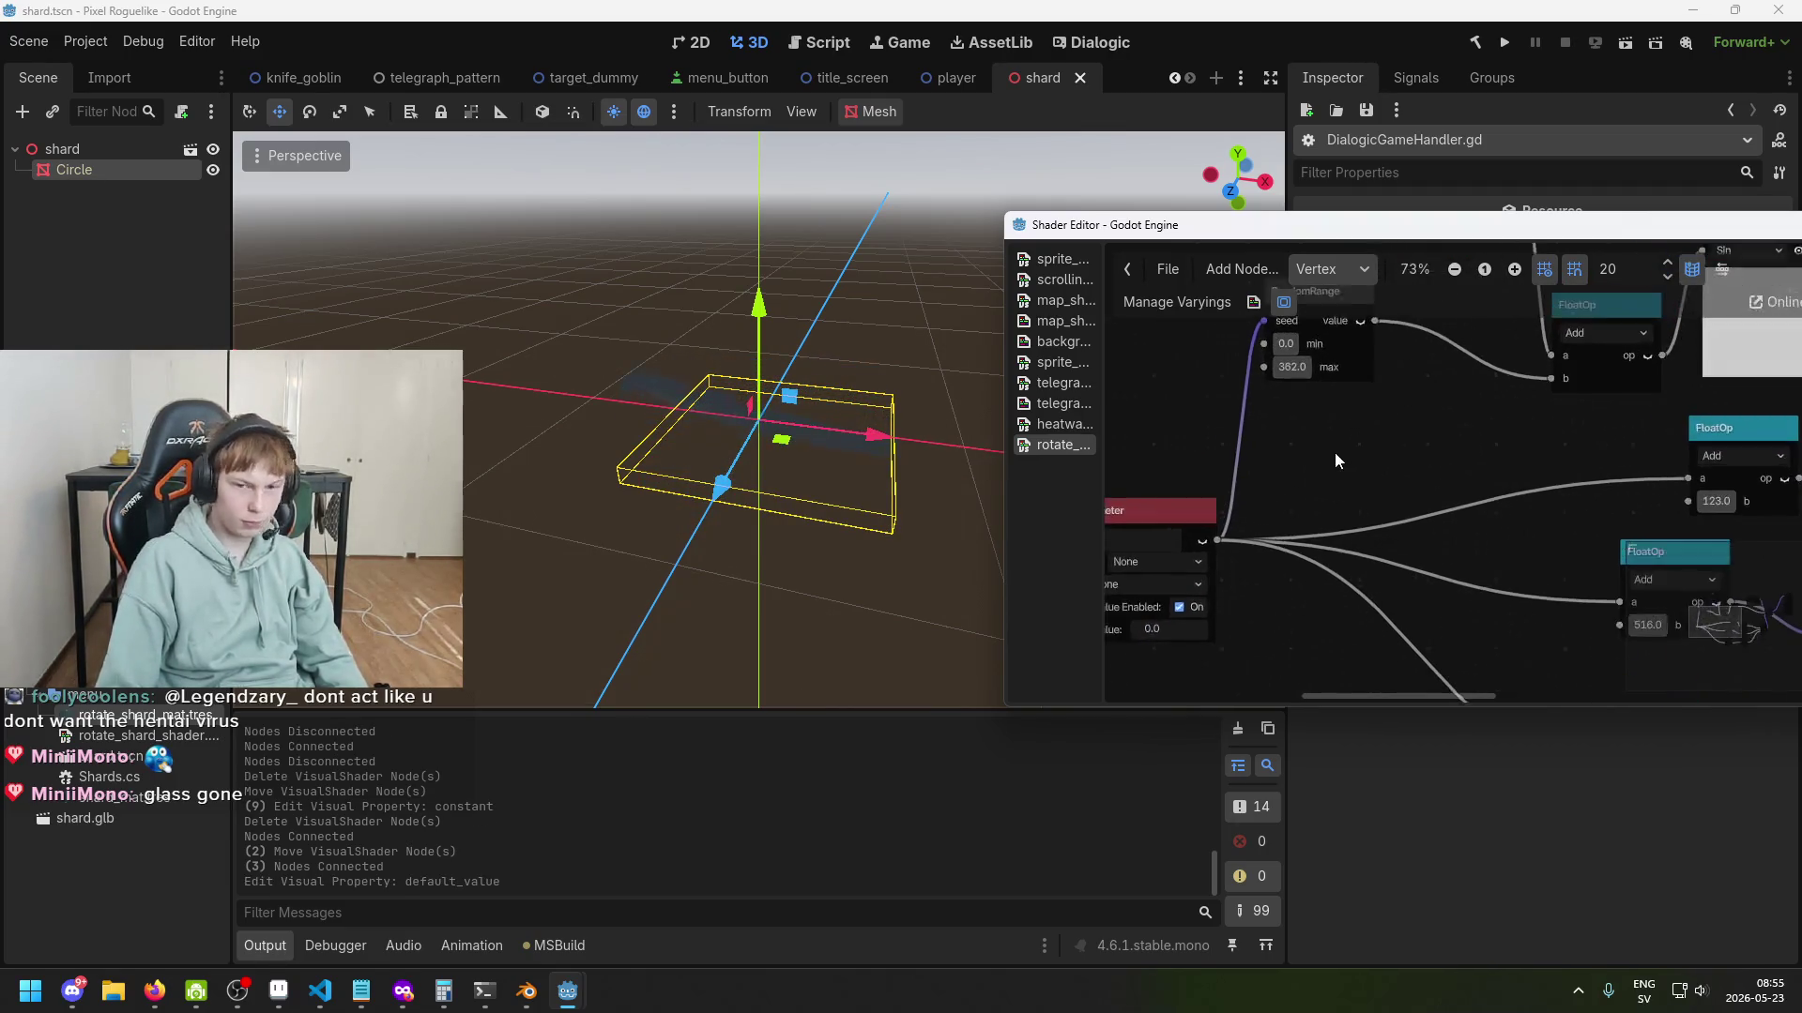
pyautogui.hotkey('ctrl', 's')
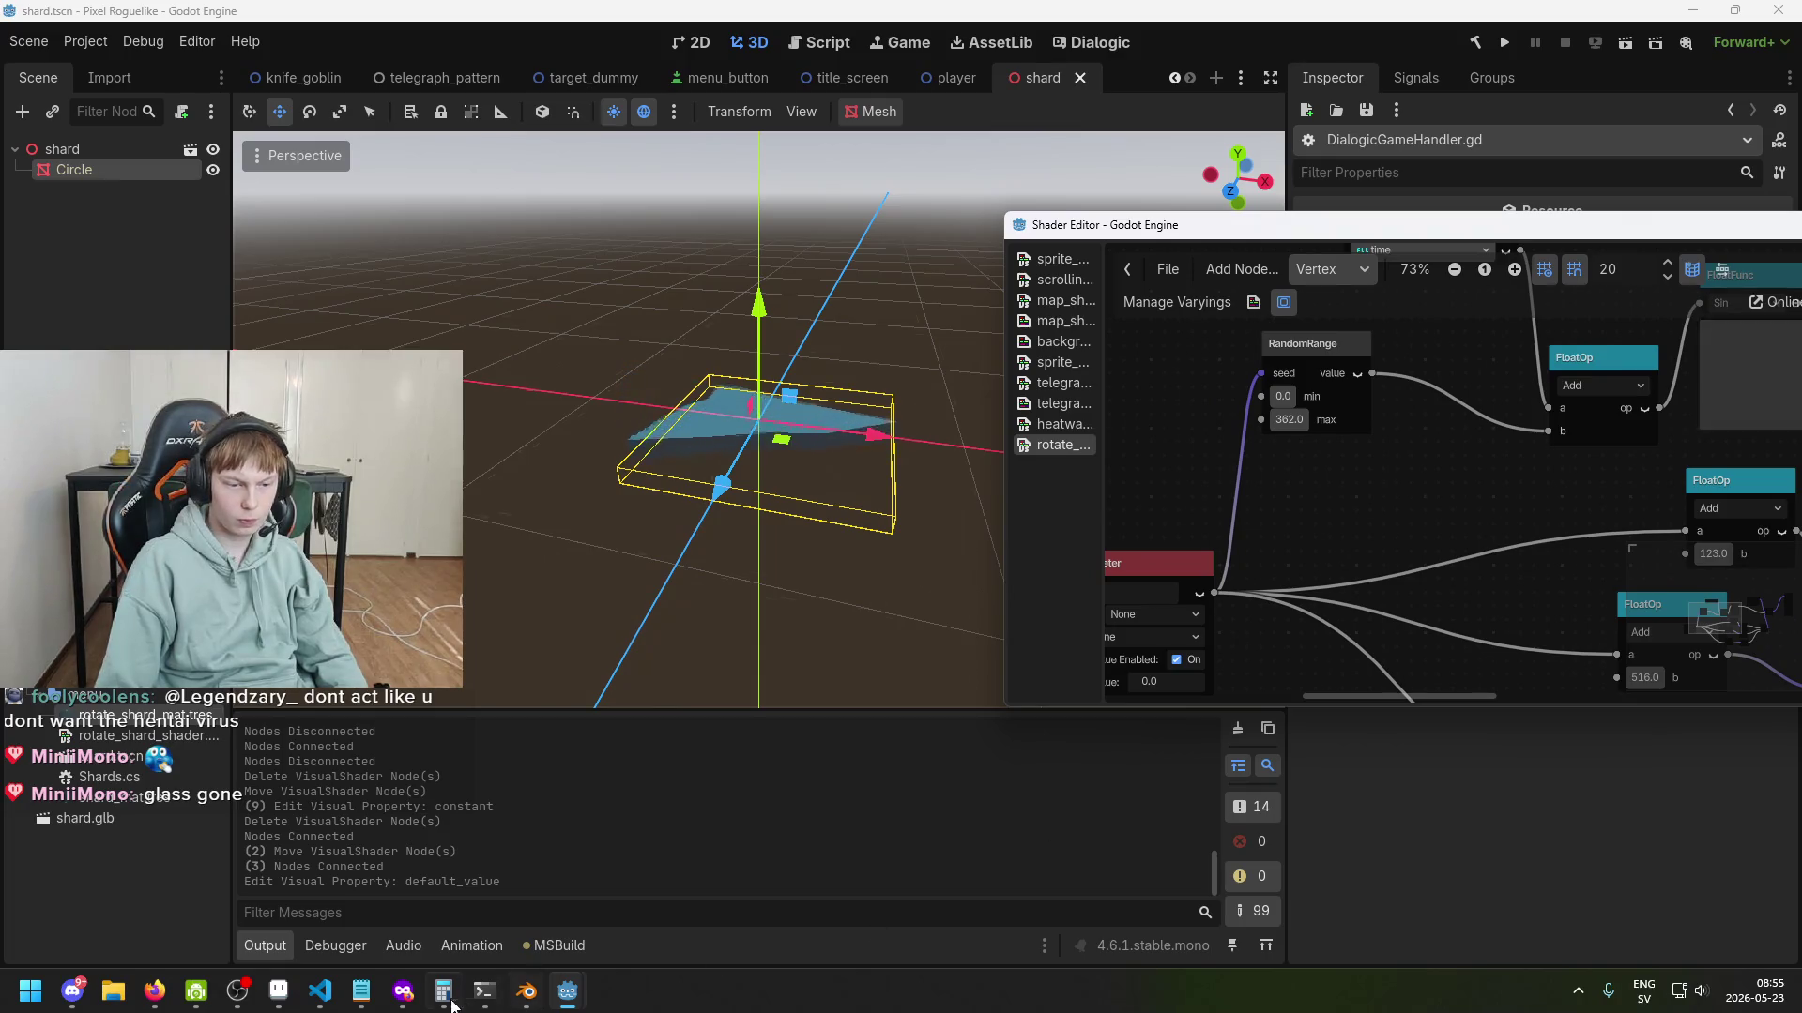
# Find the i seed argument of MaterialOverride.Set on line 19 of Shards.cs.
pyautogui.click(333, 1000)
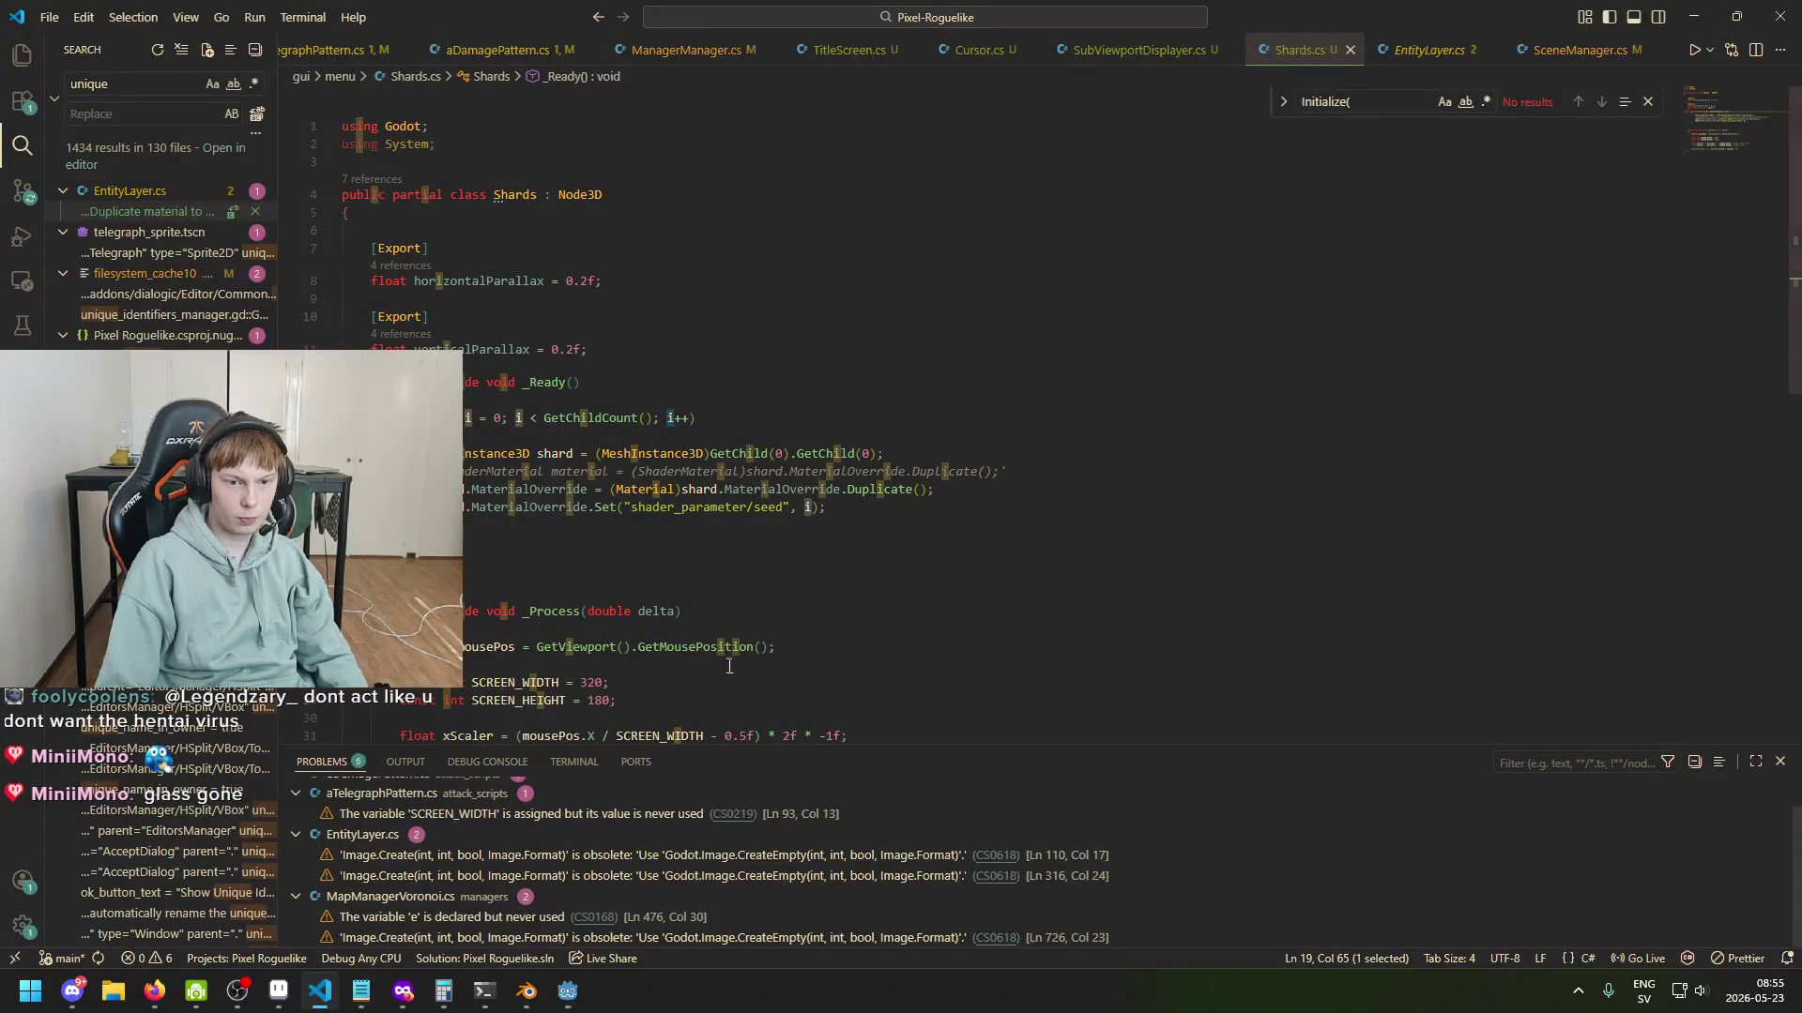
pyautogui.press('Left')
pyautogui.press('Left')
pyautogui.press('Left')
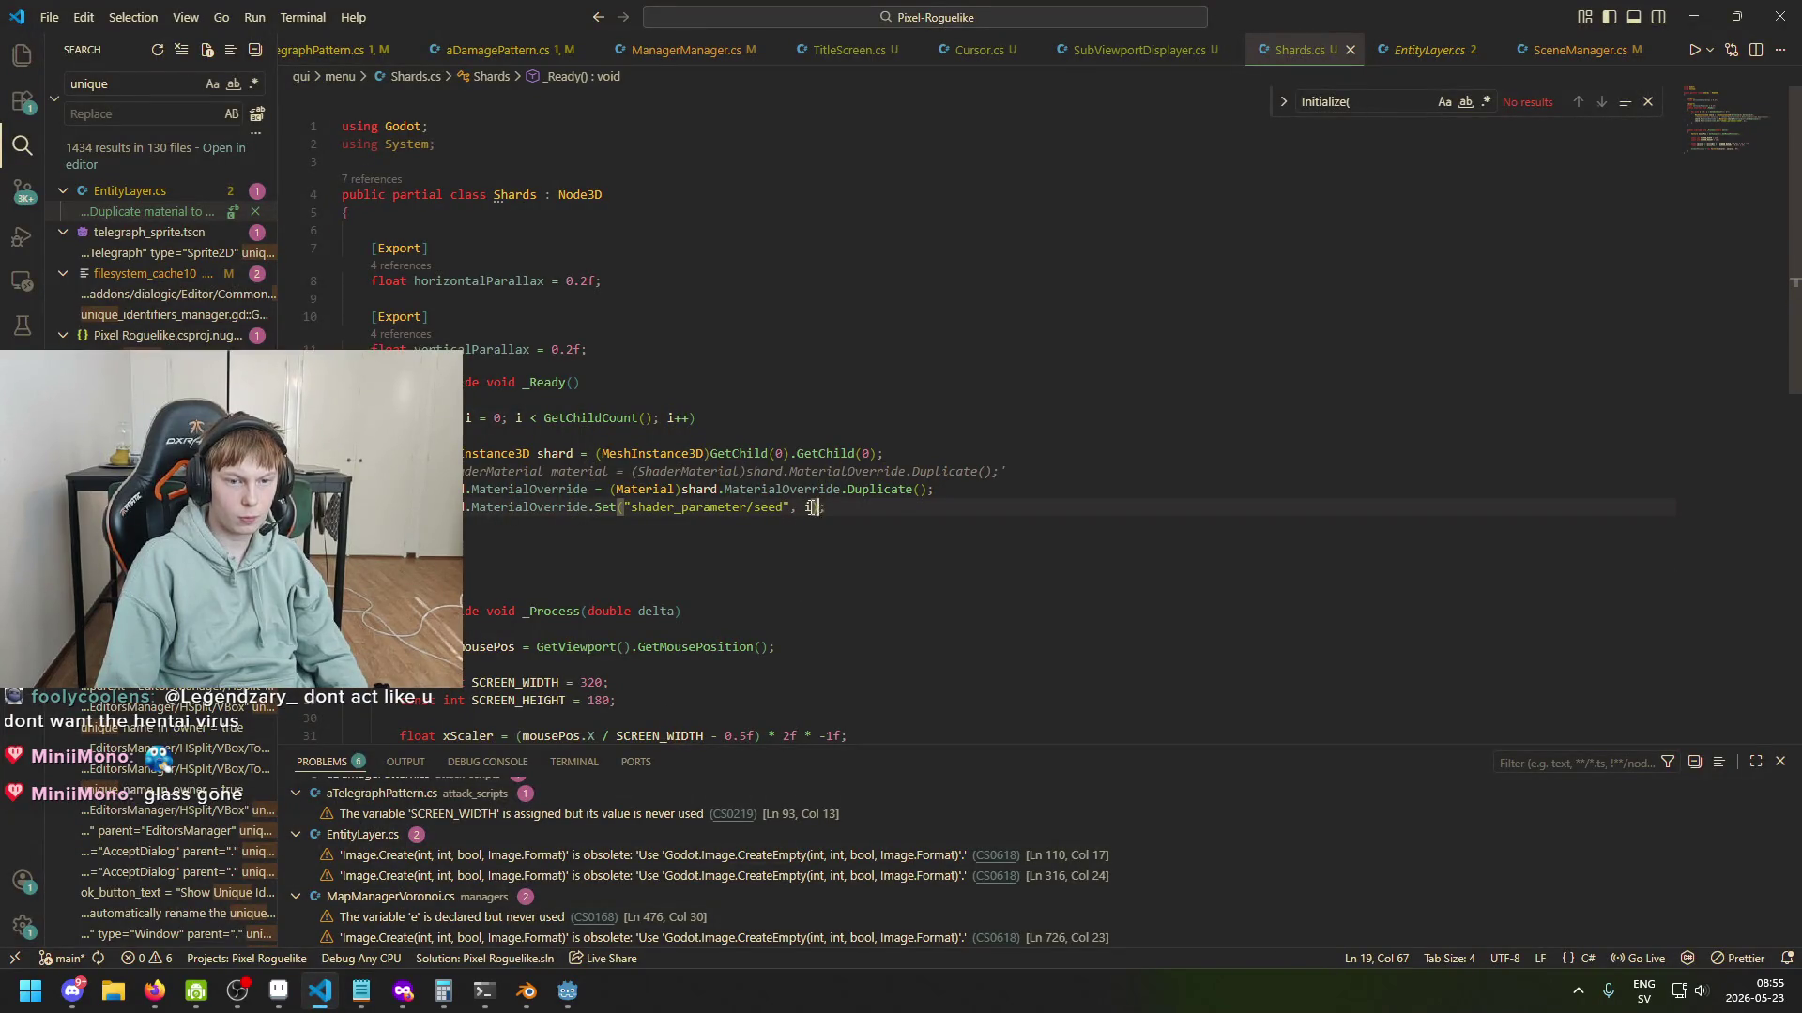
pyautogui.doubleClick(807, 507)
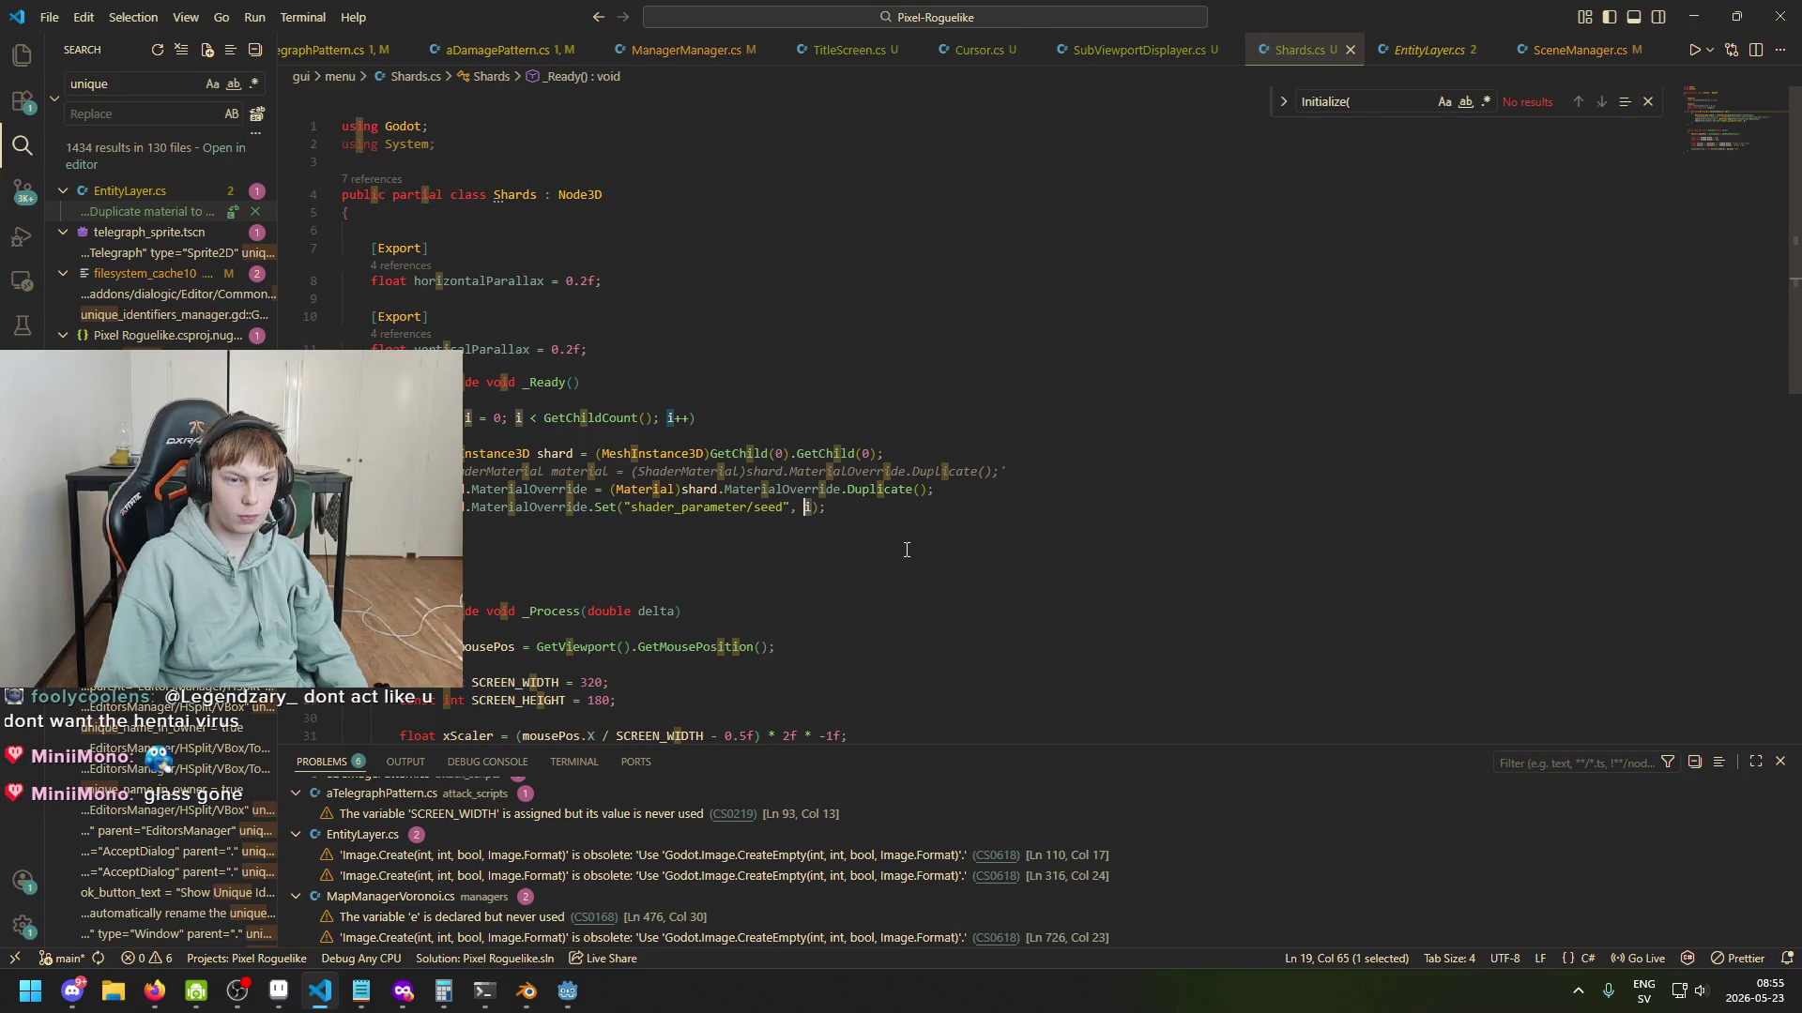
pyautogui.click(830, 511)
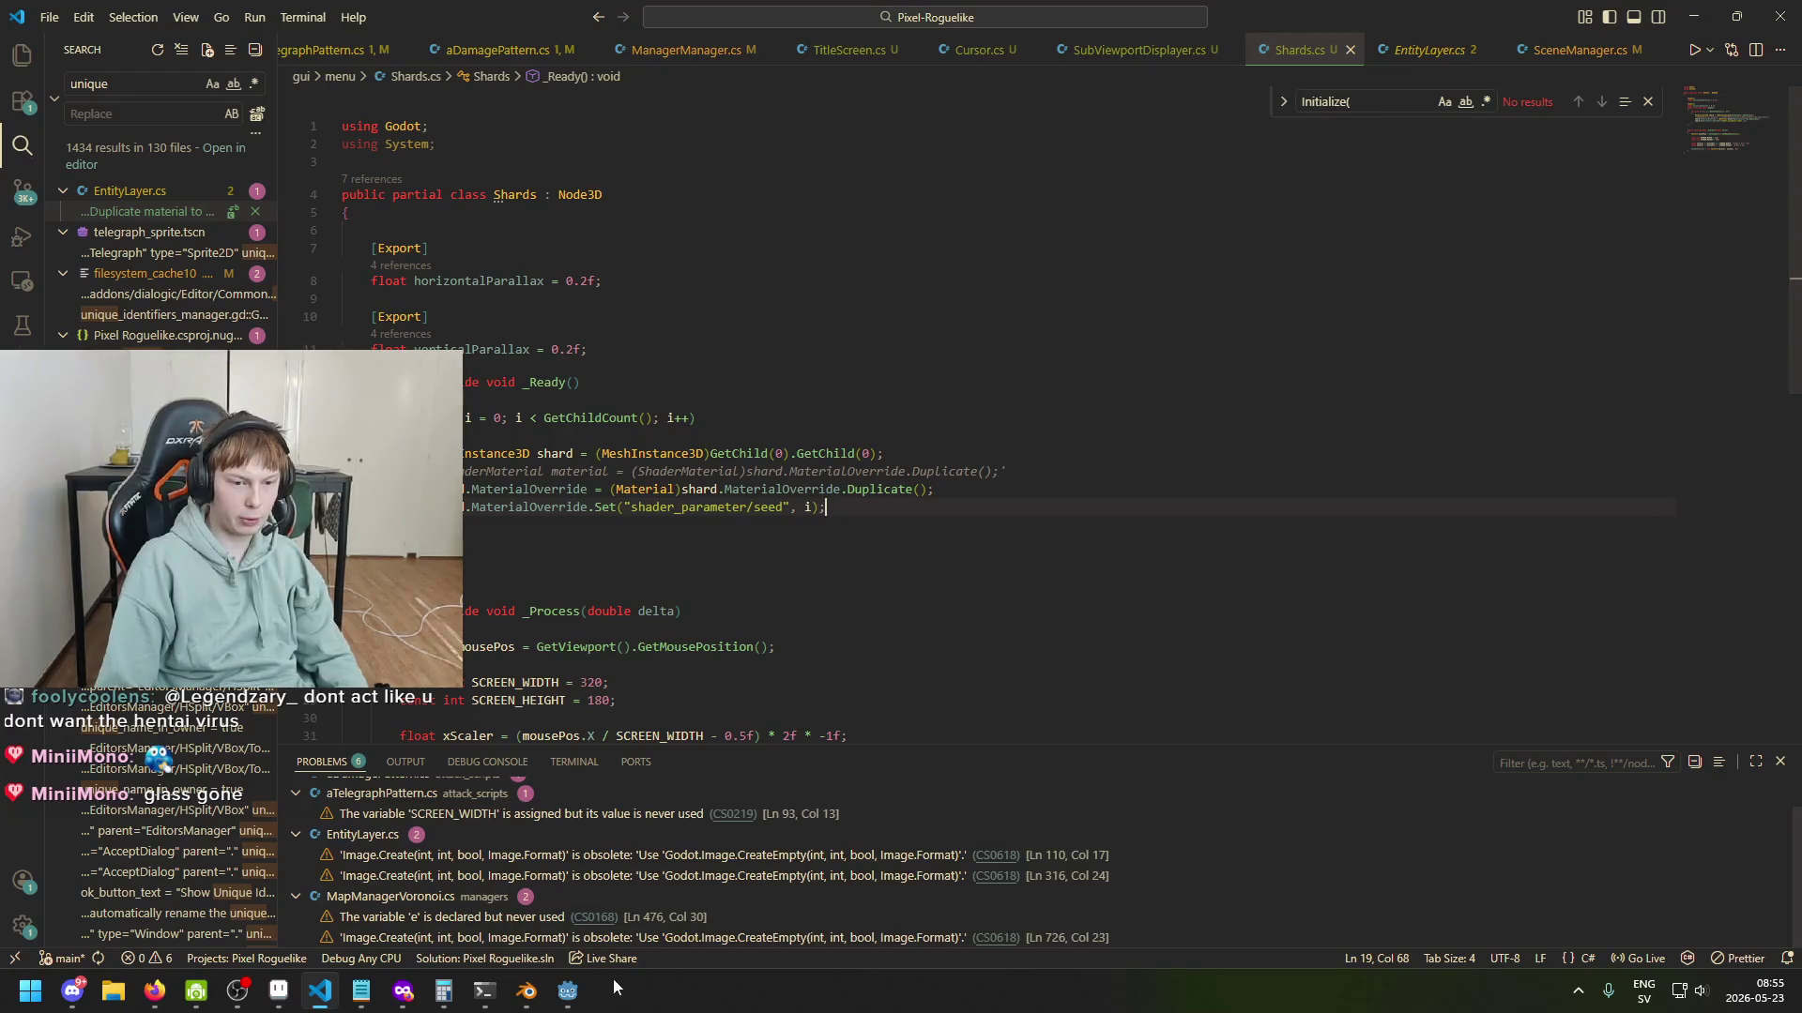
pyautogui.moveTo(609, 507)
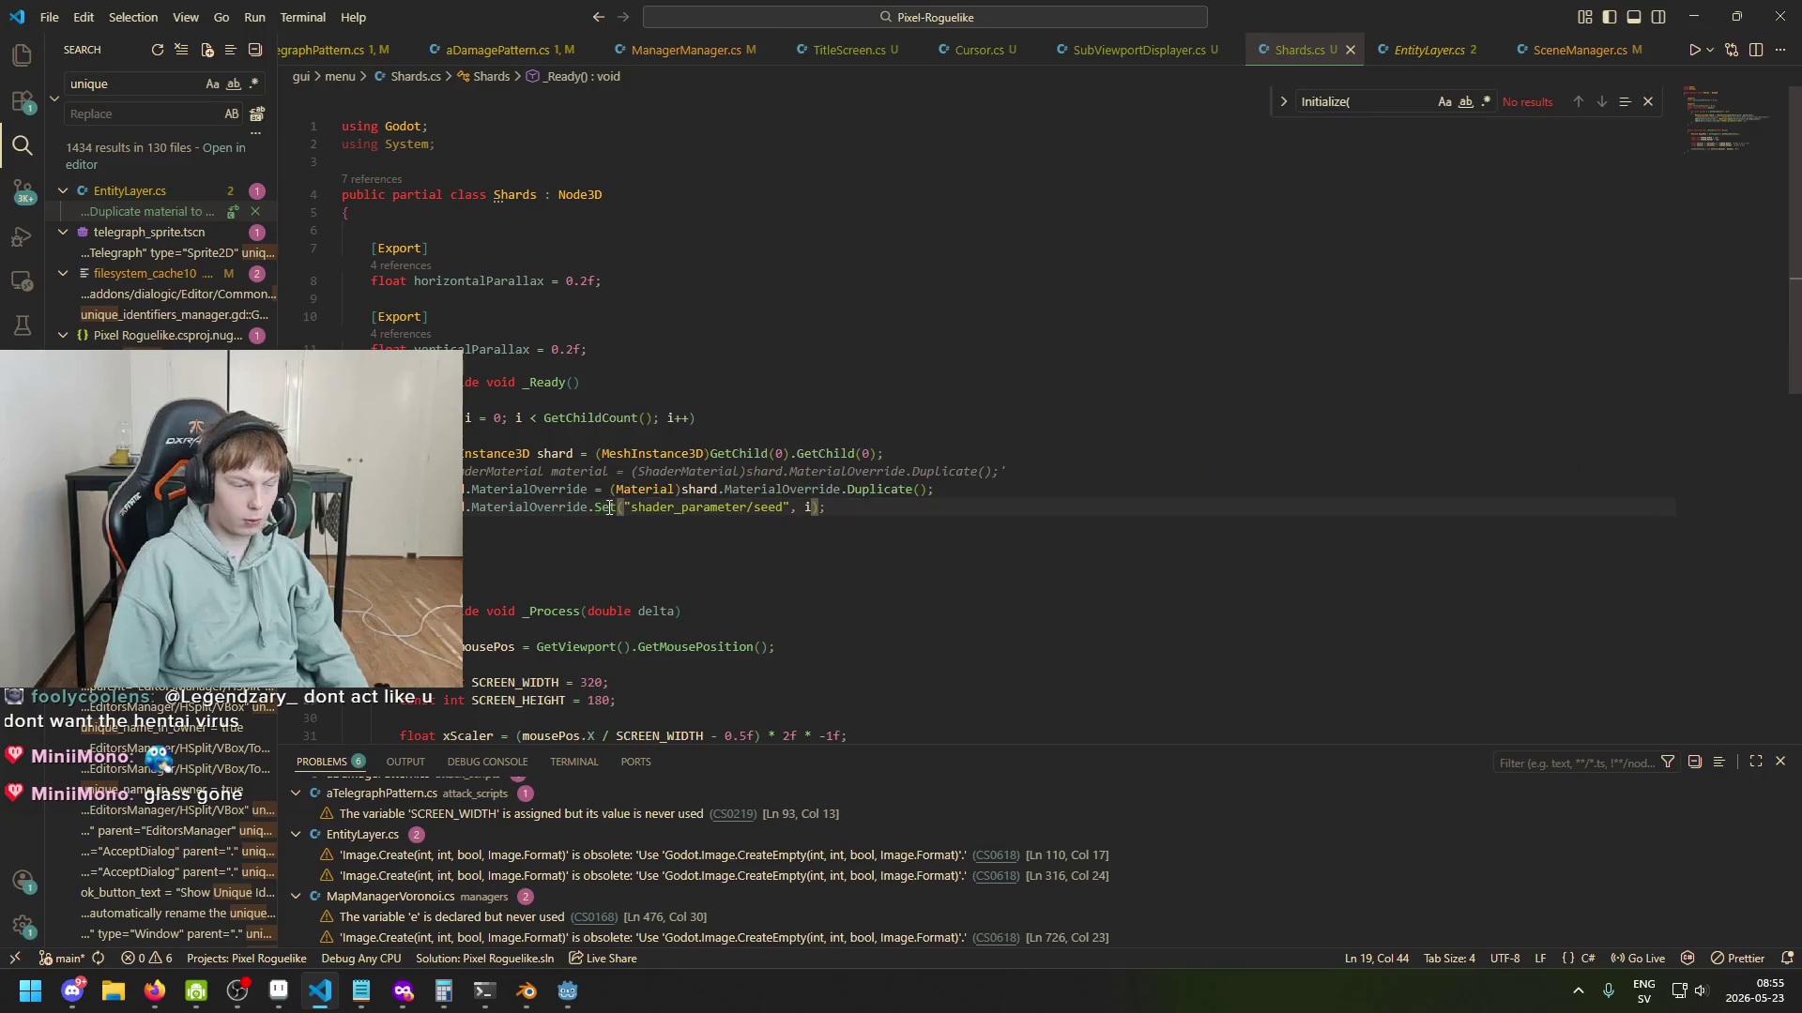
# Replace that argument with (float)i and save Shards.cs.
pyautogui.doubleClick(809, 508)
pyautogui.write('float(i')
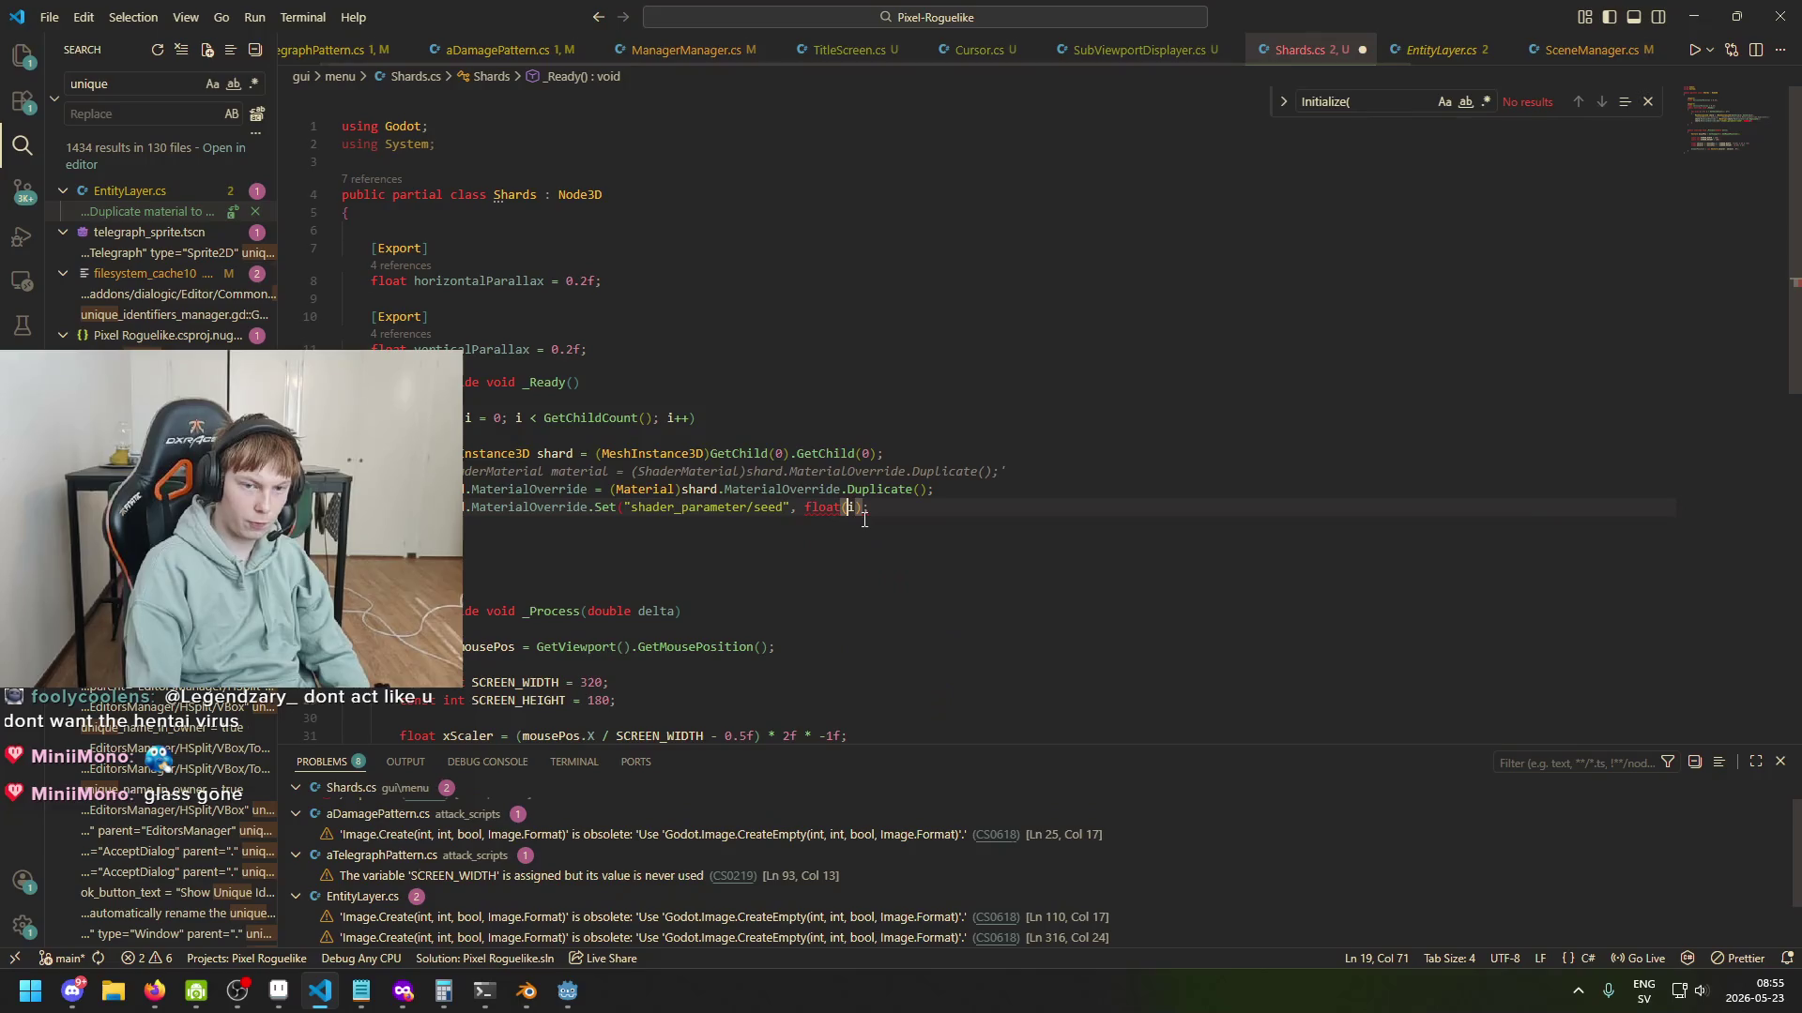
pyautogui.press('BackSpace')
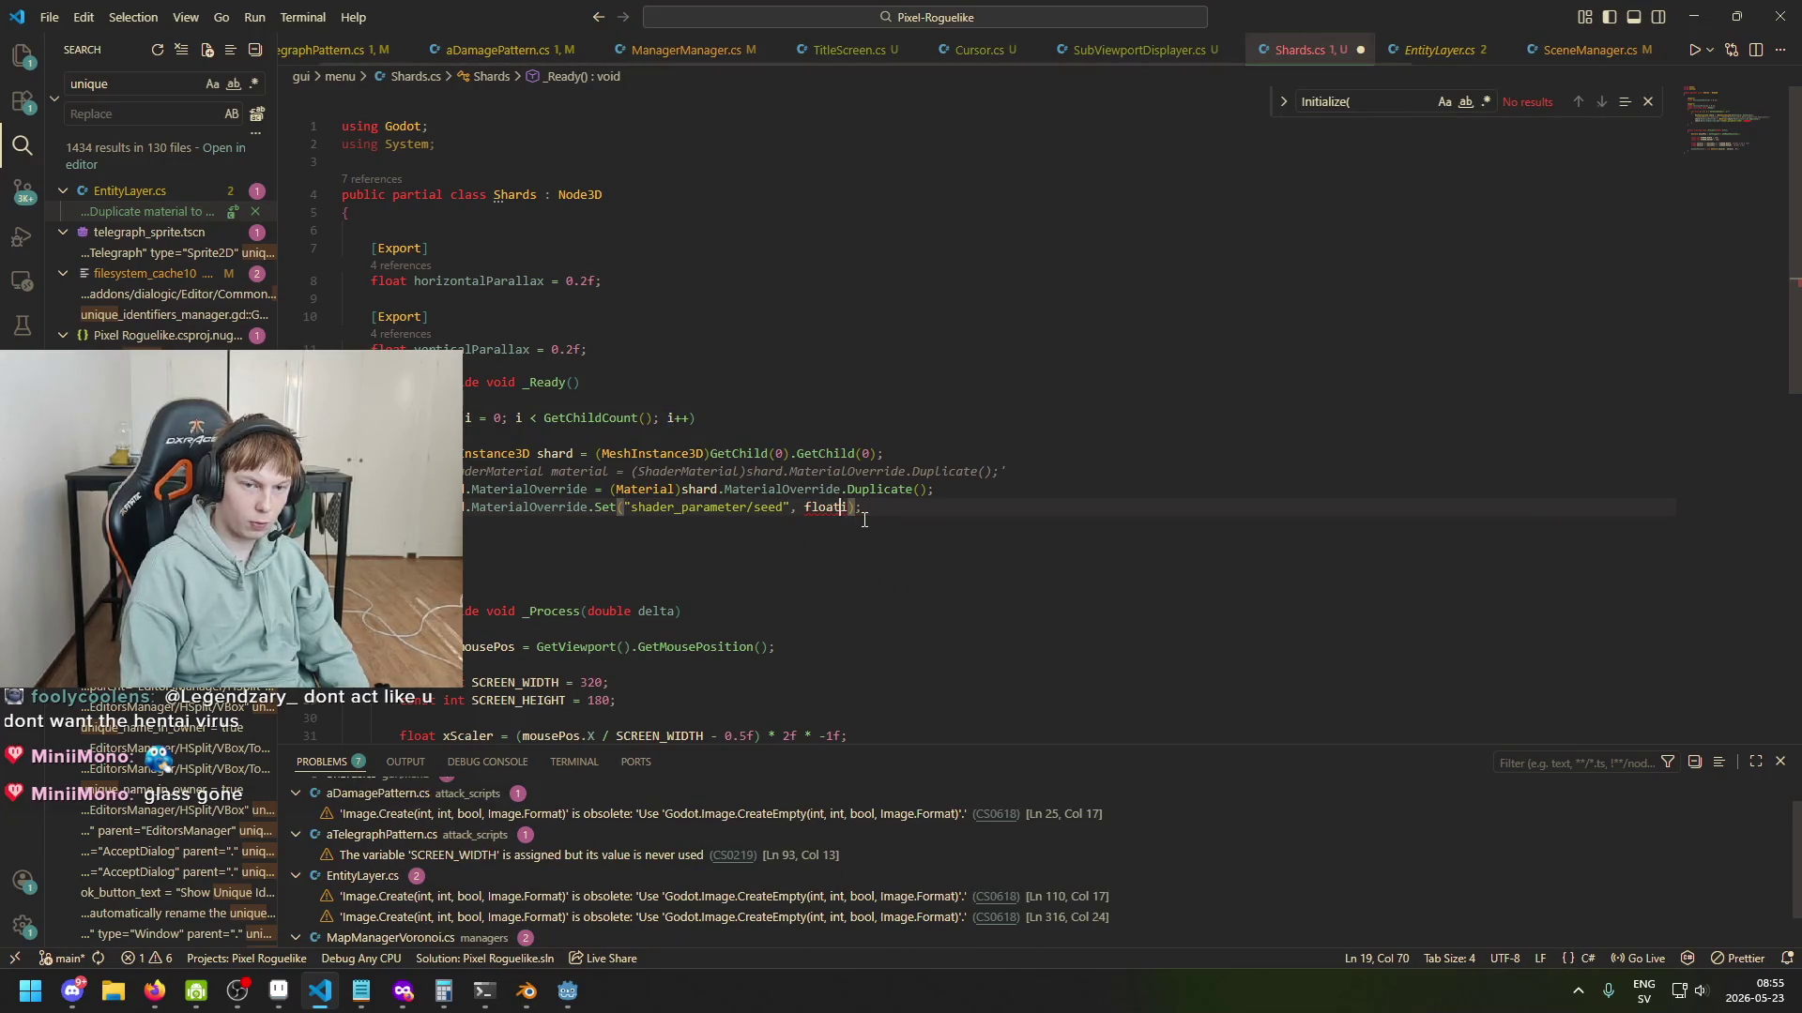
pyautogui.write('(')
pyautogui.press('Right')
pyautogui.press('Right')
pyautogui.press('Right')
pyautogui.write(')')
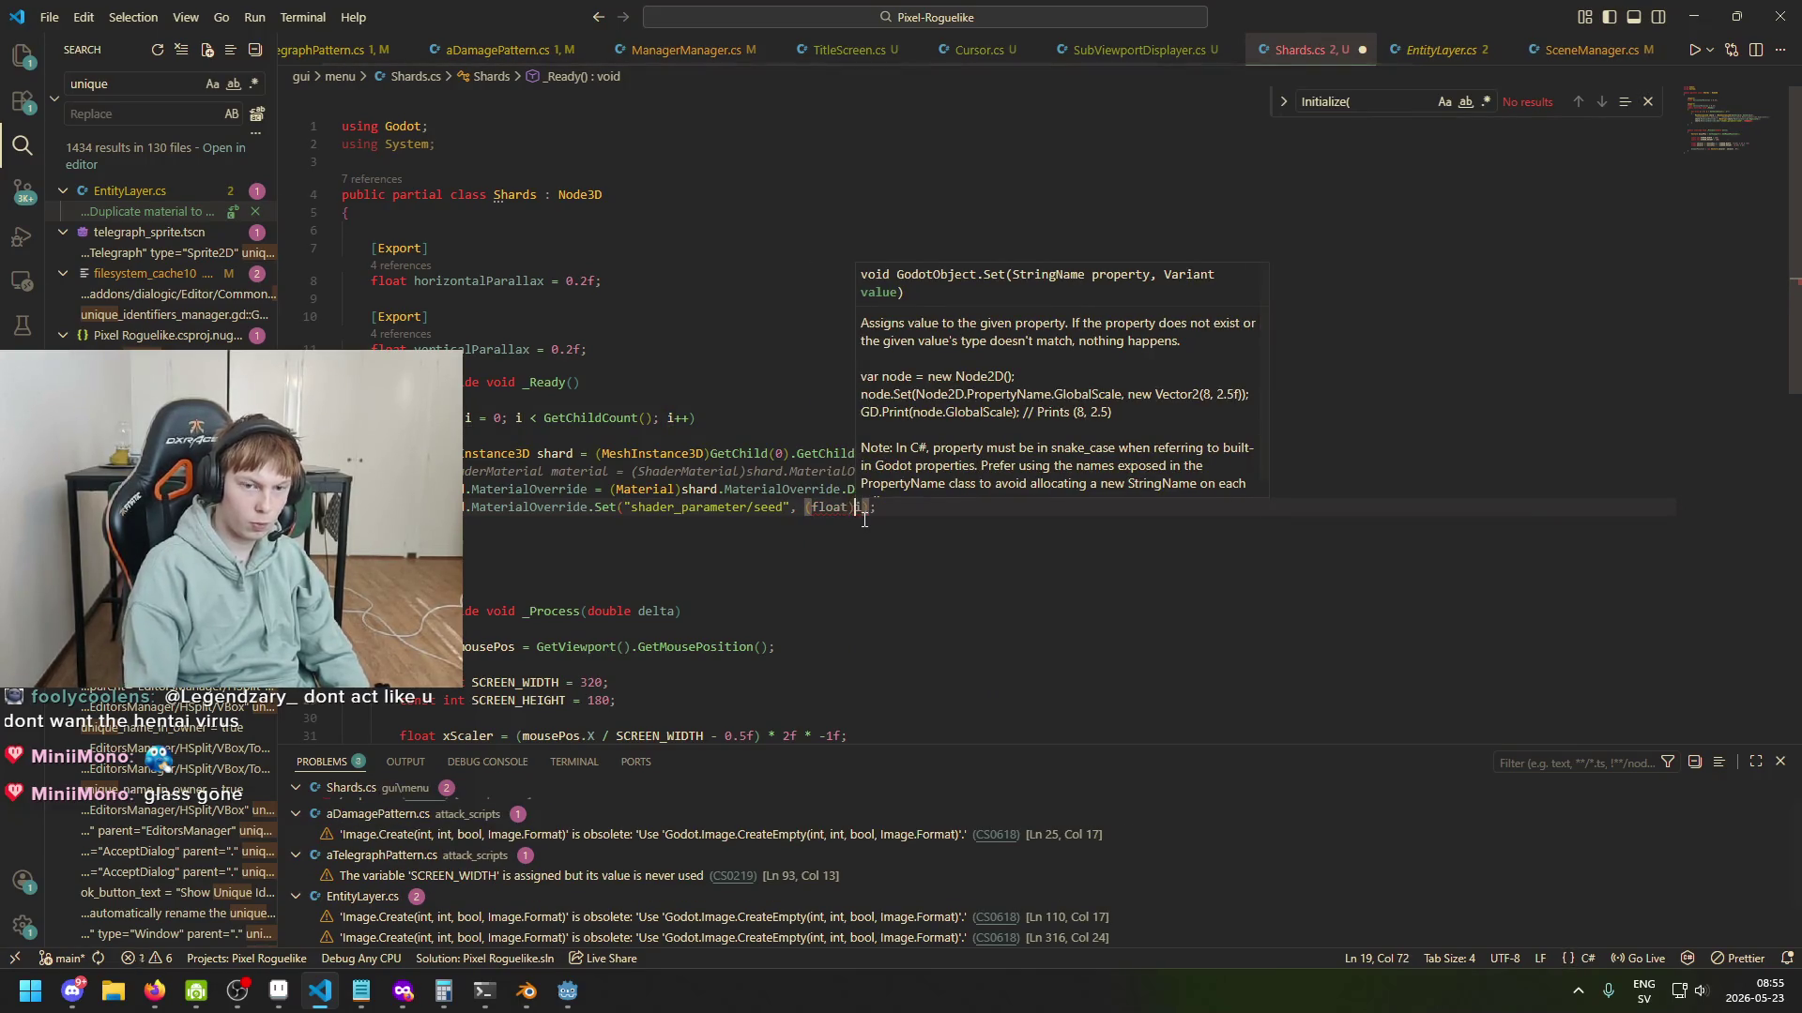
pyautogui.click(864, 520)
pyautogui.hotkey('ctrl', 's')
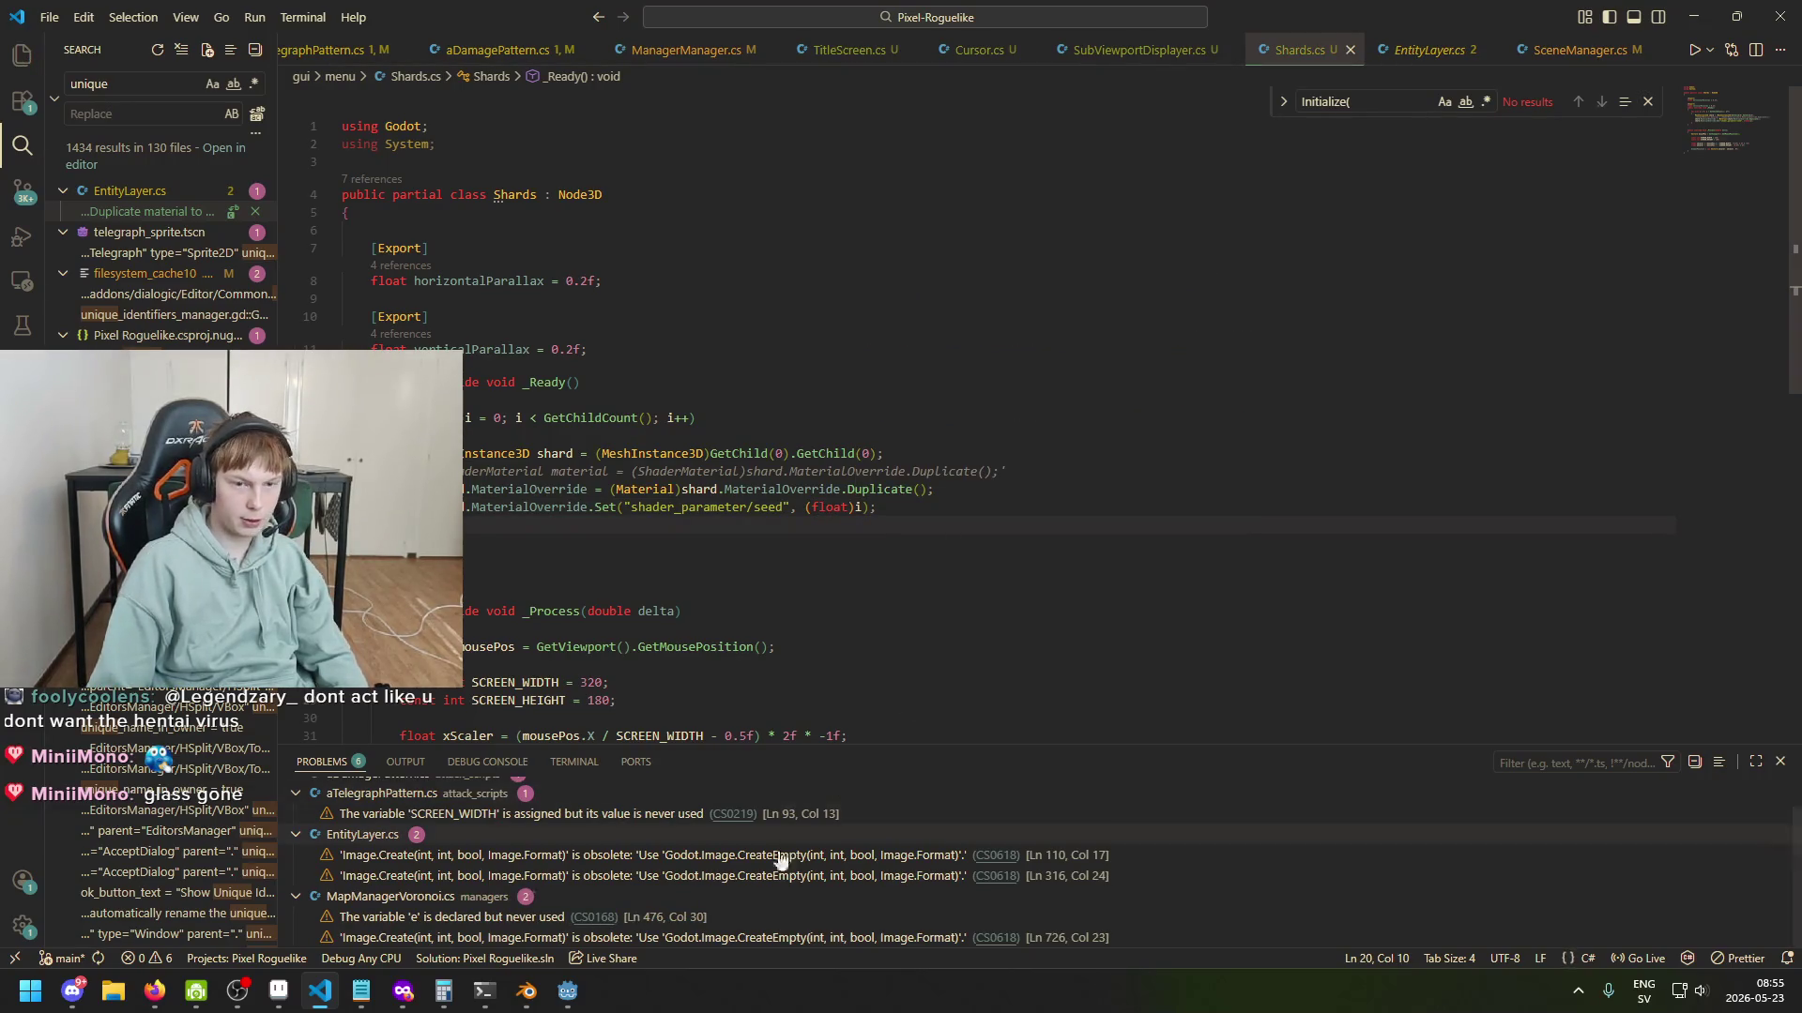
pyautogui.click(565, 997)
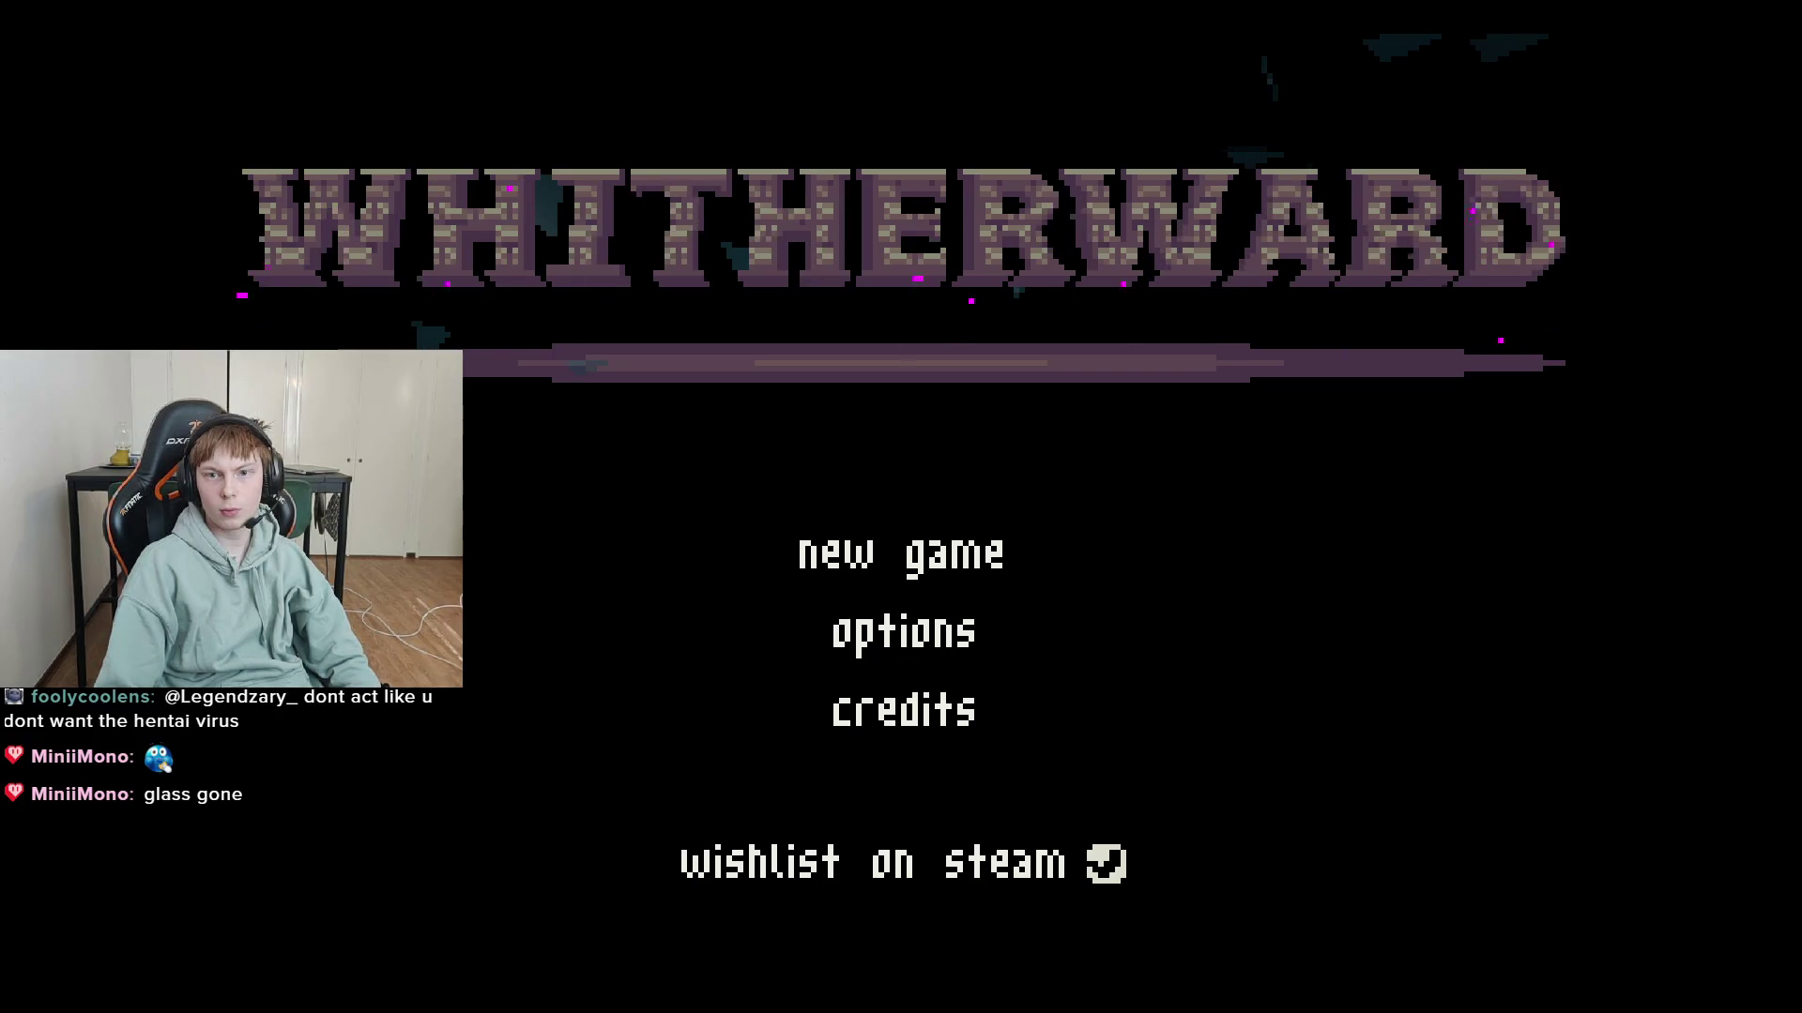
# Close the running Whitherward game and return to Shards.cs in VS Code.
pyautogui.hotkey('alt', 'F4')
pyautogui.hotkey('ctrl', 's')
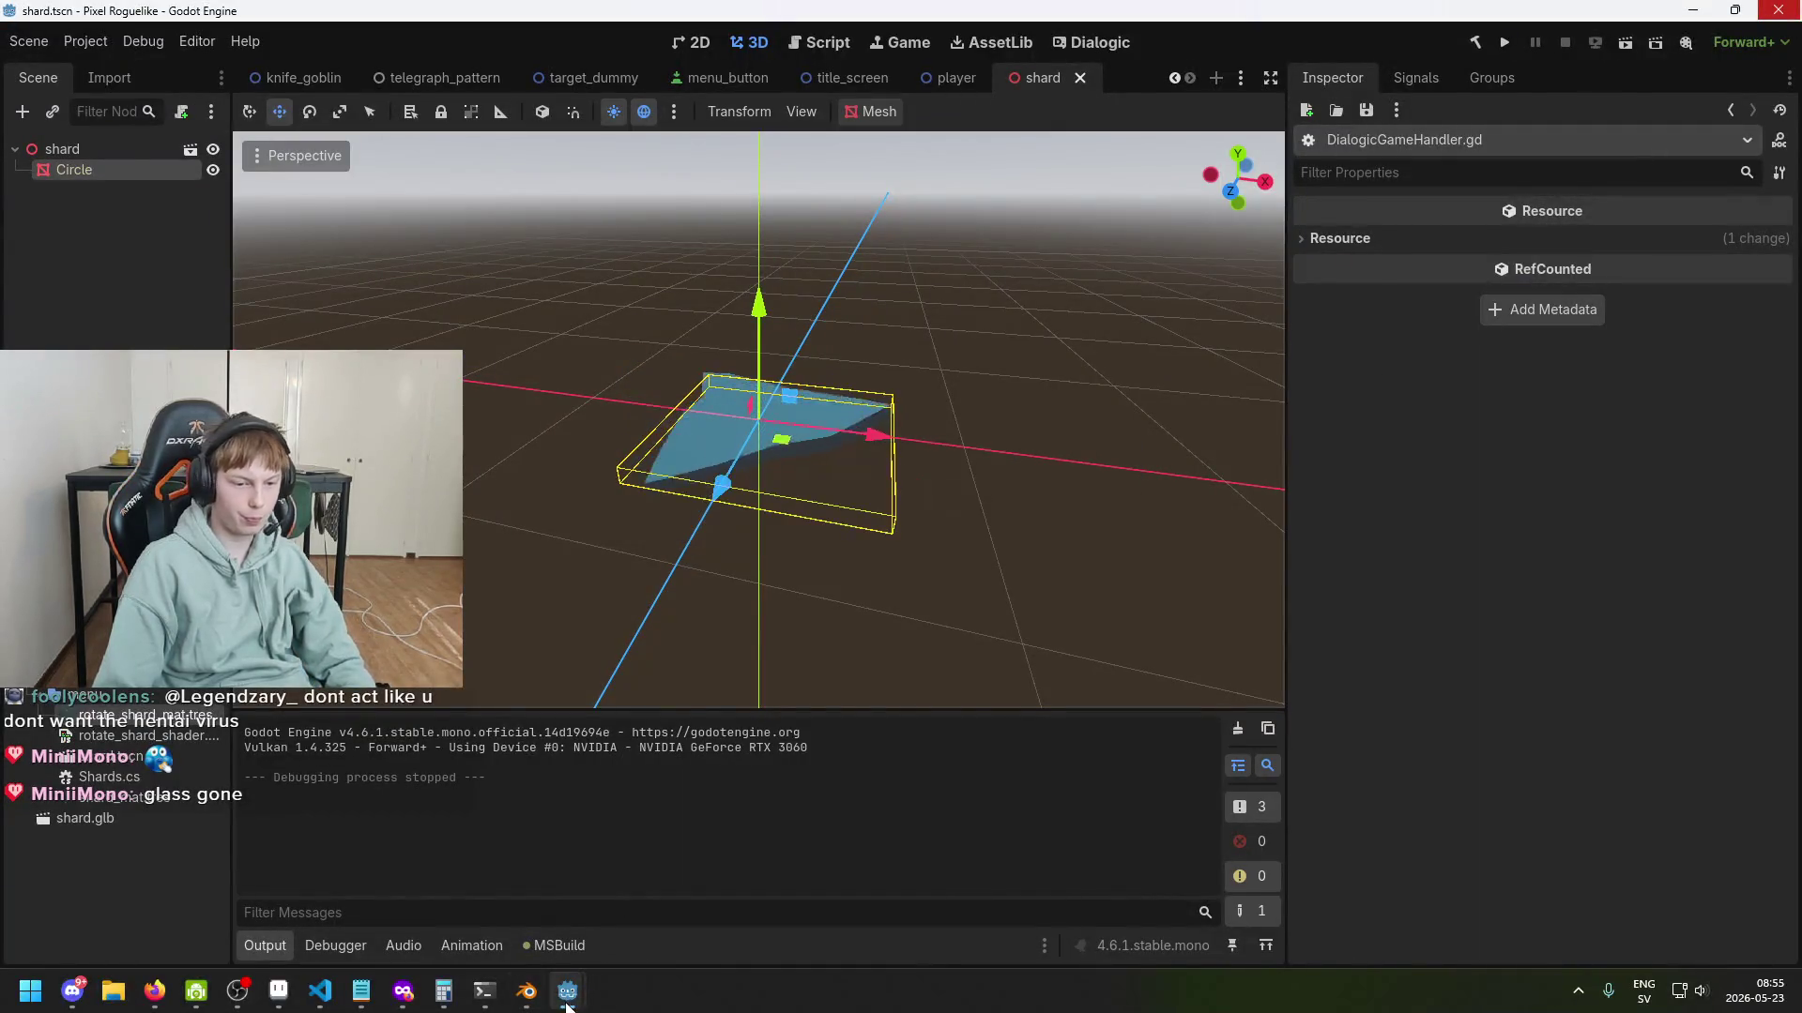
pyautogui.moveTo(567, 990)
pyautogui.click(320, 991)
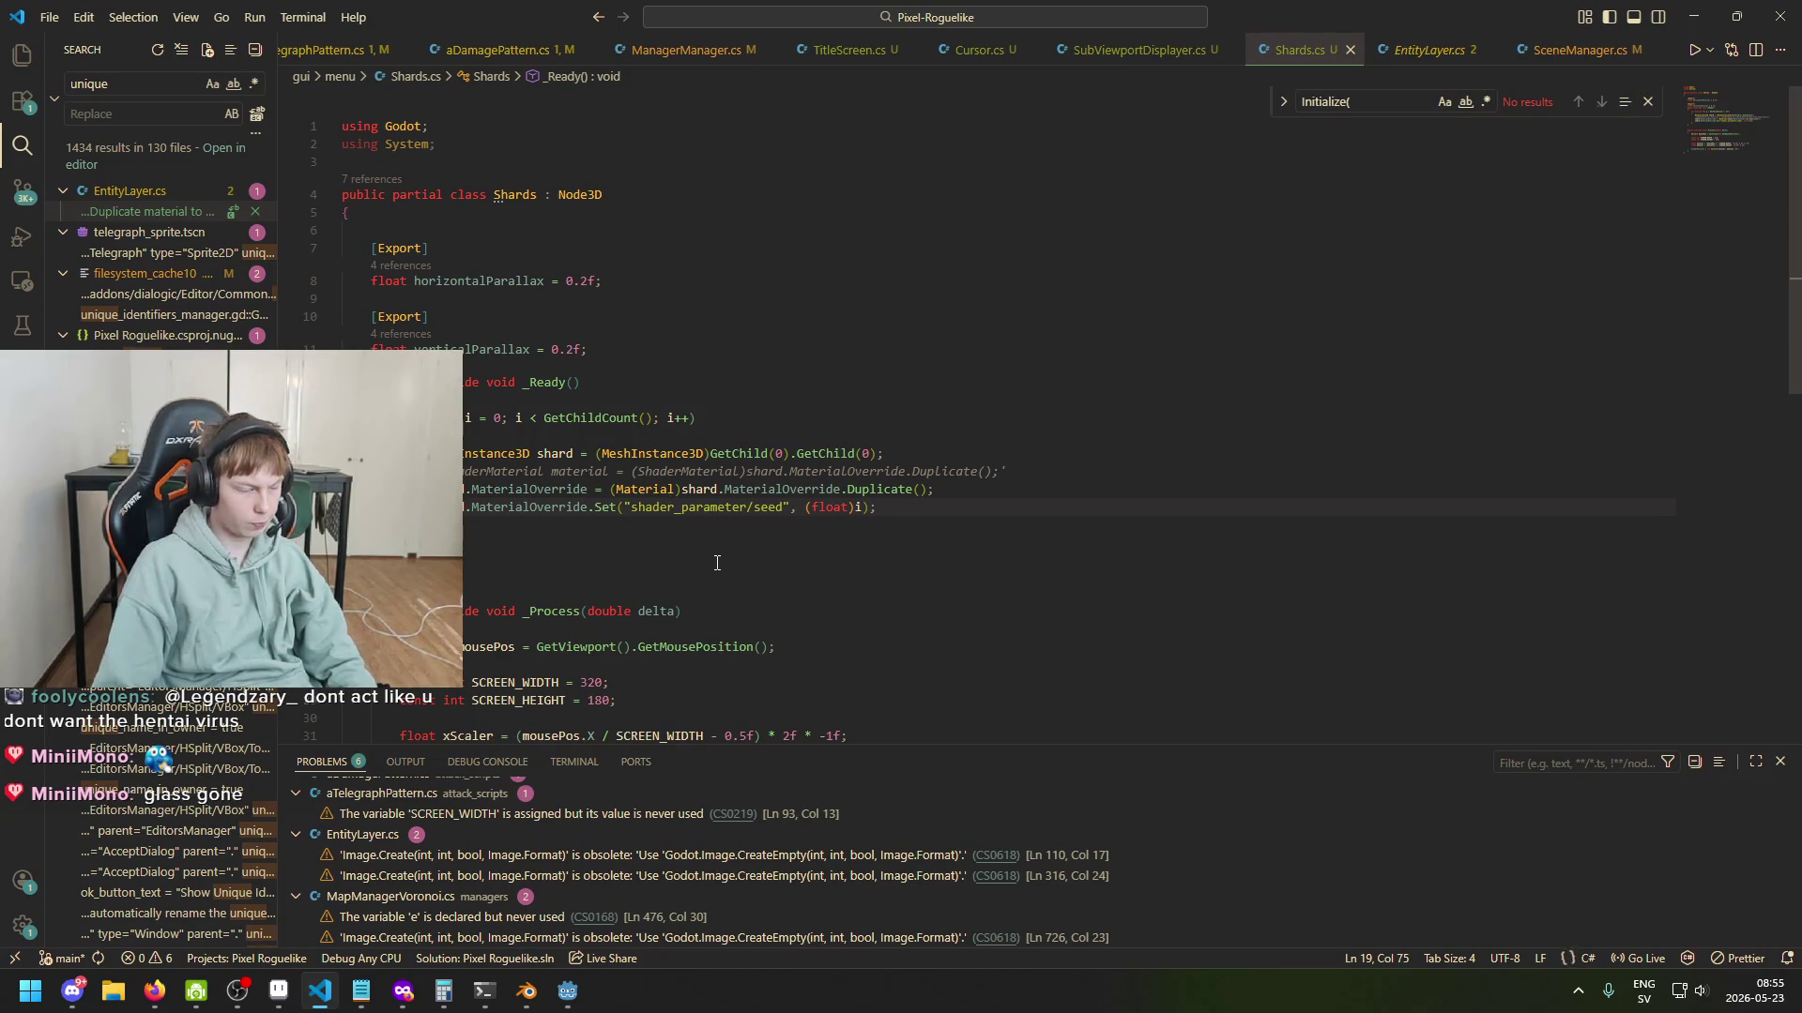
pyautogui.click(547, 508)
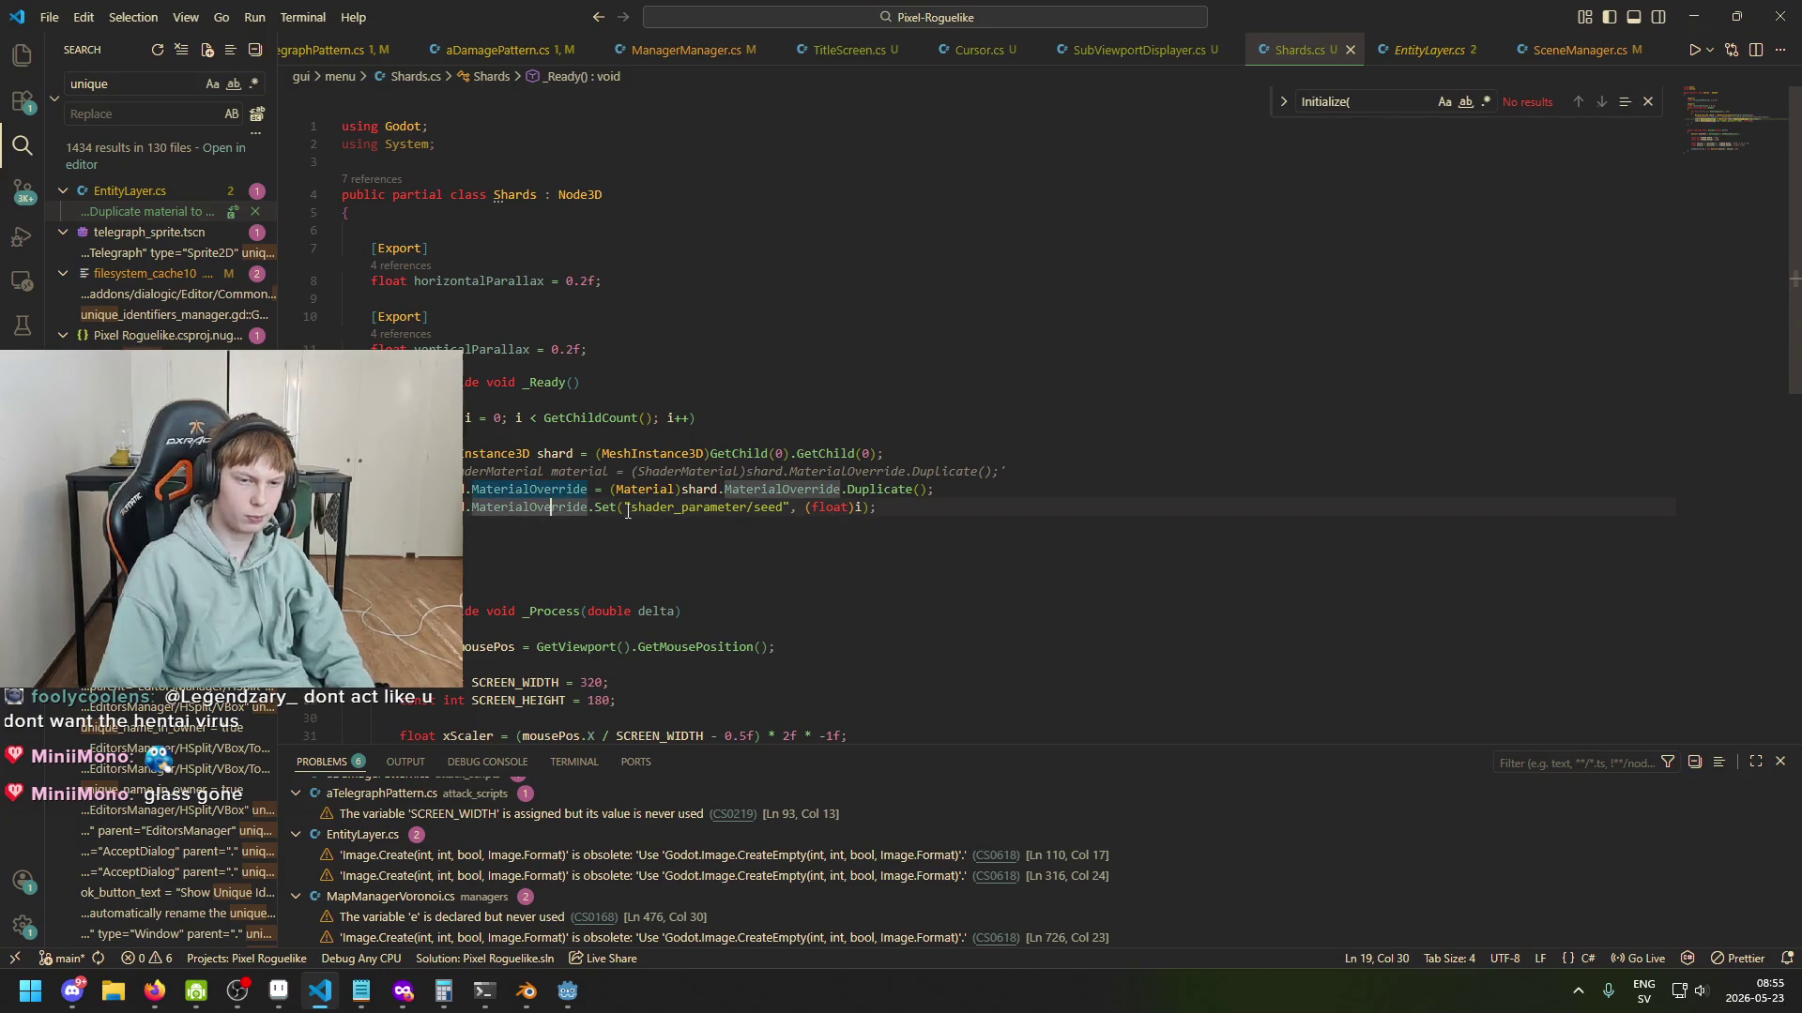
pyautogui.click(706, 508)
pyautogui.moveTo(786, 507); pyautogui.dragTo(691, 515)
pyautogui.click(790, 527)
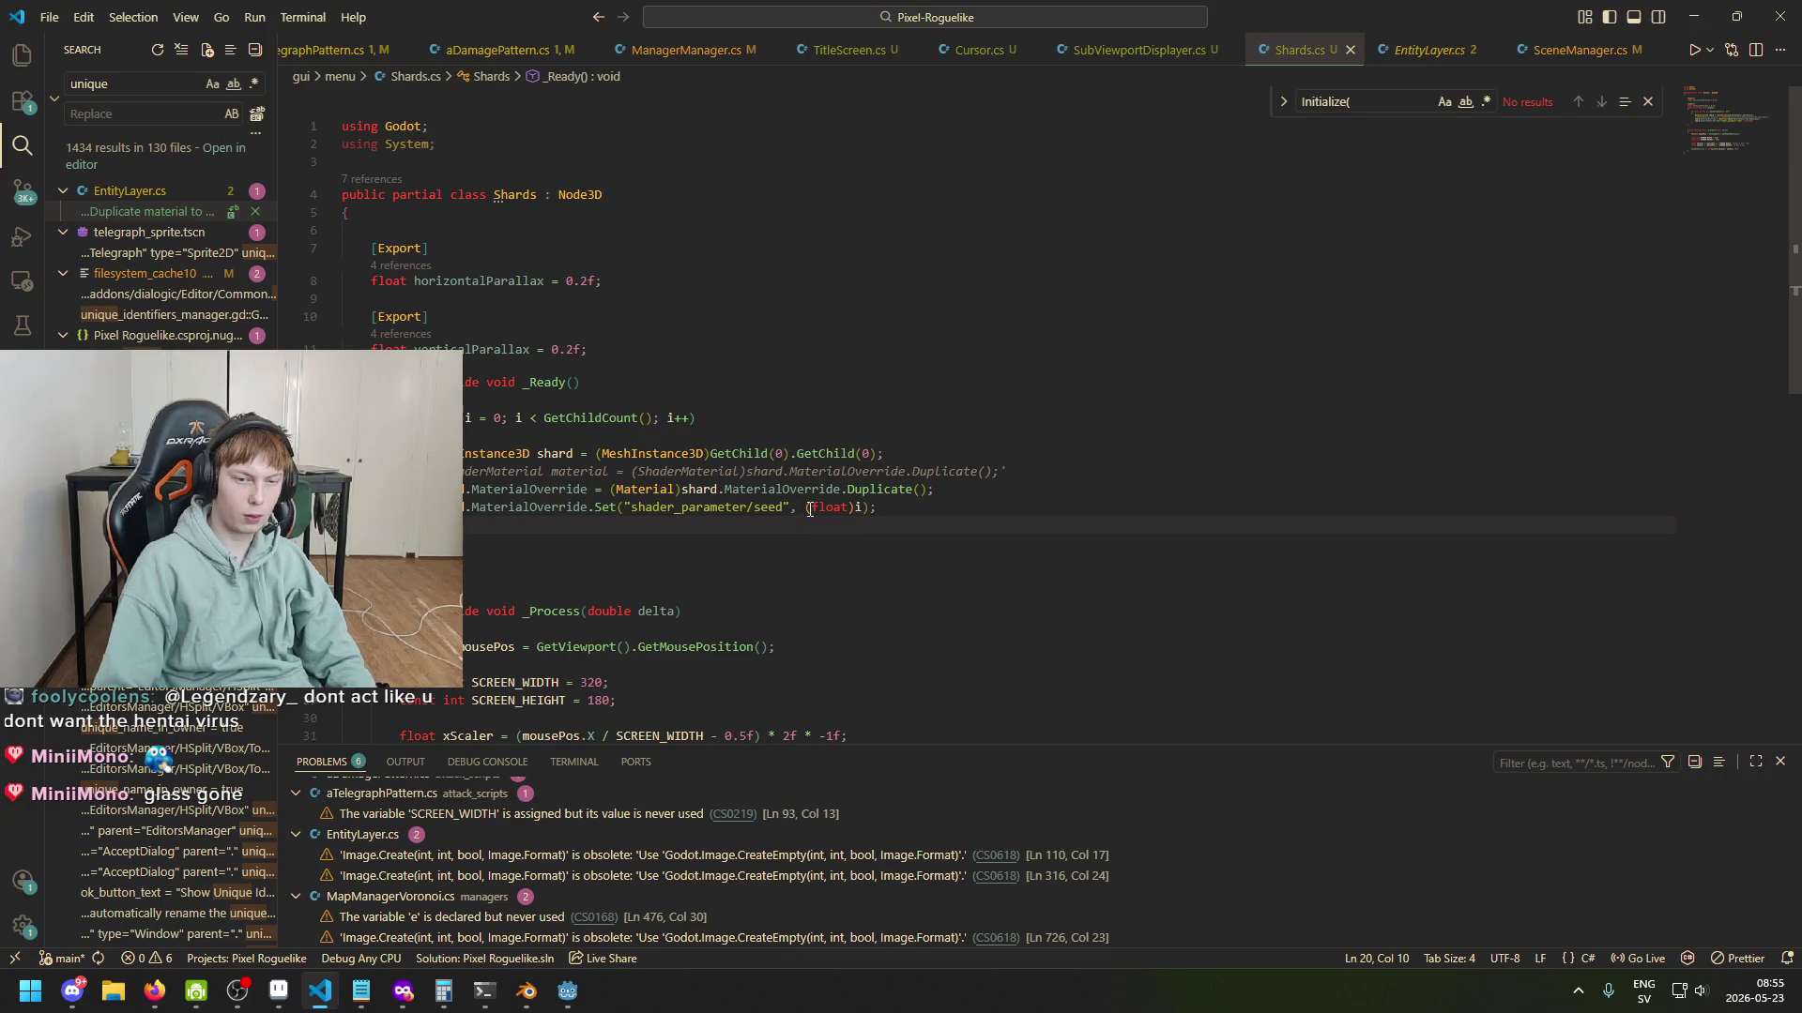
pyautogui.moveTo(808, 508); pyautogui.dragTo(875, 507)
pyautogui.moveTo(612, 505)
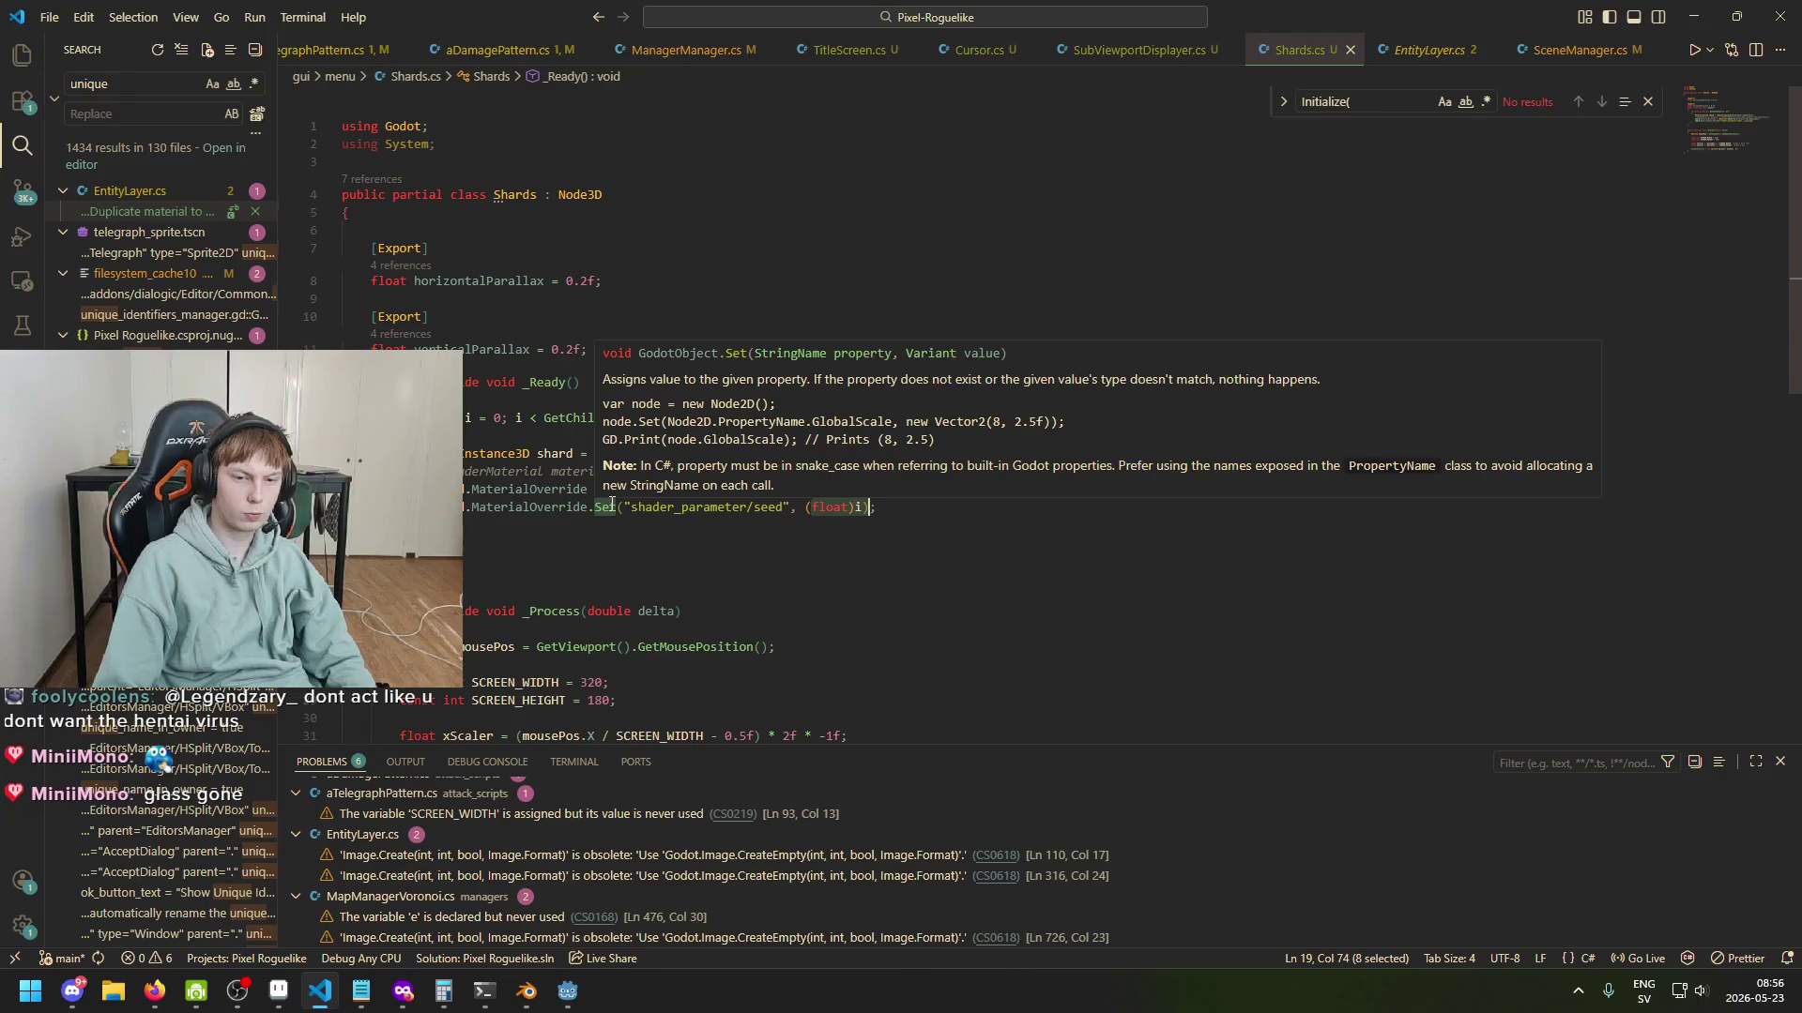
pyautogui.click(553, 513)
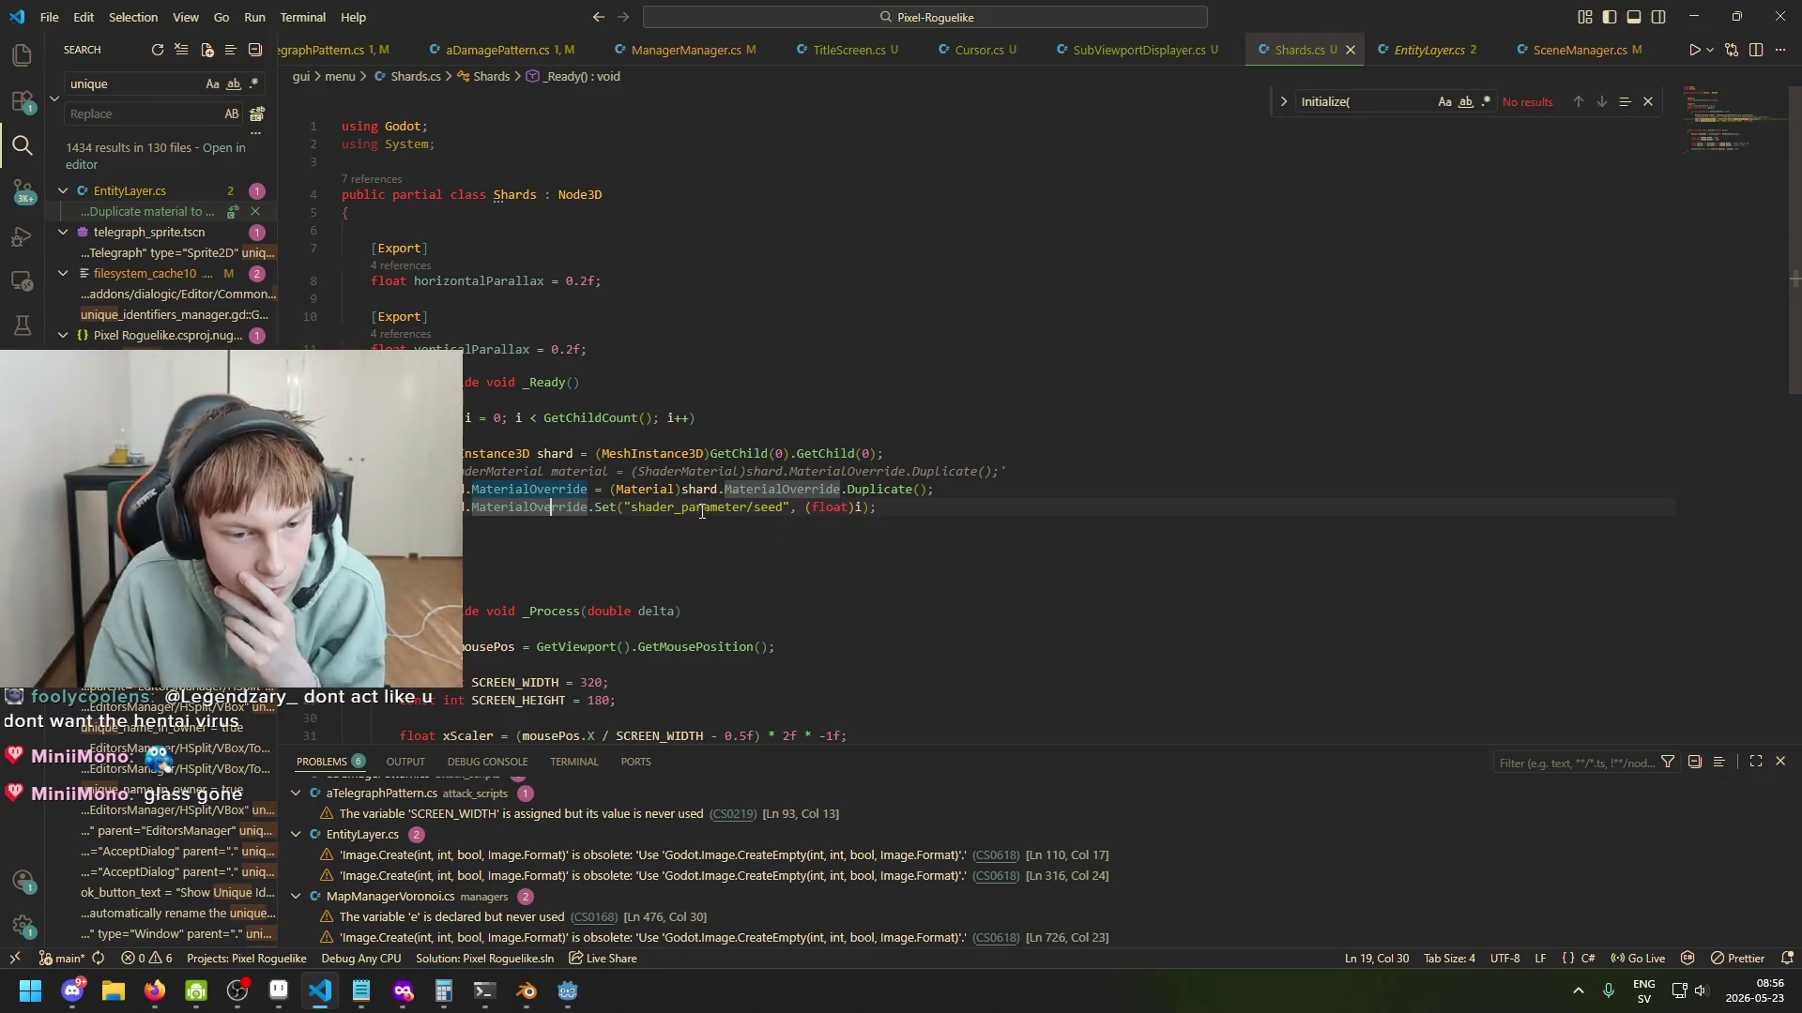
pyautogui.click(732, 507)
pyautogui.moveTo(768, 508); pyautogui.dragTo(776, 509)
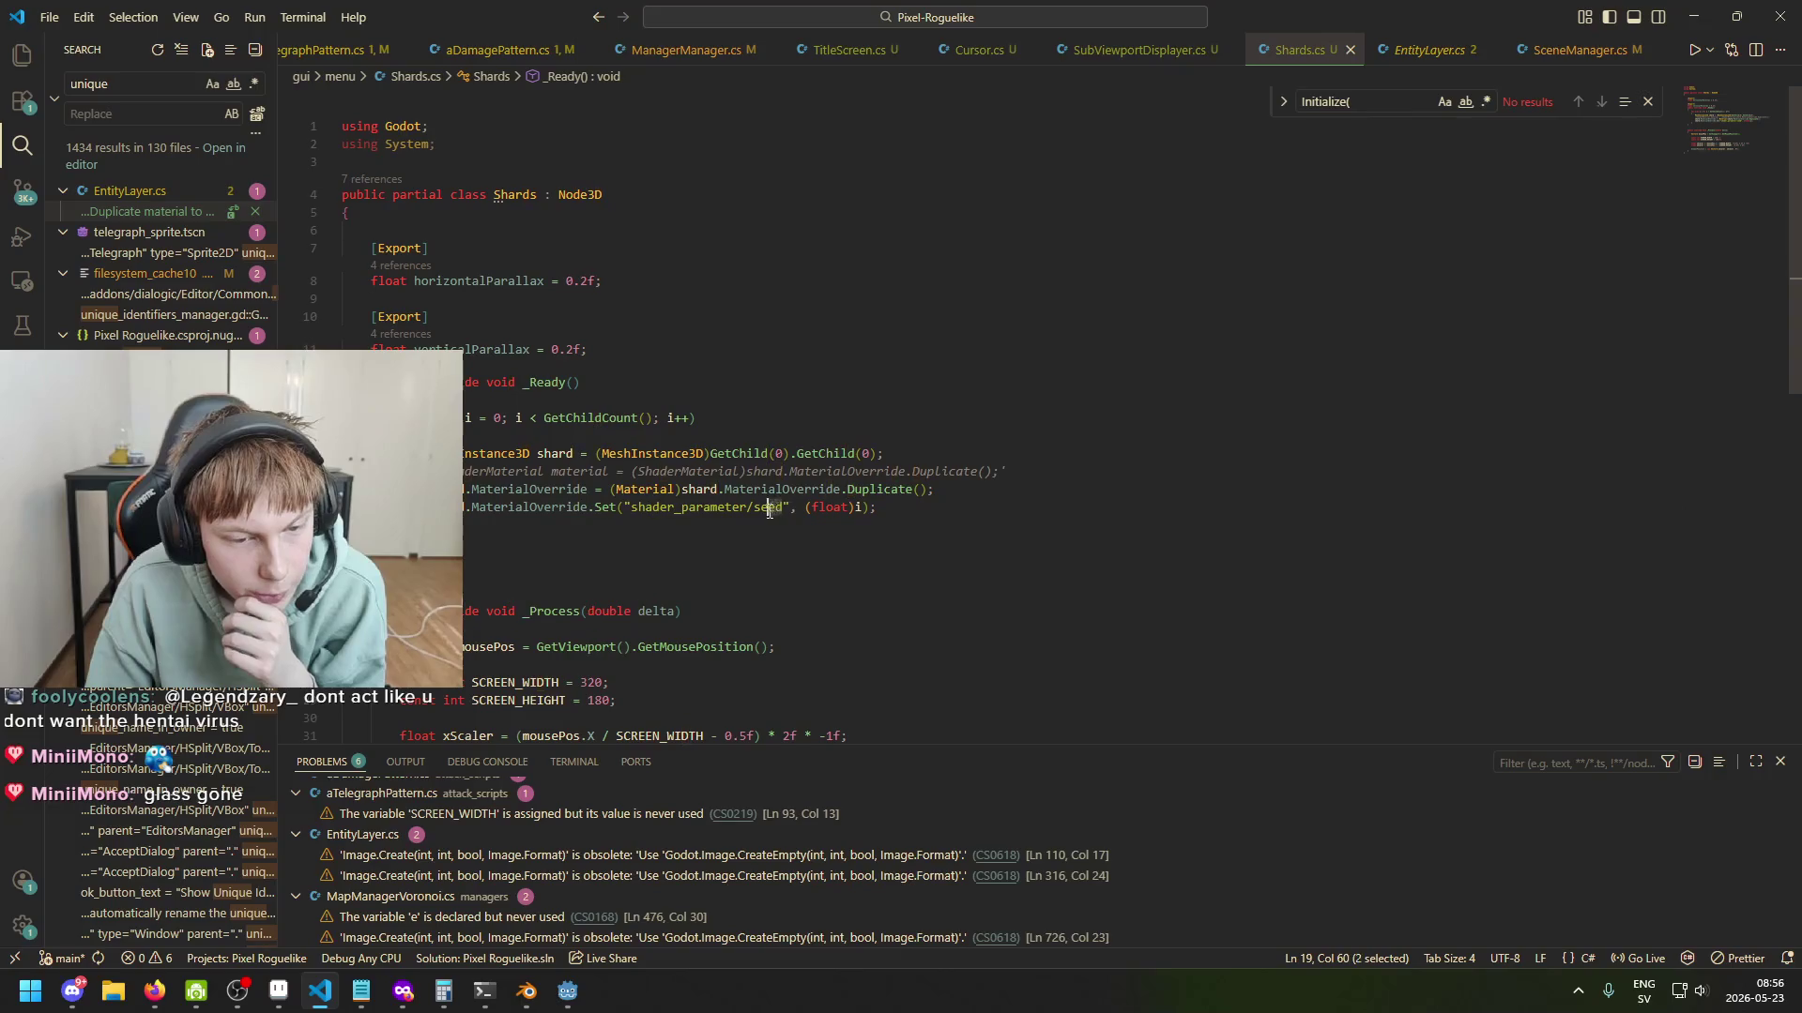
pyautogui.click(783, 512)
pyautogui.click(819, 512)
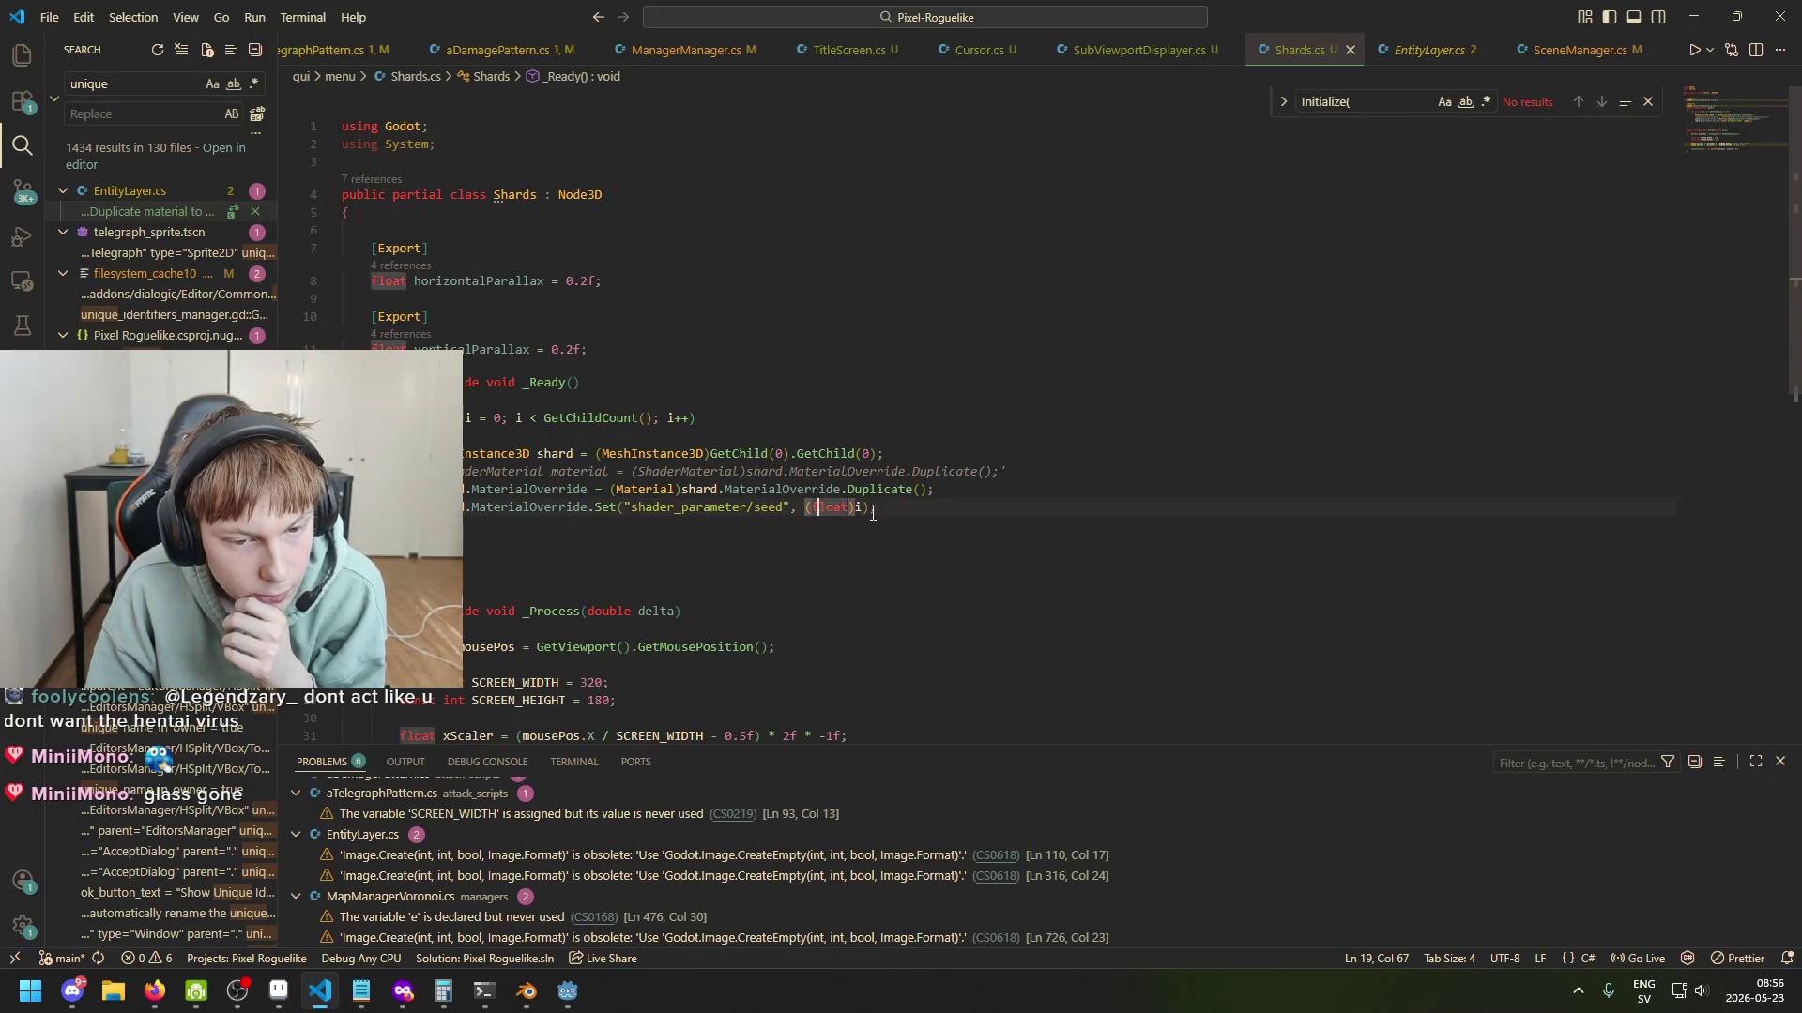
pyautogui.click(867, 510)
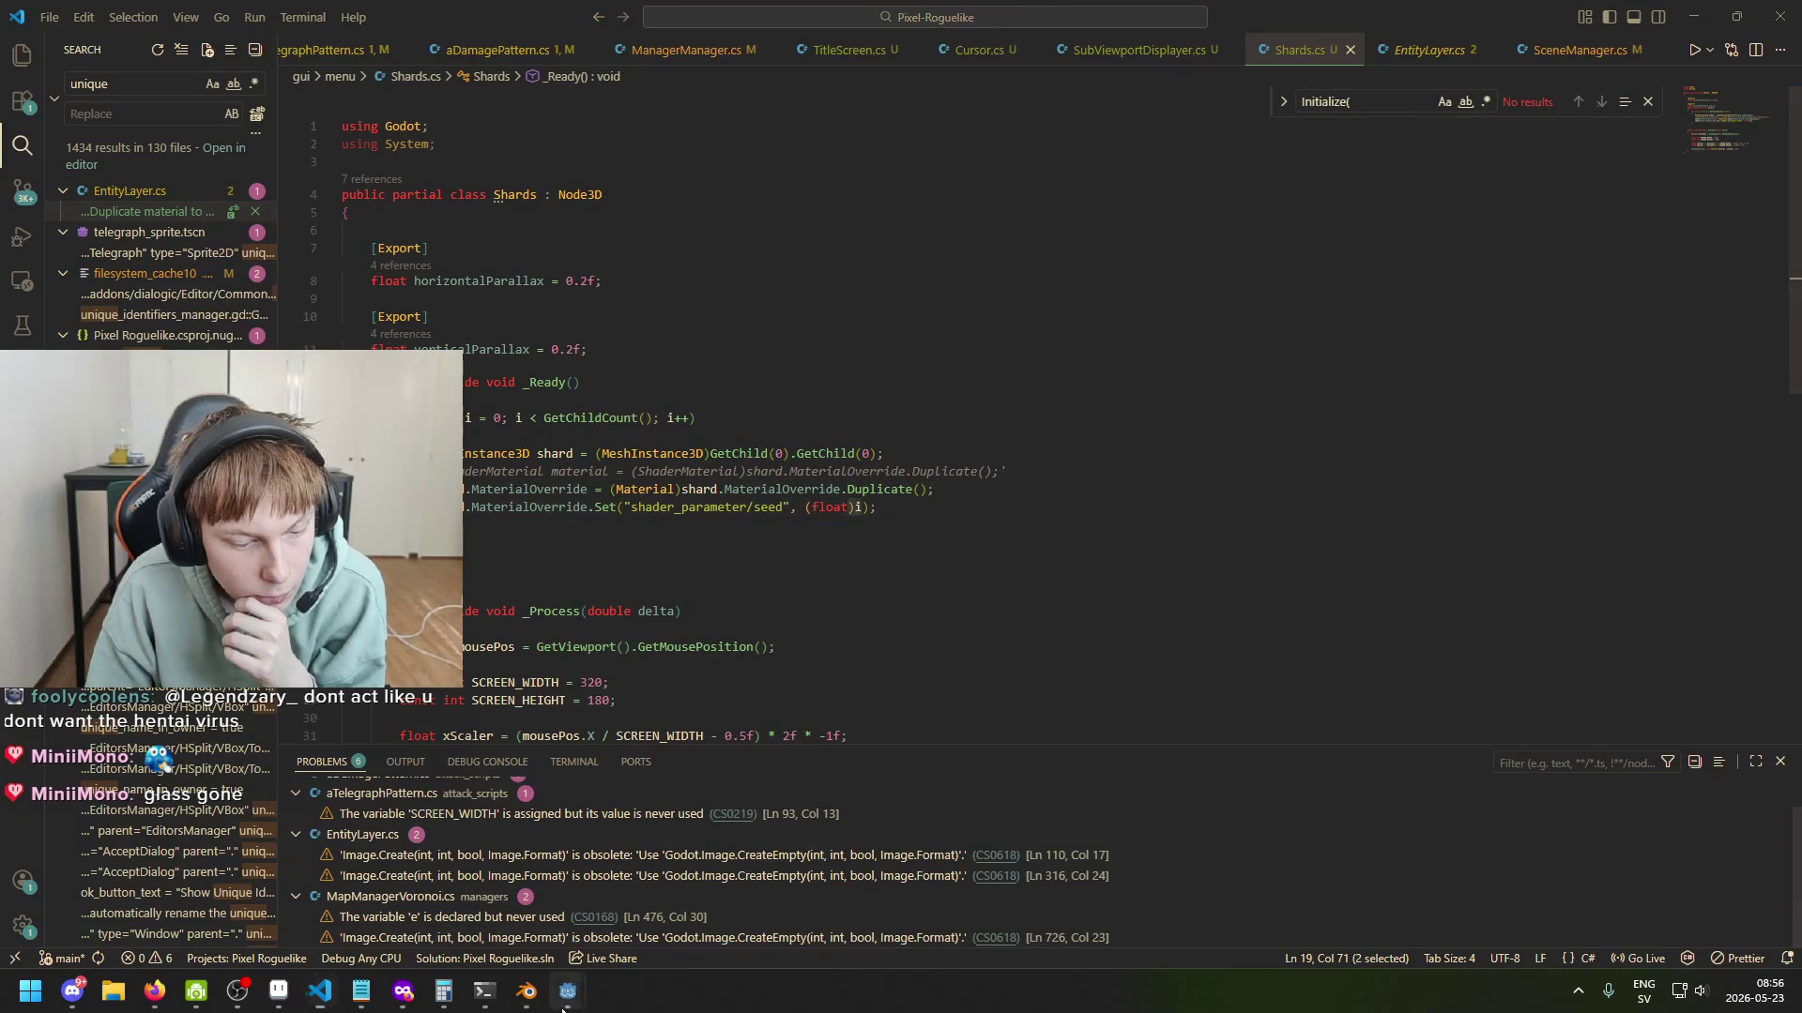
pyautogui.moveTo(567, 991)
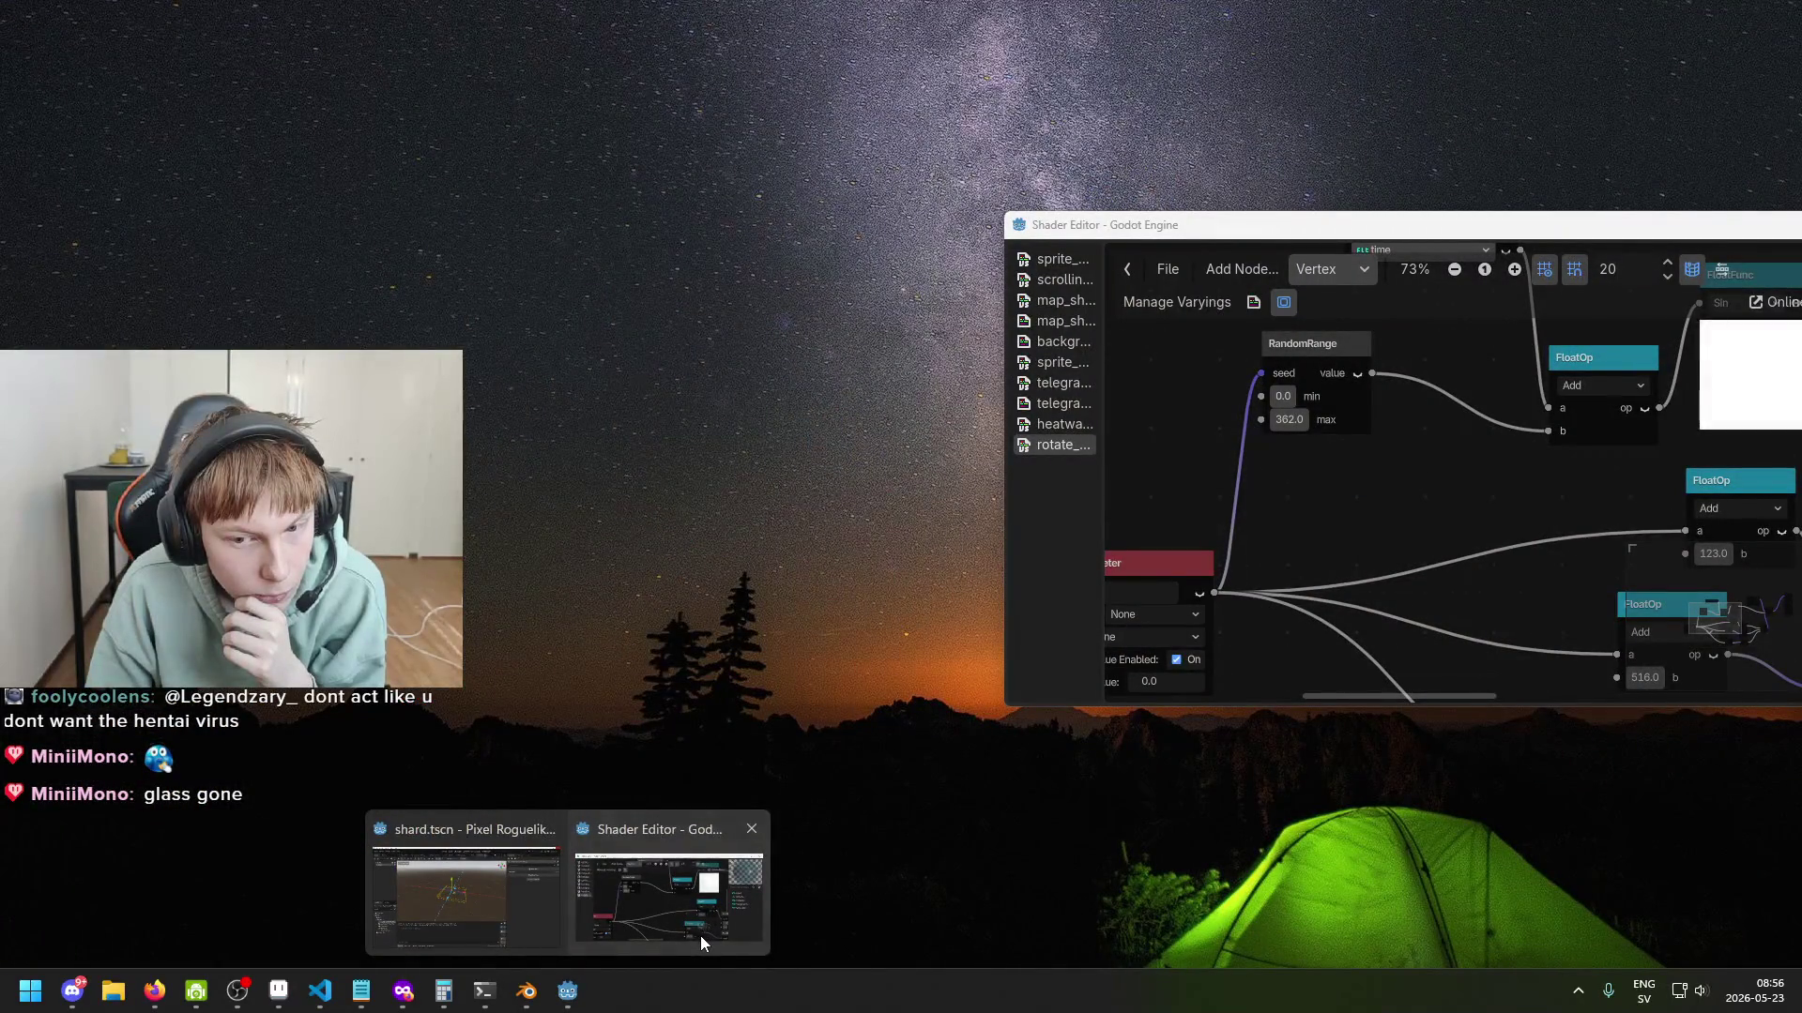
pyautogui.click(700, 936)
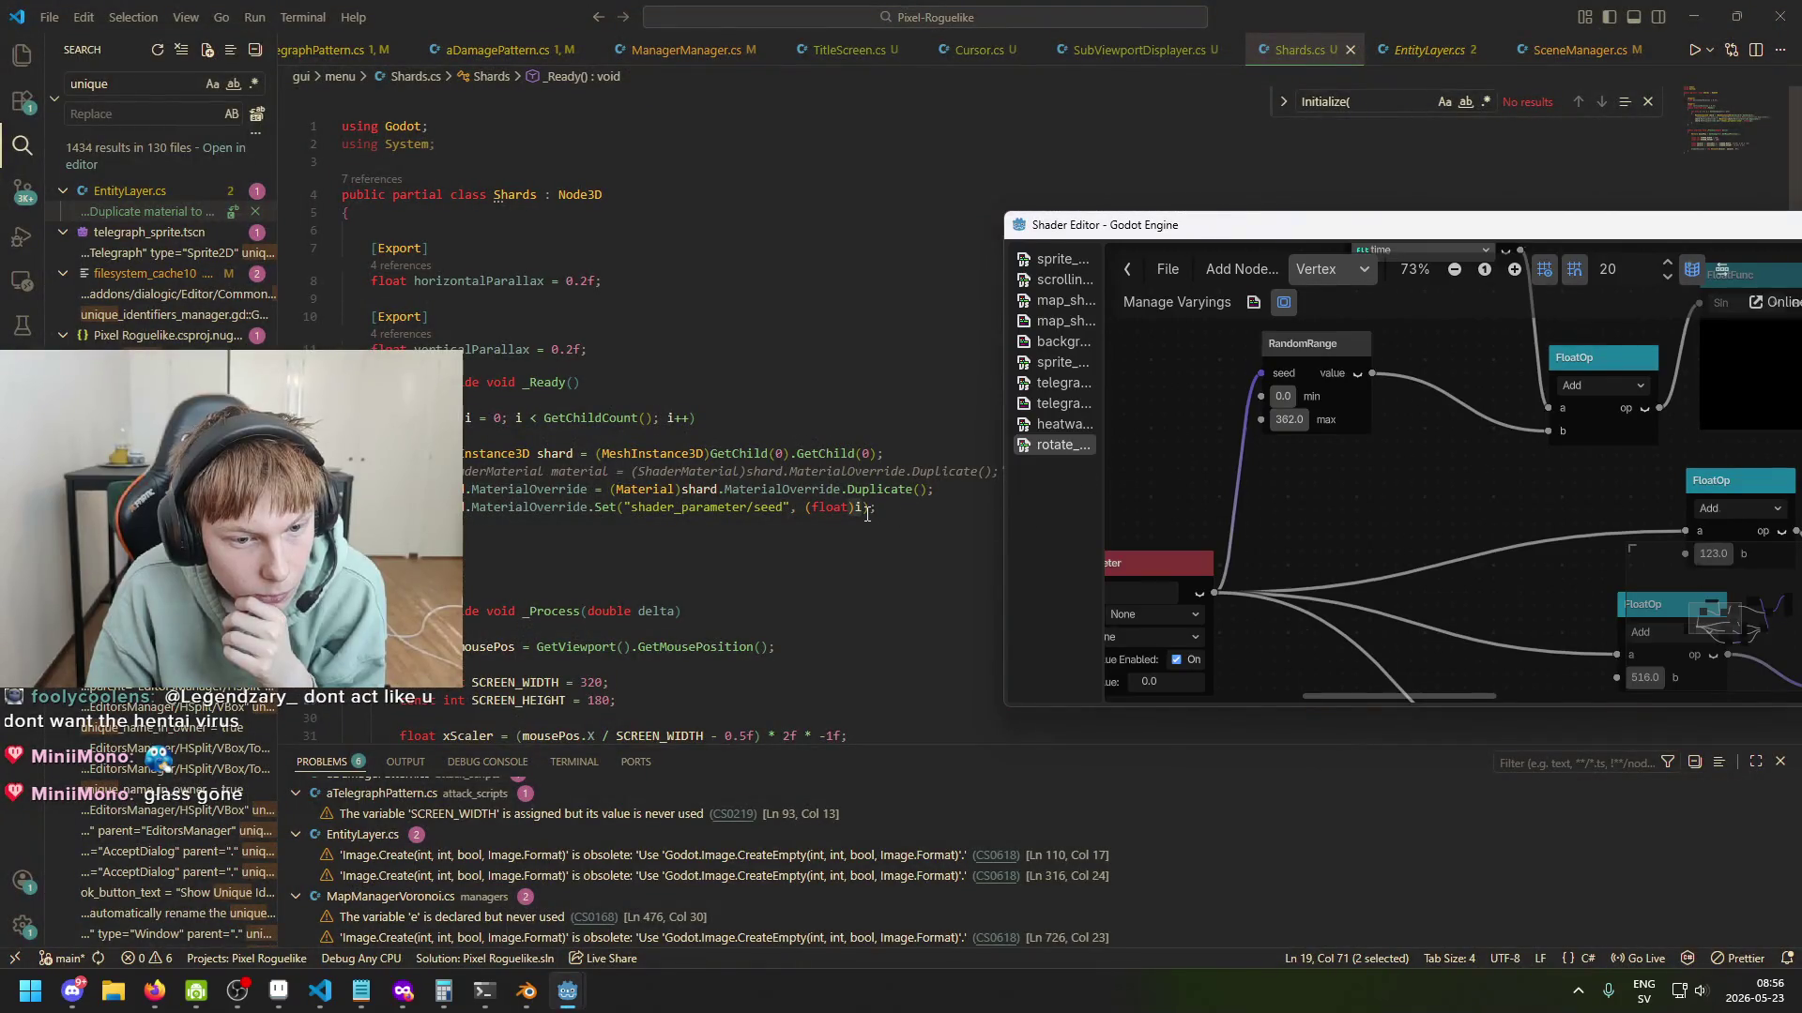
pyautogui.moveTo(1100, 503)
pyautogui.mouseDown()
pyautogui.moveTo(1240, 524)
pyautogui.moveTo(1452, 510)
pyautogui.mouseUp()
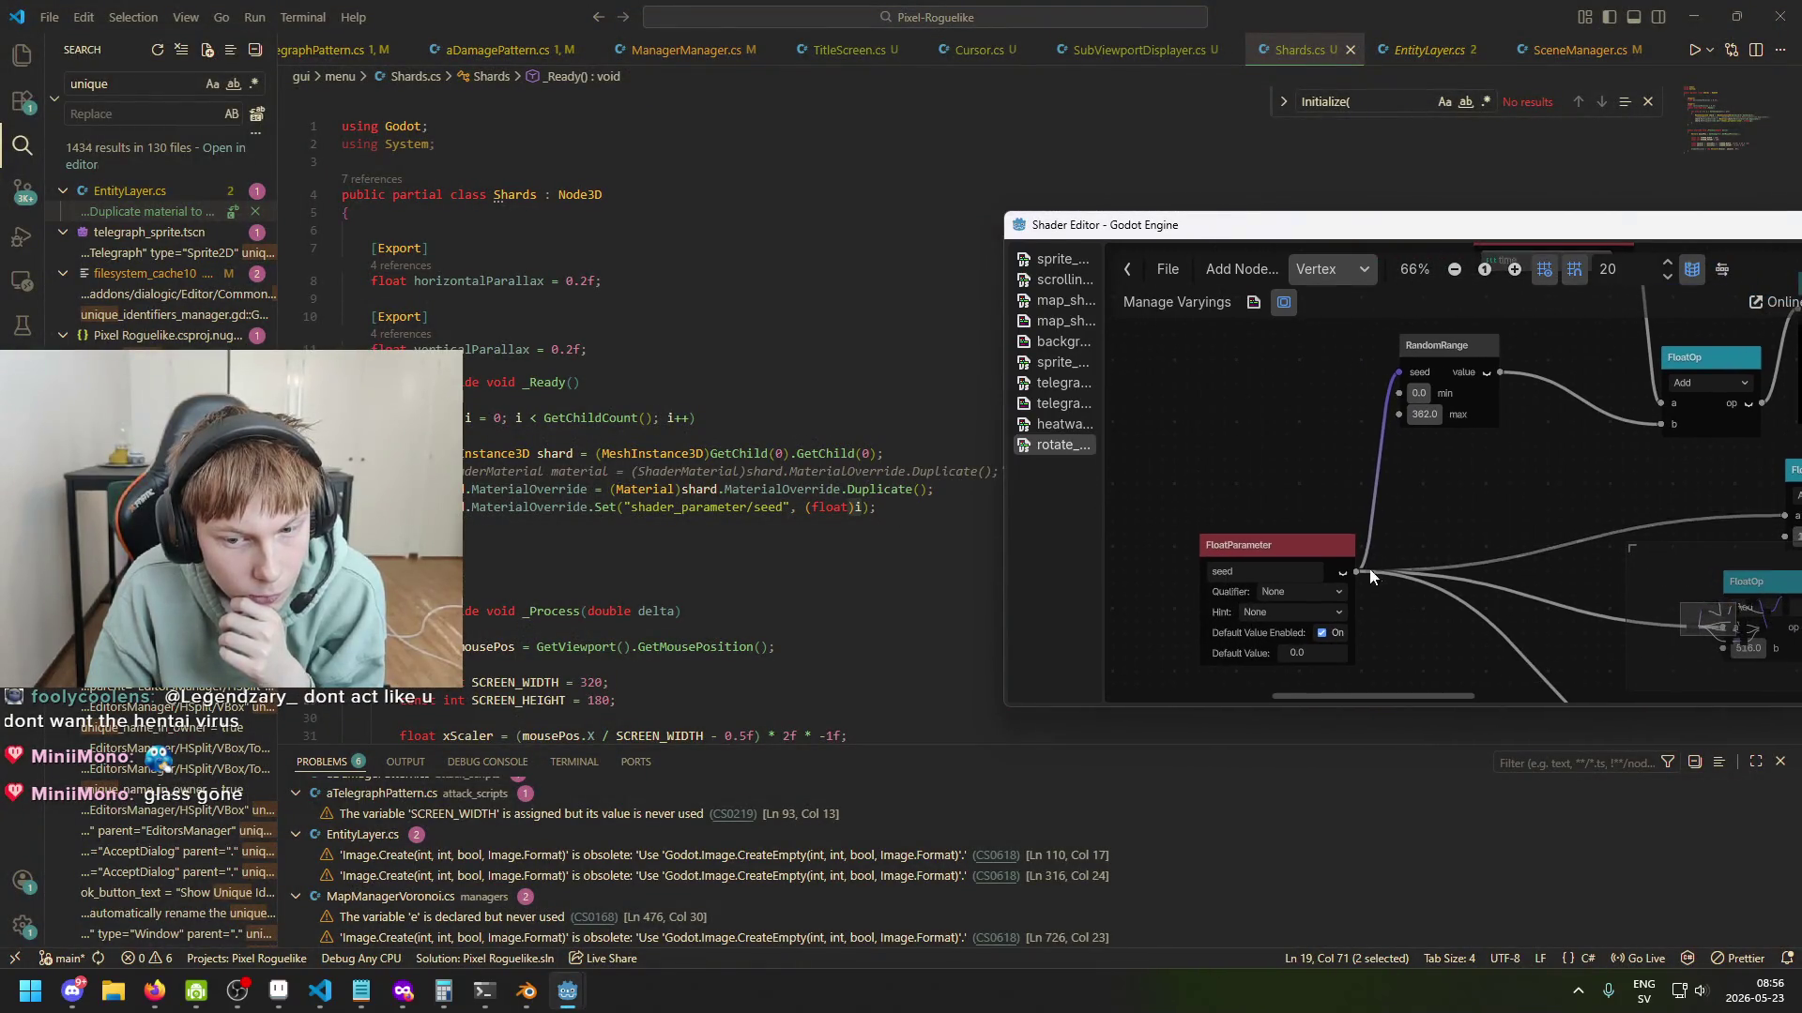
pyautogui.scroll(-1, 1325, 526)
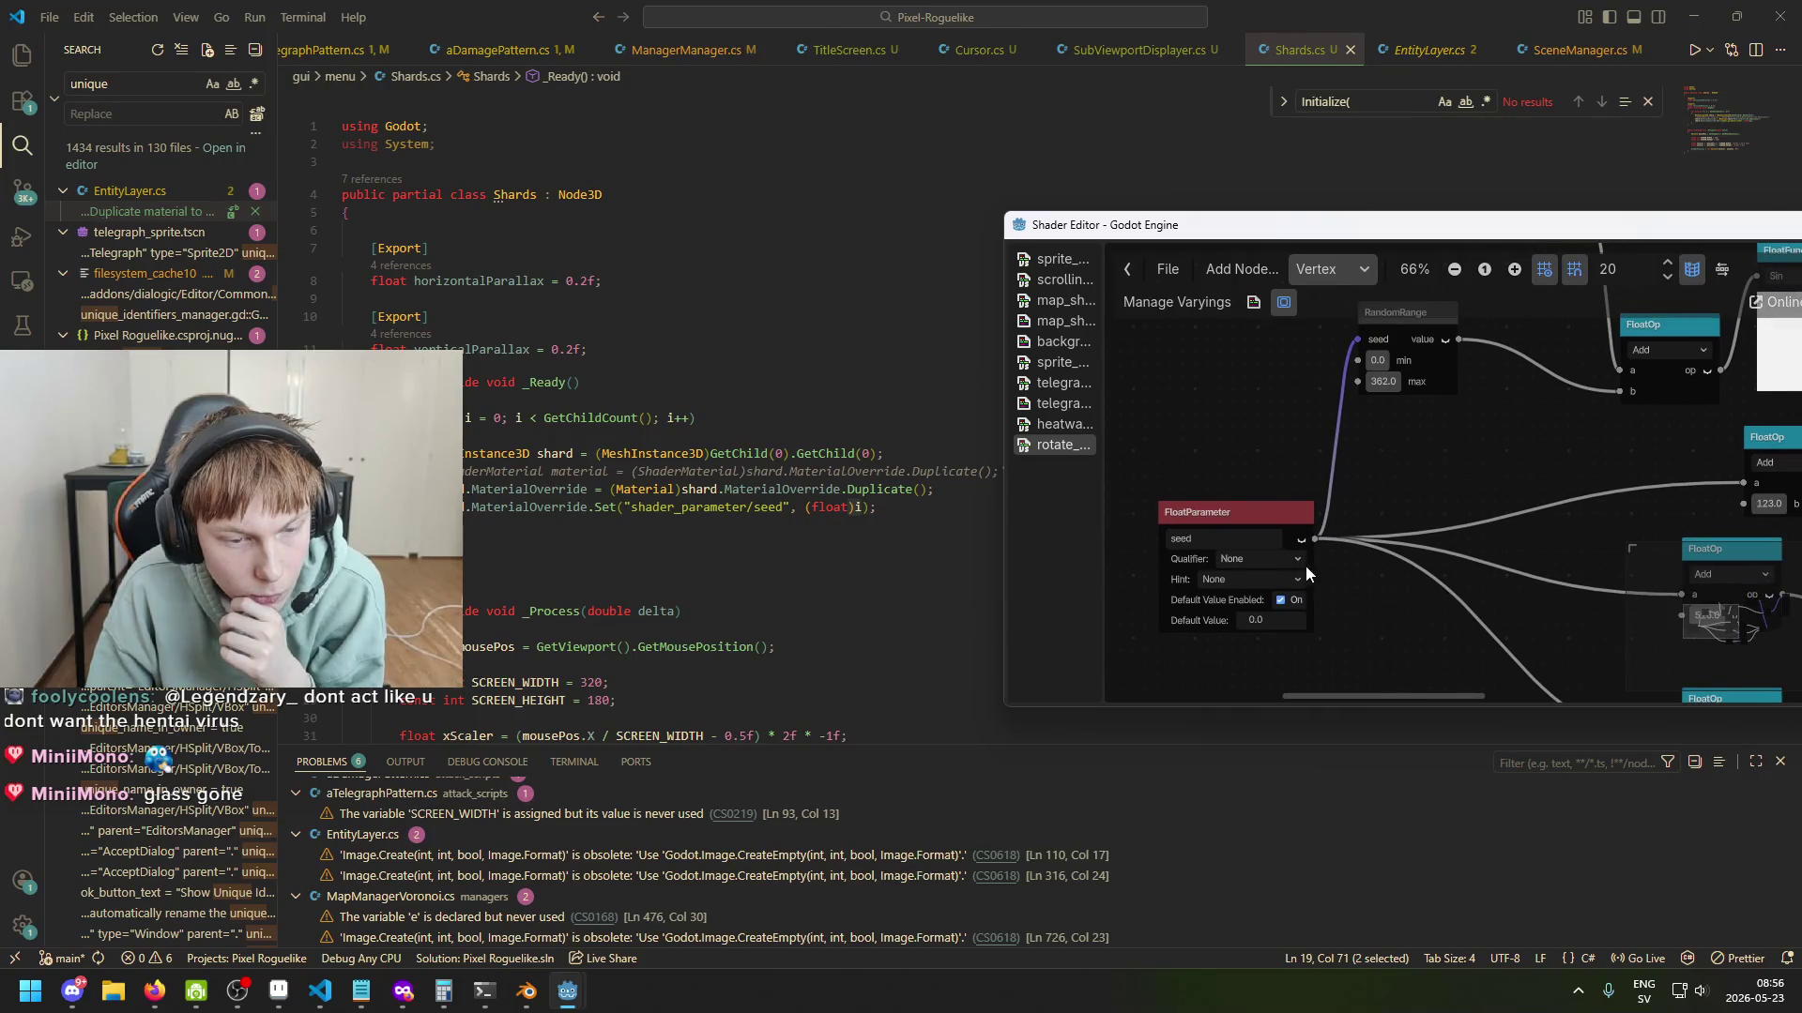
pyautogui.click(887, 509)
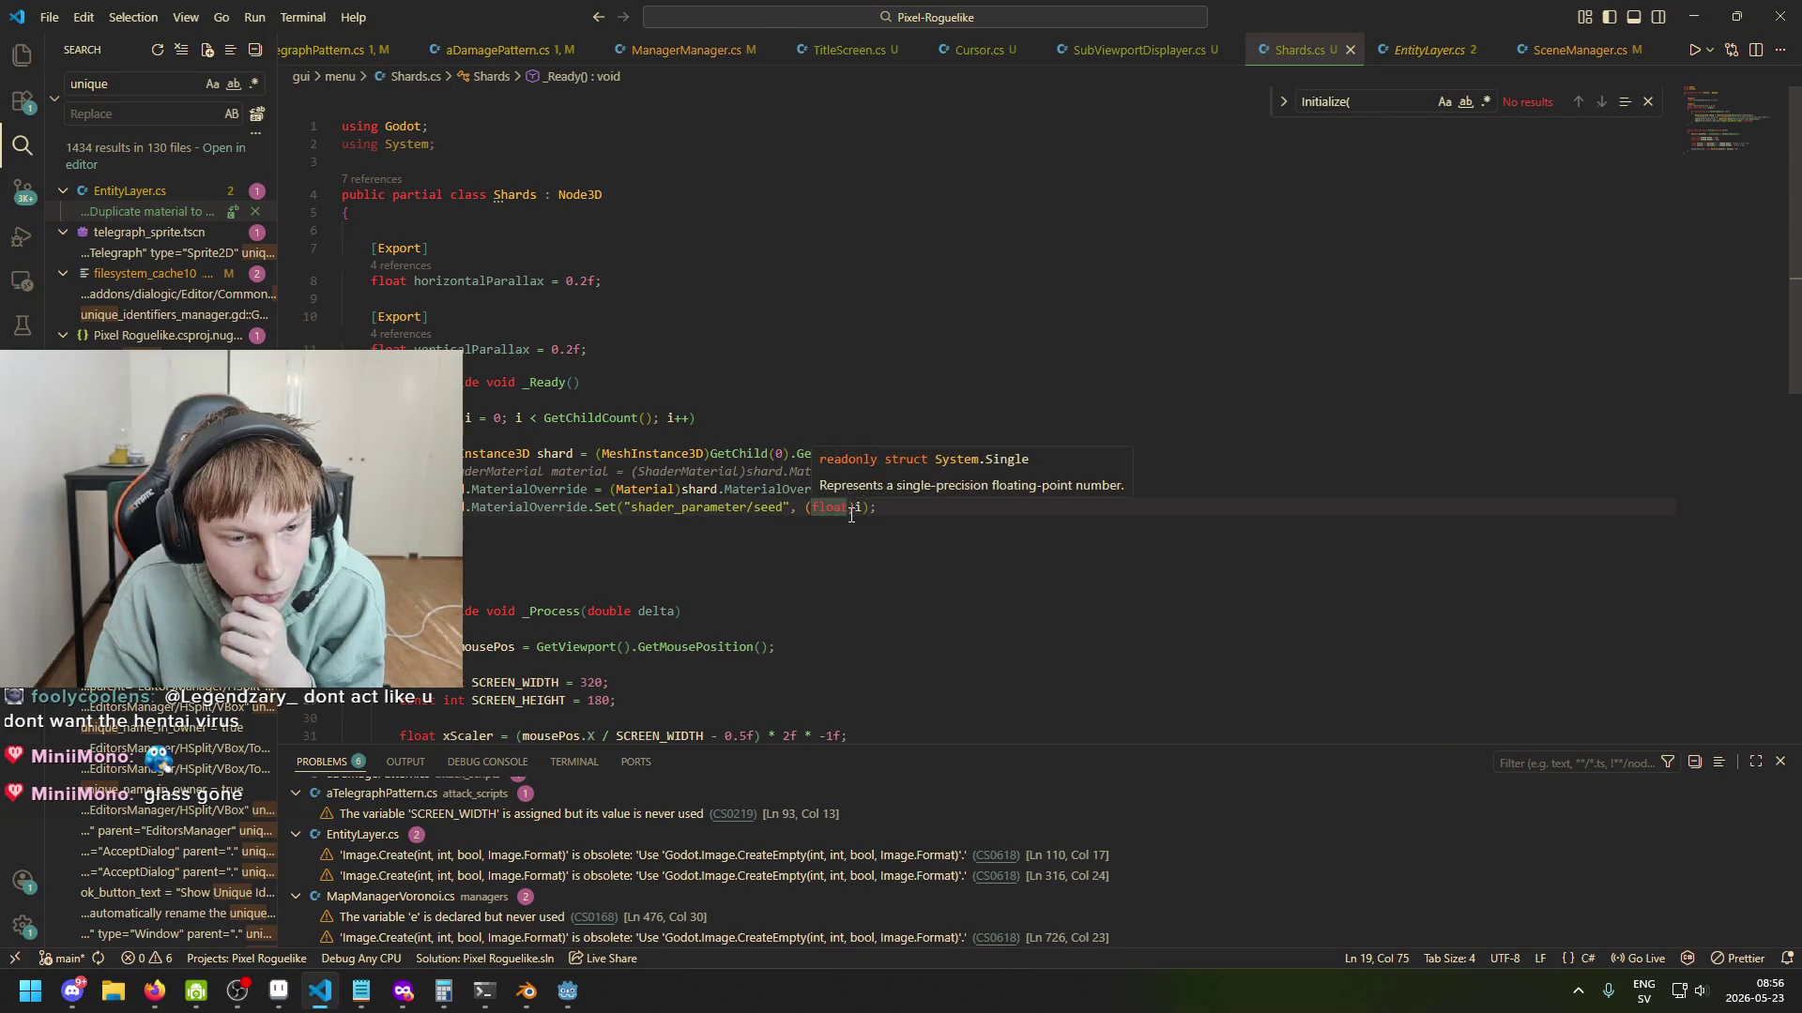
pyautogui.click(850, 527)
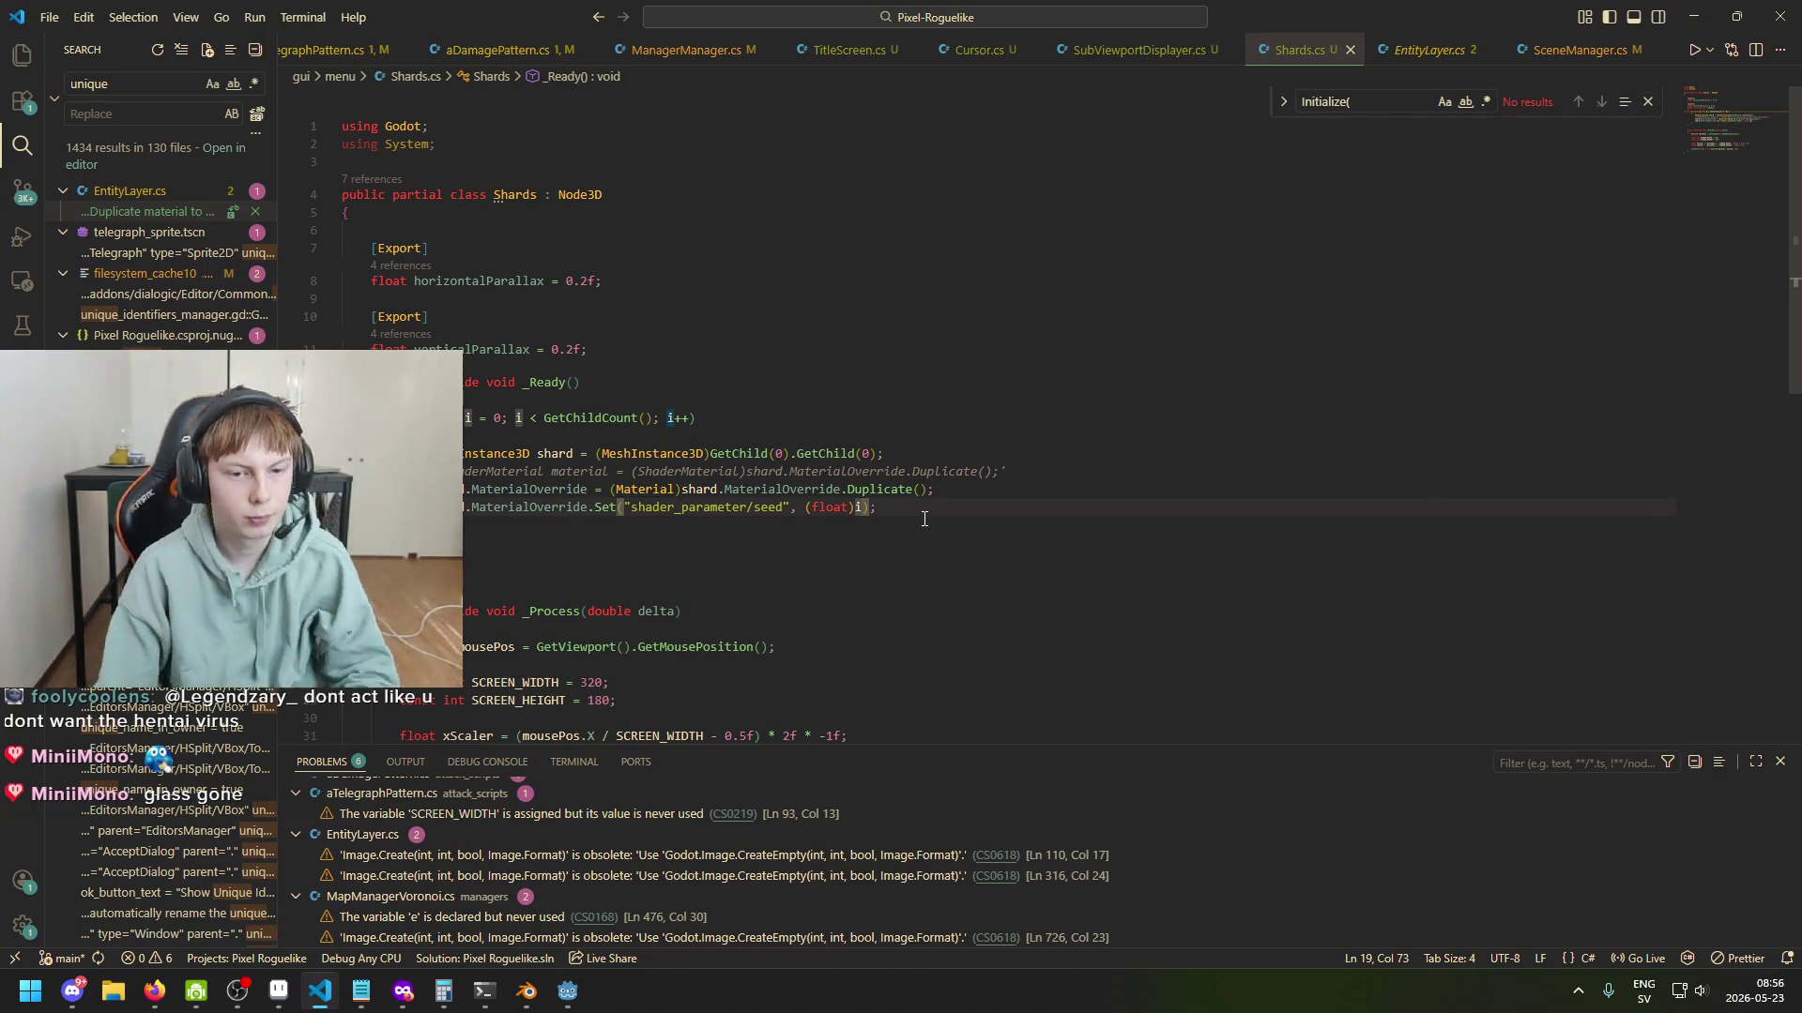
# Replace the (float)i seed argument with a GetInstanceId() call.
pyautogui.press('BackSpace')
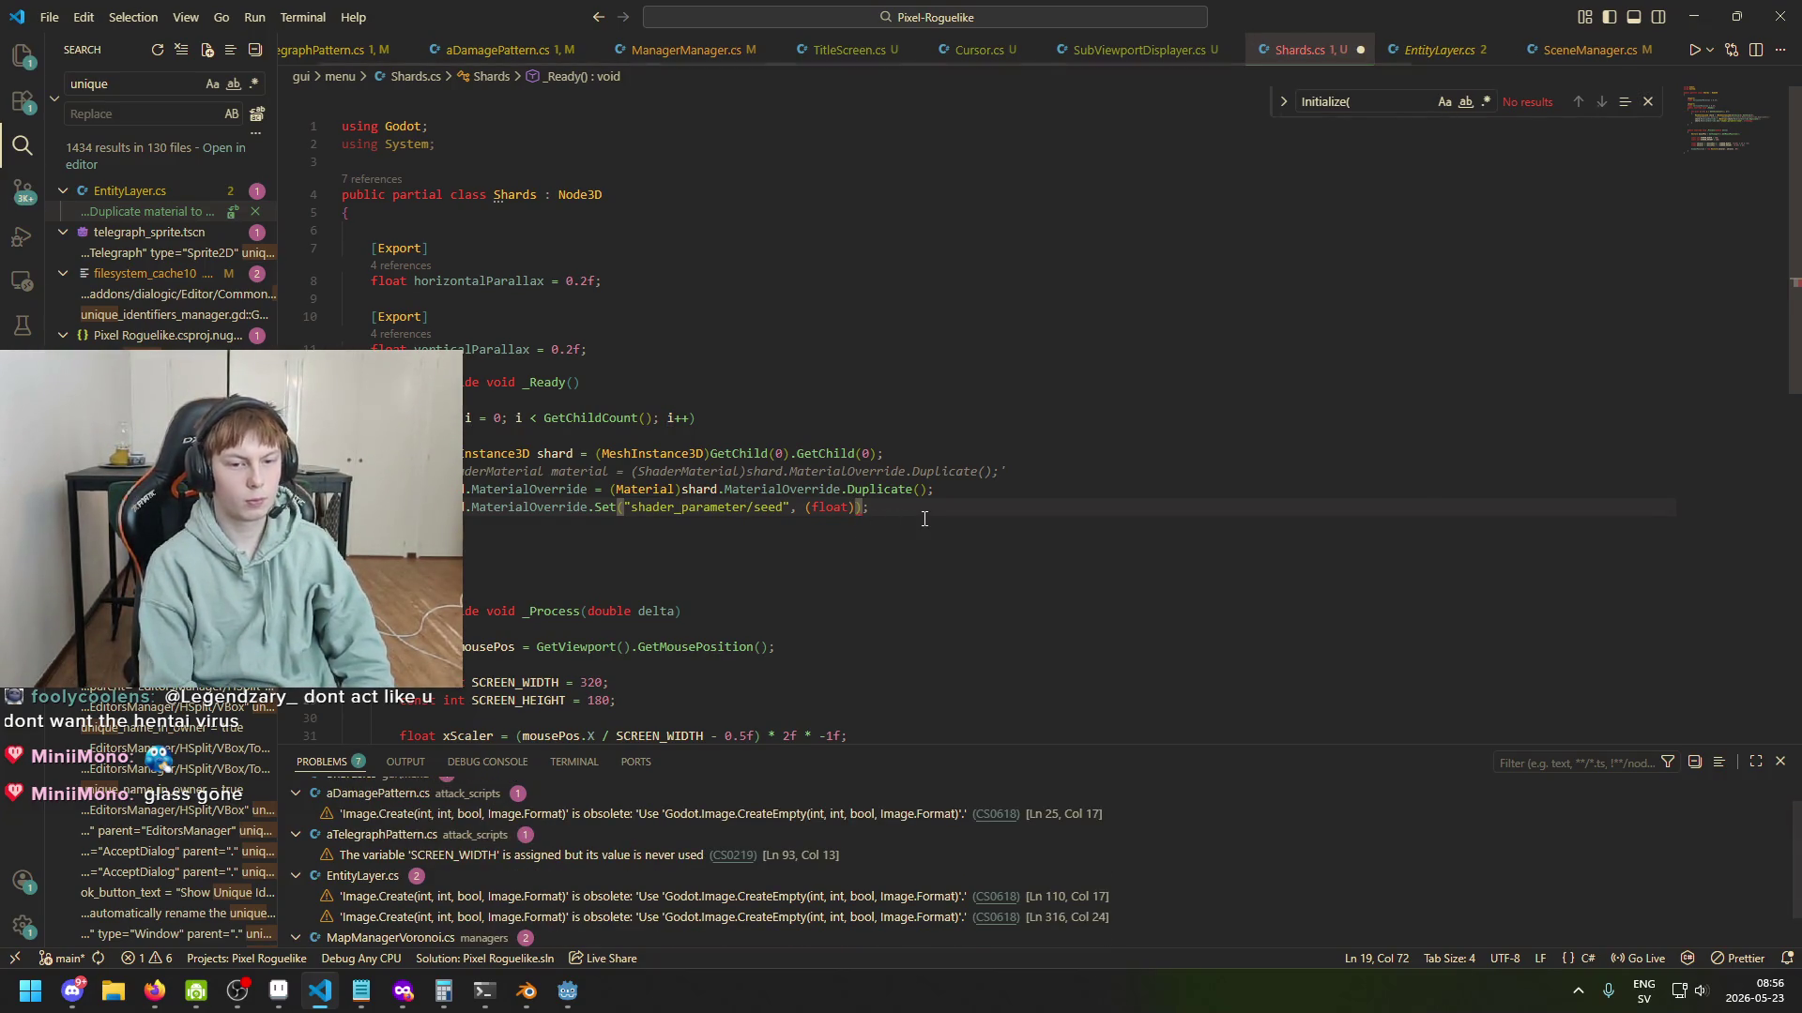
pyautogui.press('BackSpace')
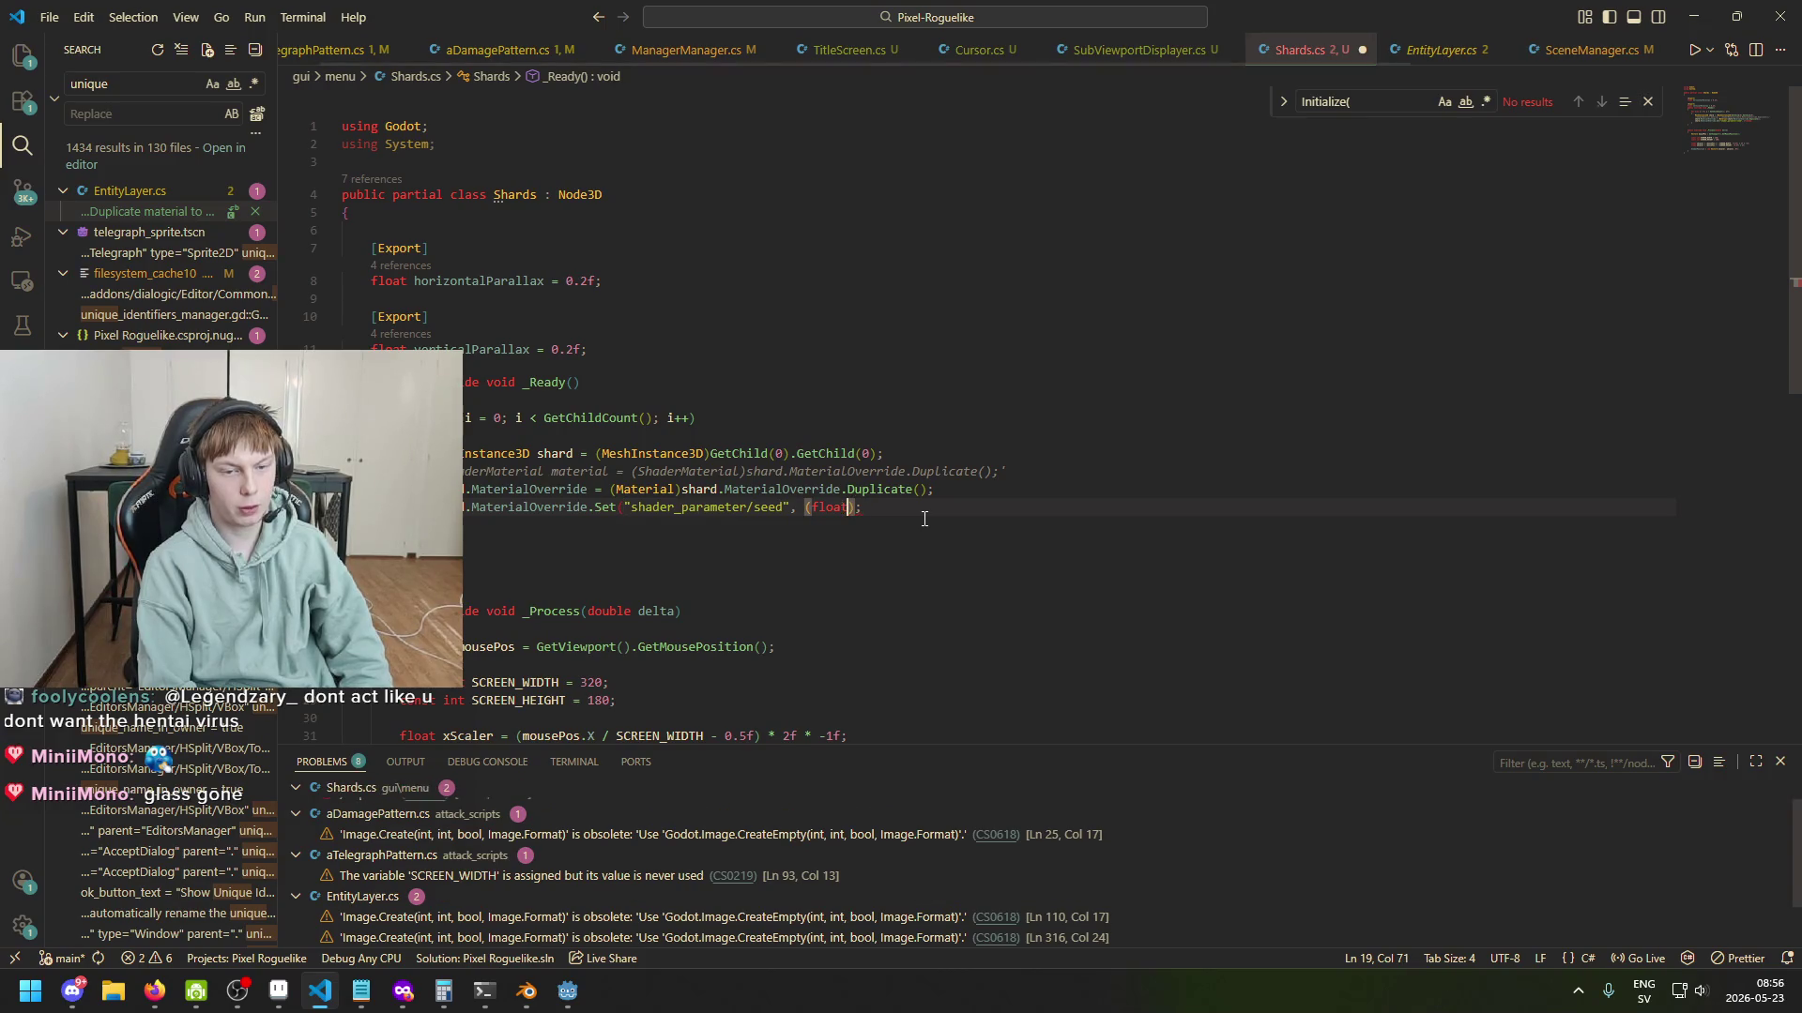
pyautogui.press('BackSpace')
pyautogui.write('GetInstan')
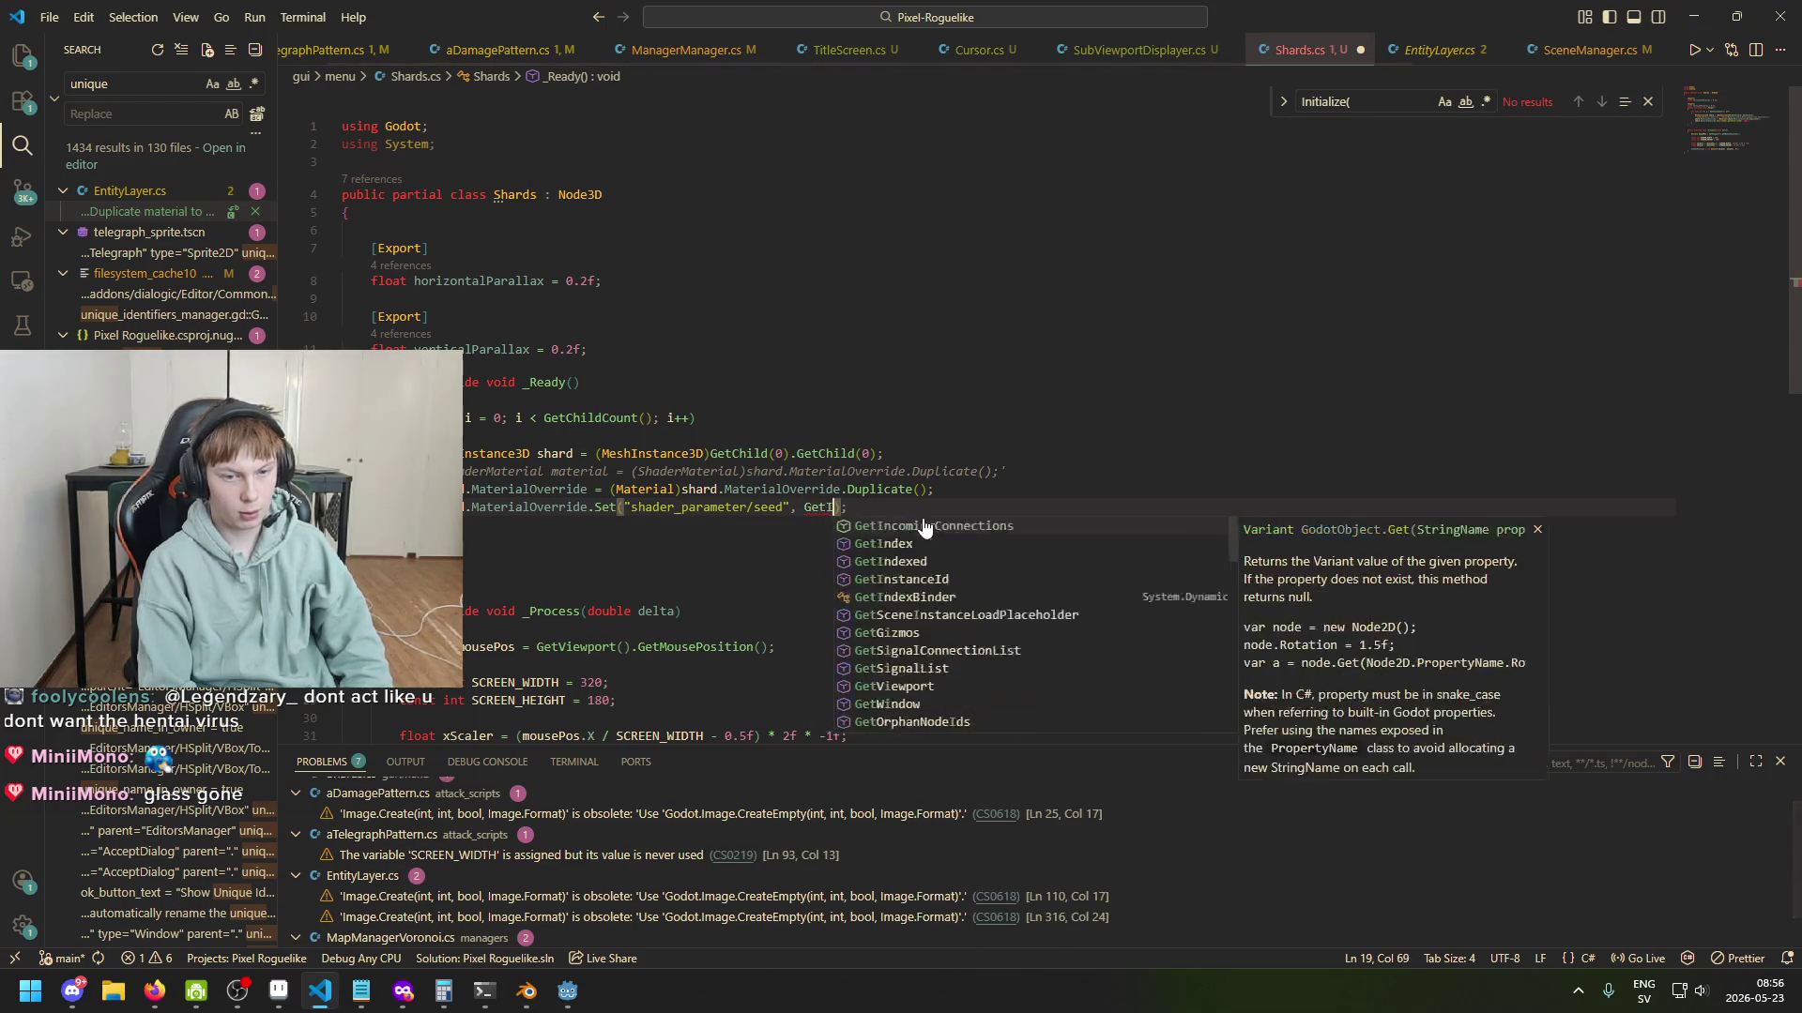
pyautogui.write('ceID')
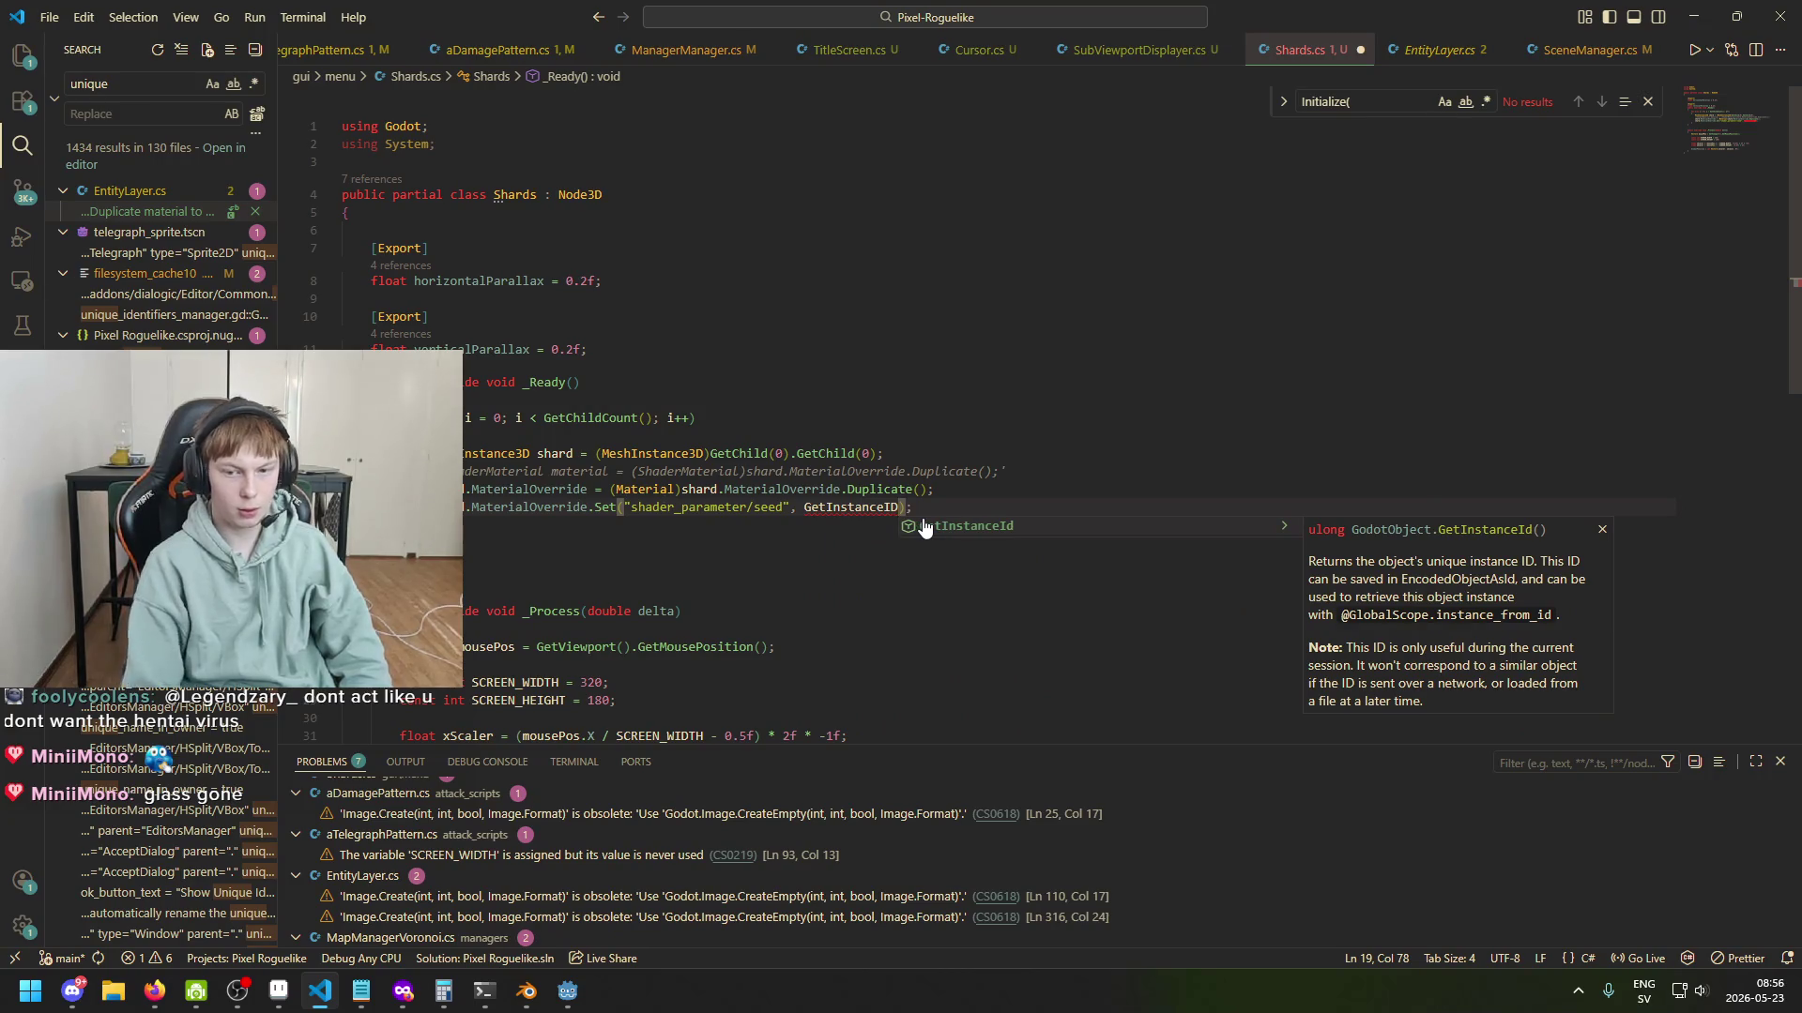
pyautogui.press('Tab')
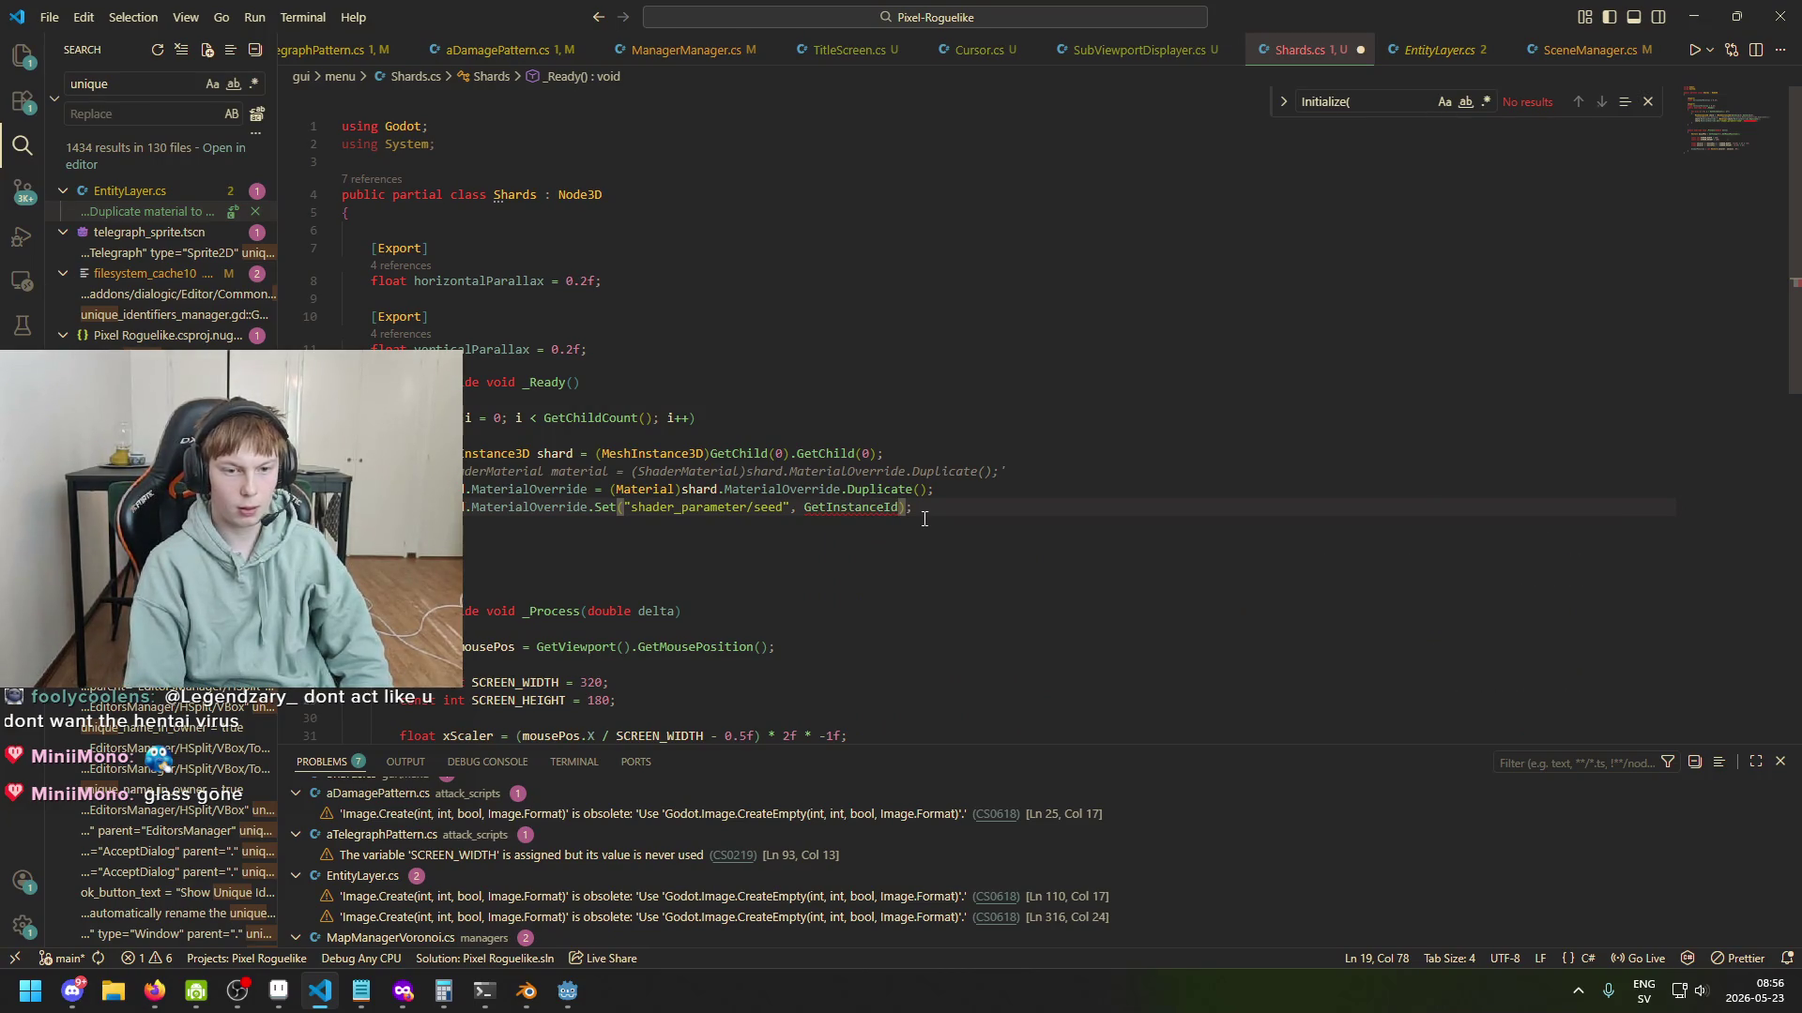
pyautogui.write('(')
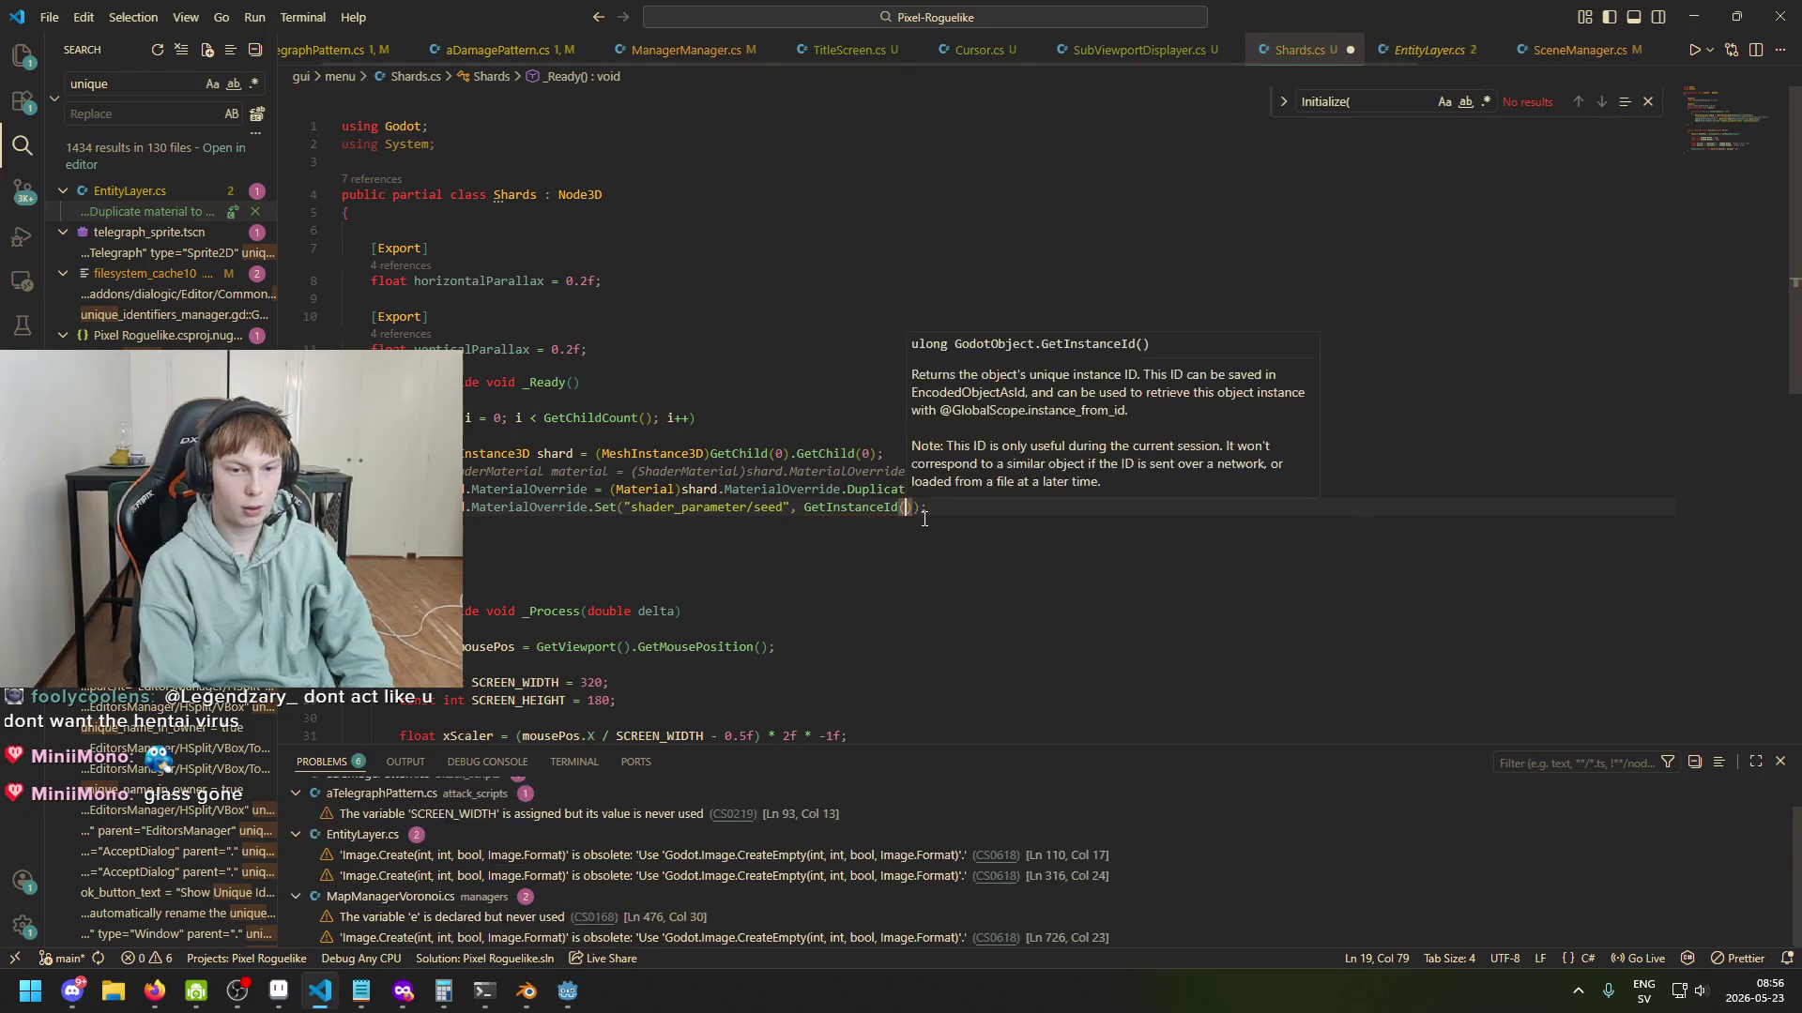
pyautogui.click(805, 511)
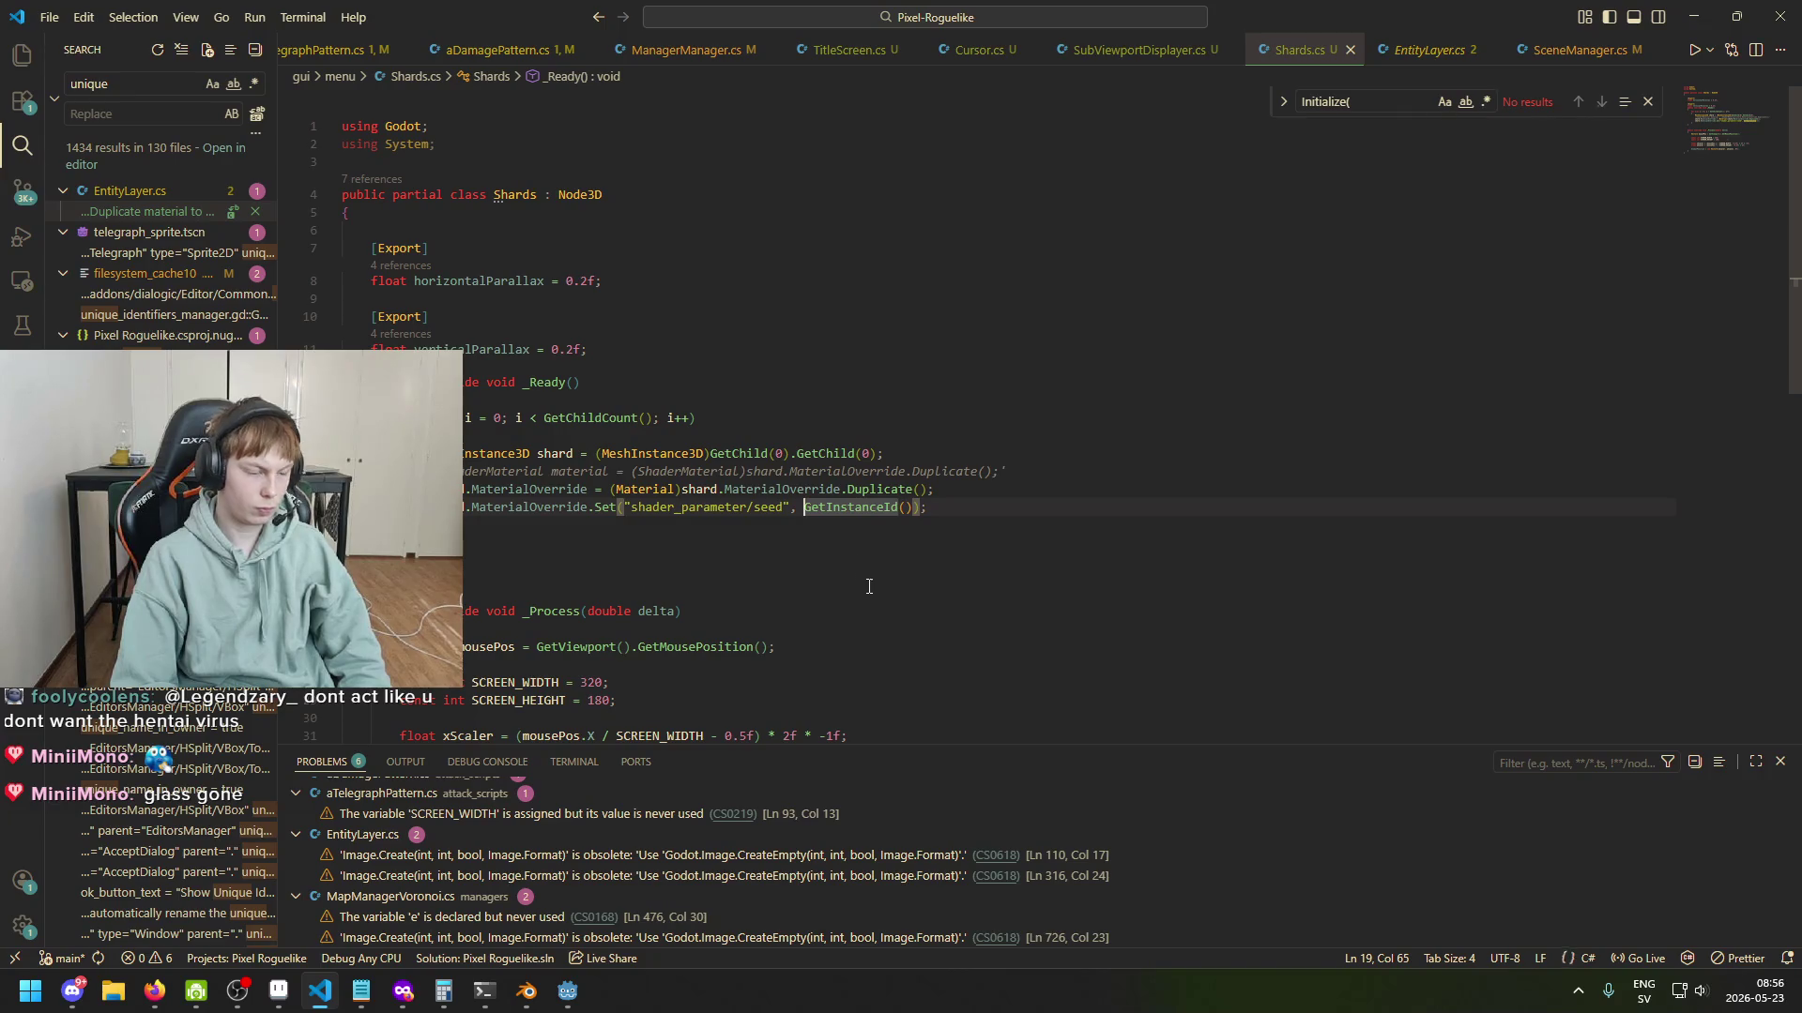
pyautogui.moveTo(566, 991)
pyautogui.click(466, 943)
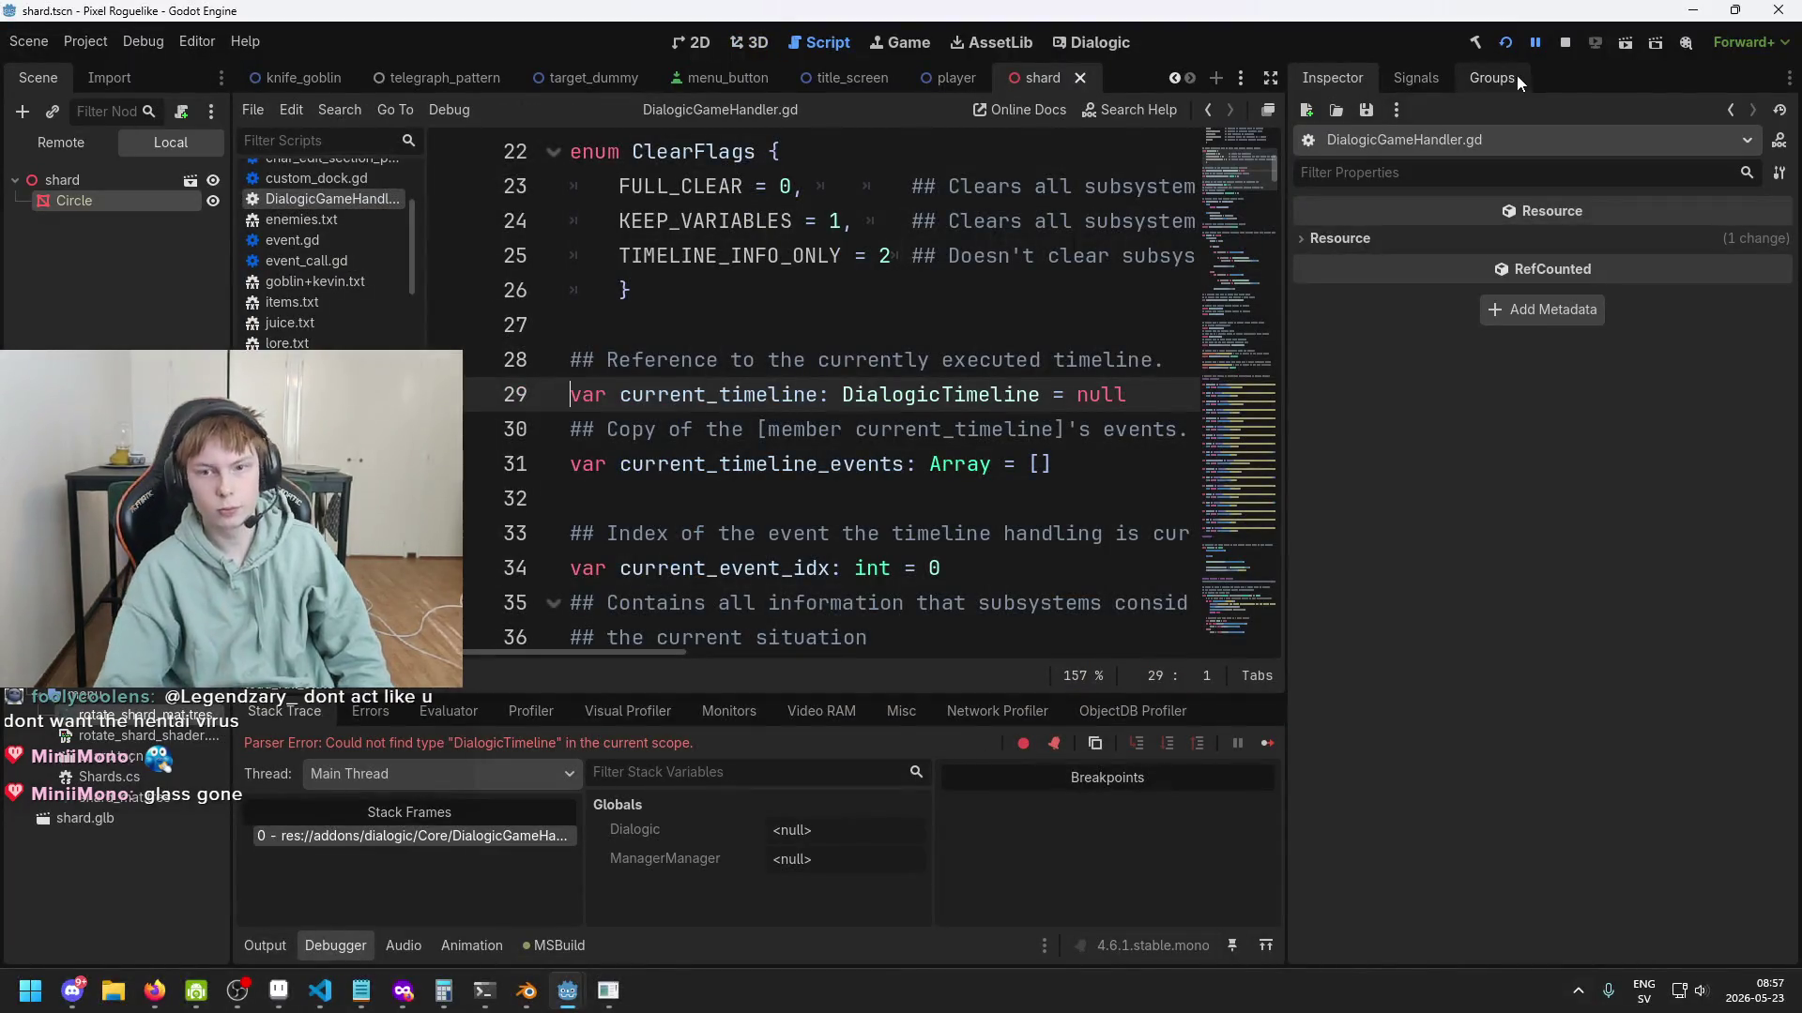
# Stop the old debug session, rebuild and run Whitherward with F5, then close it.
pyautogui.click(1564, 43)
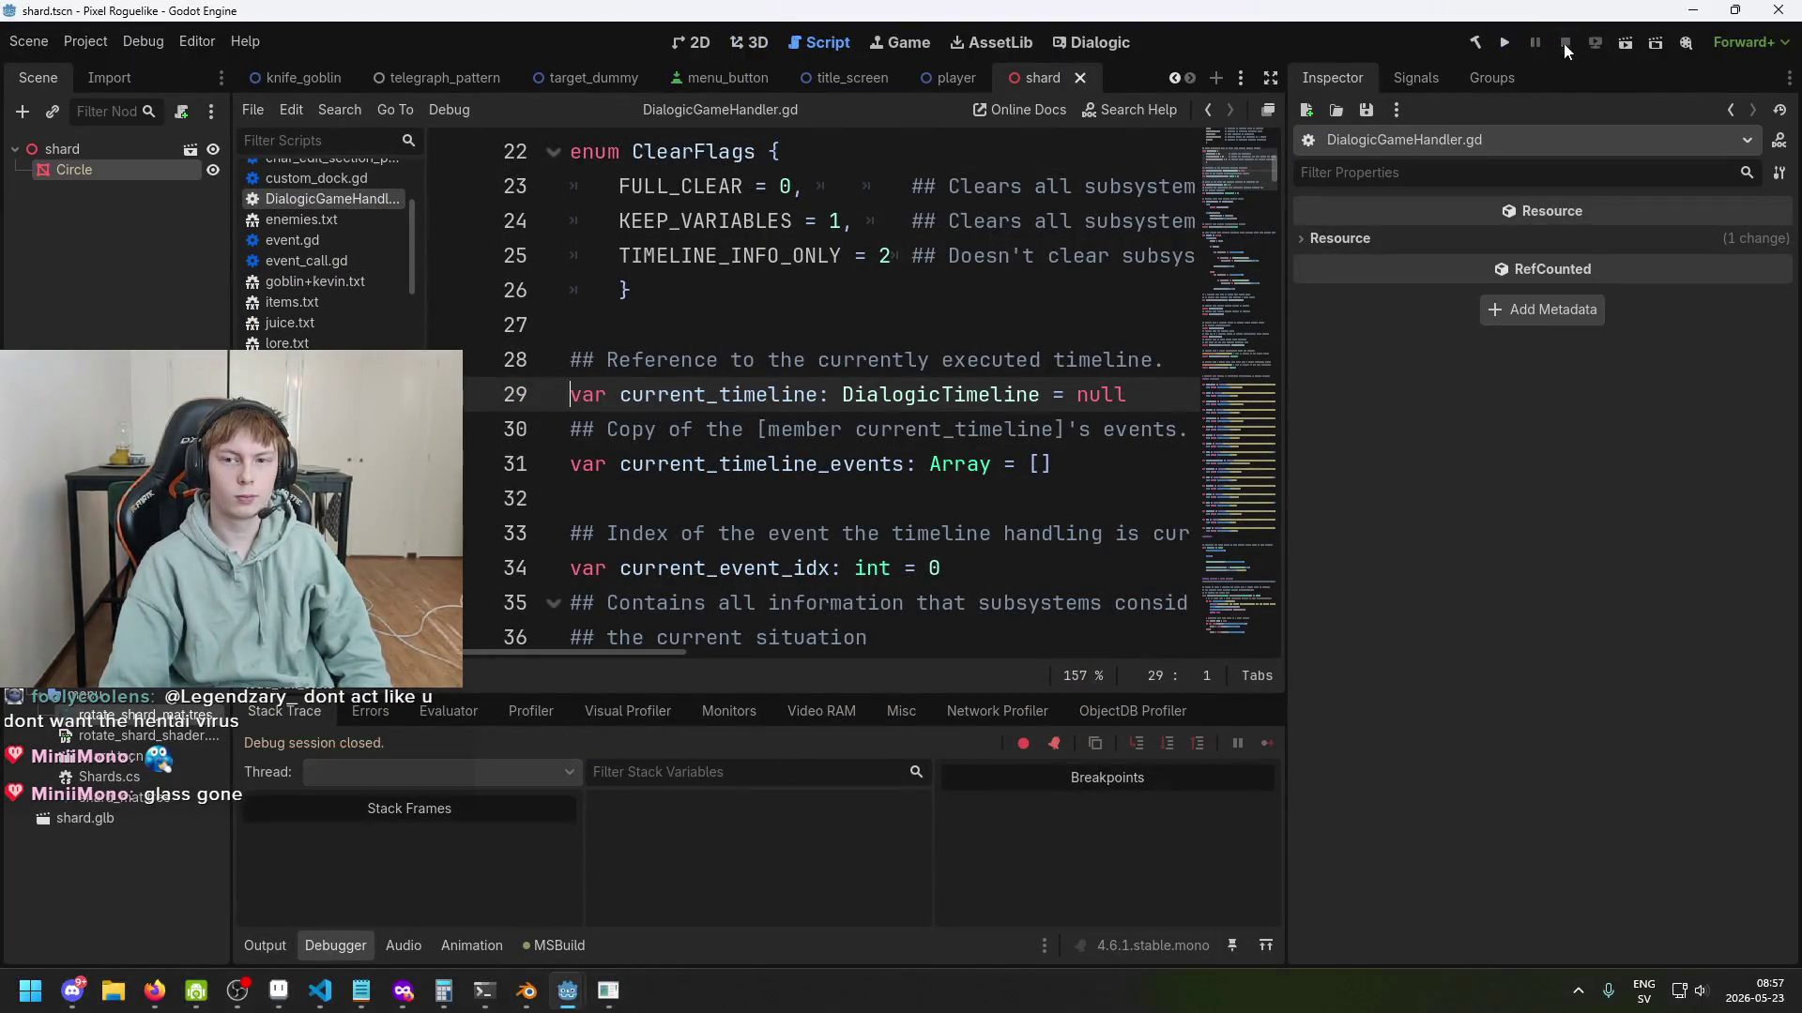
pyautogui.press('F5')
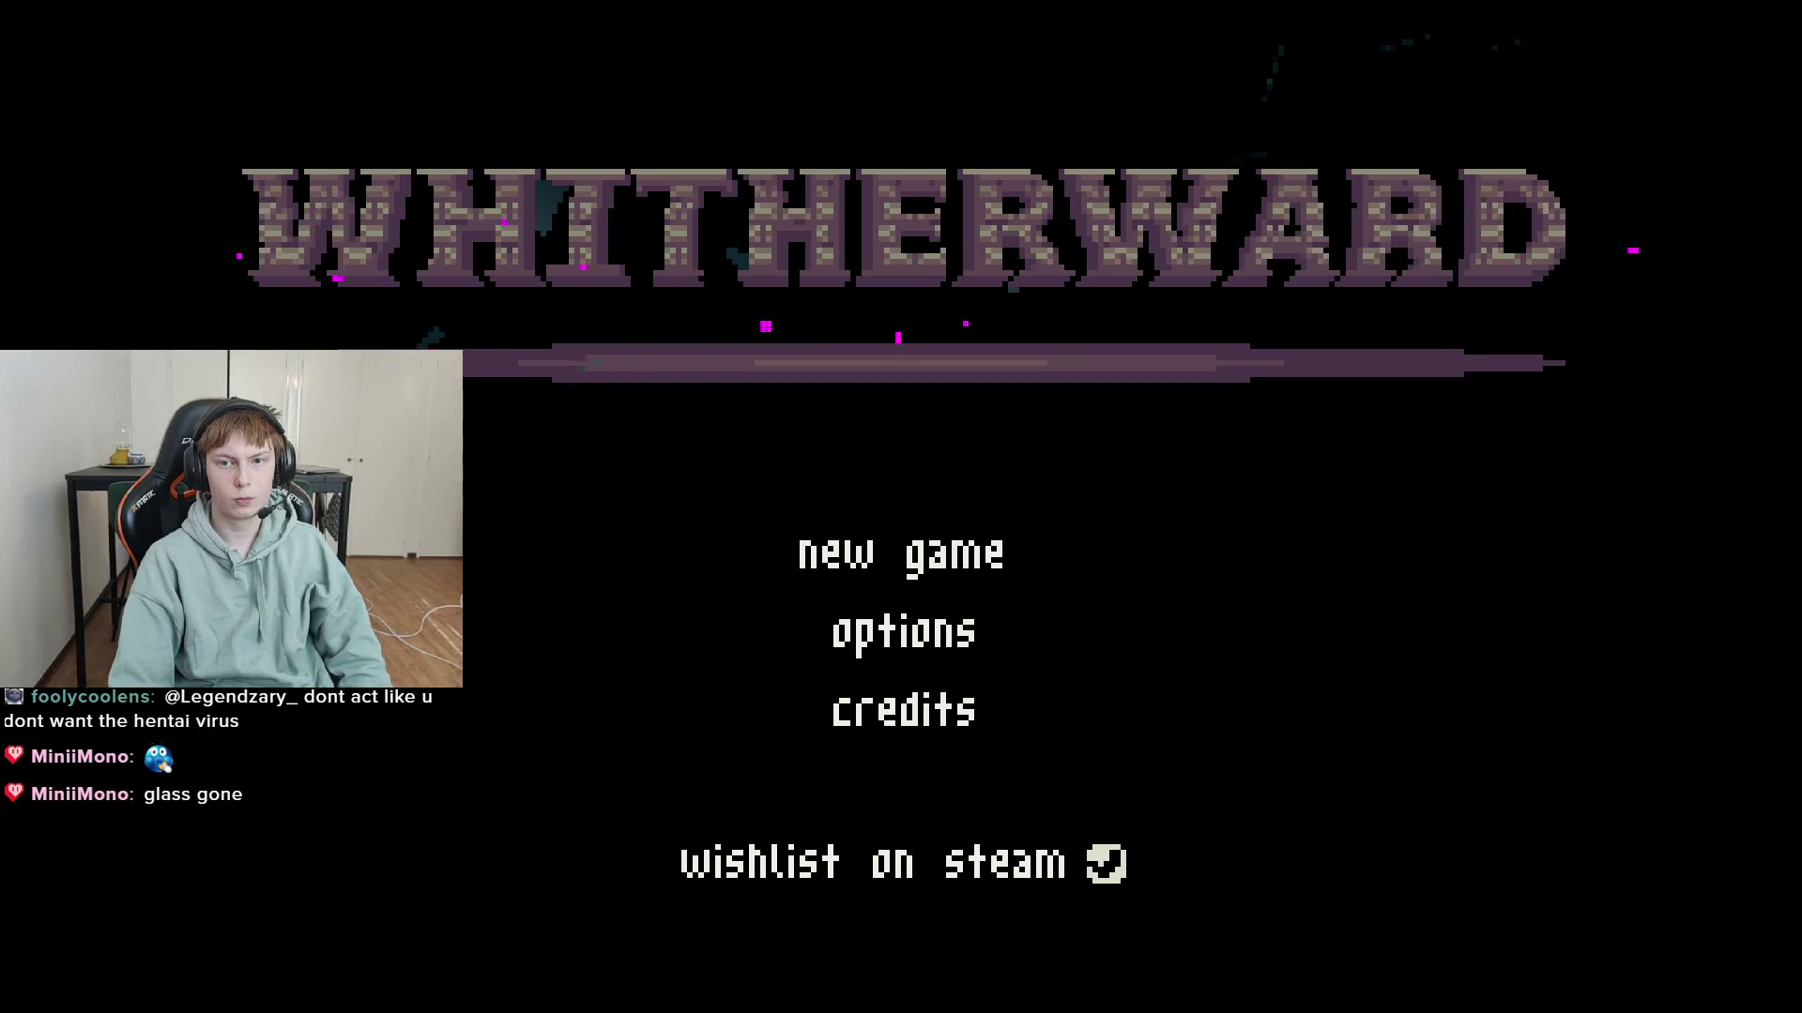
pyautogui.hotkey('alt', 'F4')
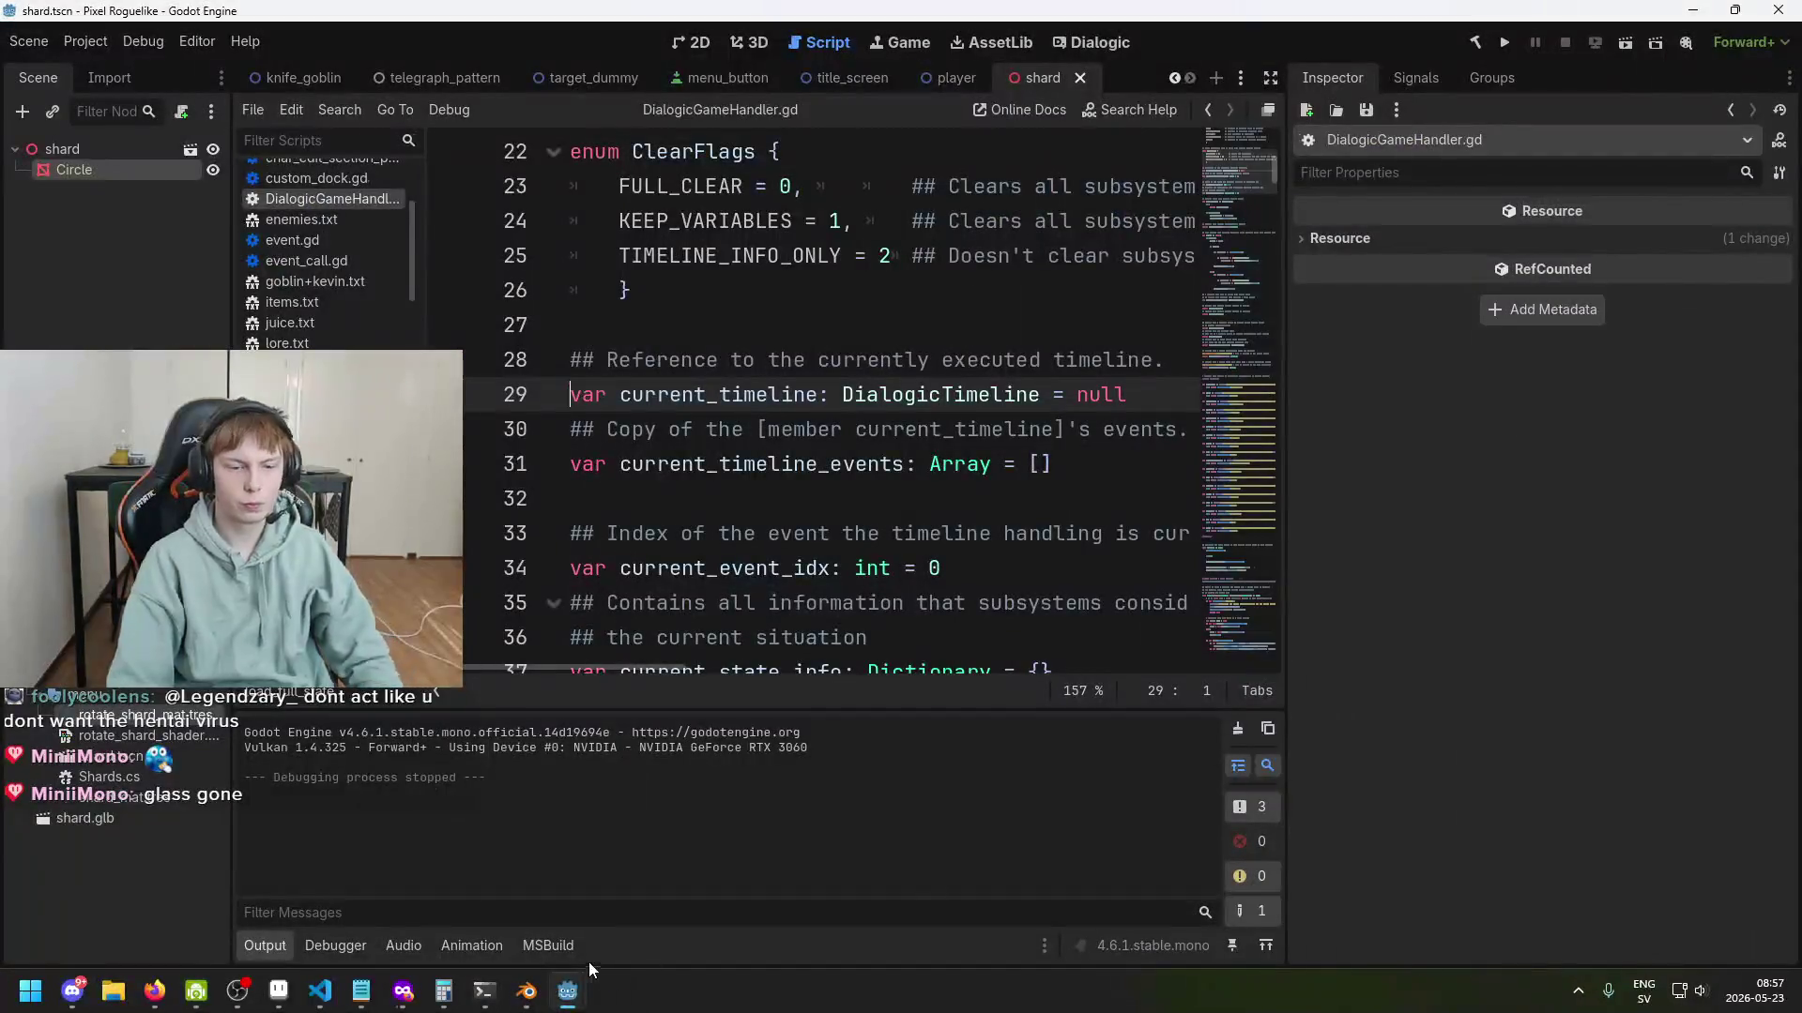
# Rename the seed FloatParameter to seed_two in the shader editor and save the scene.
pyautogui.moveTo(561, 997)
pyautogui.click(673, 897)
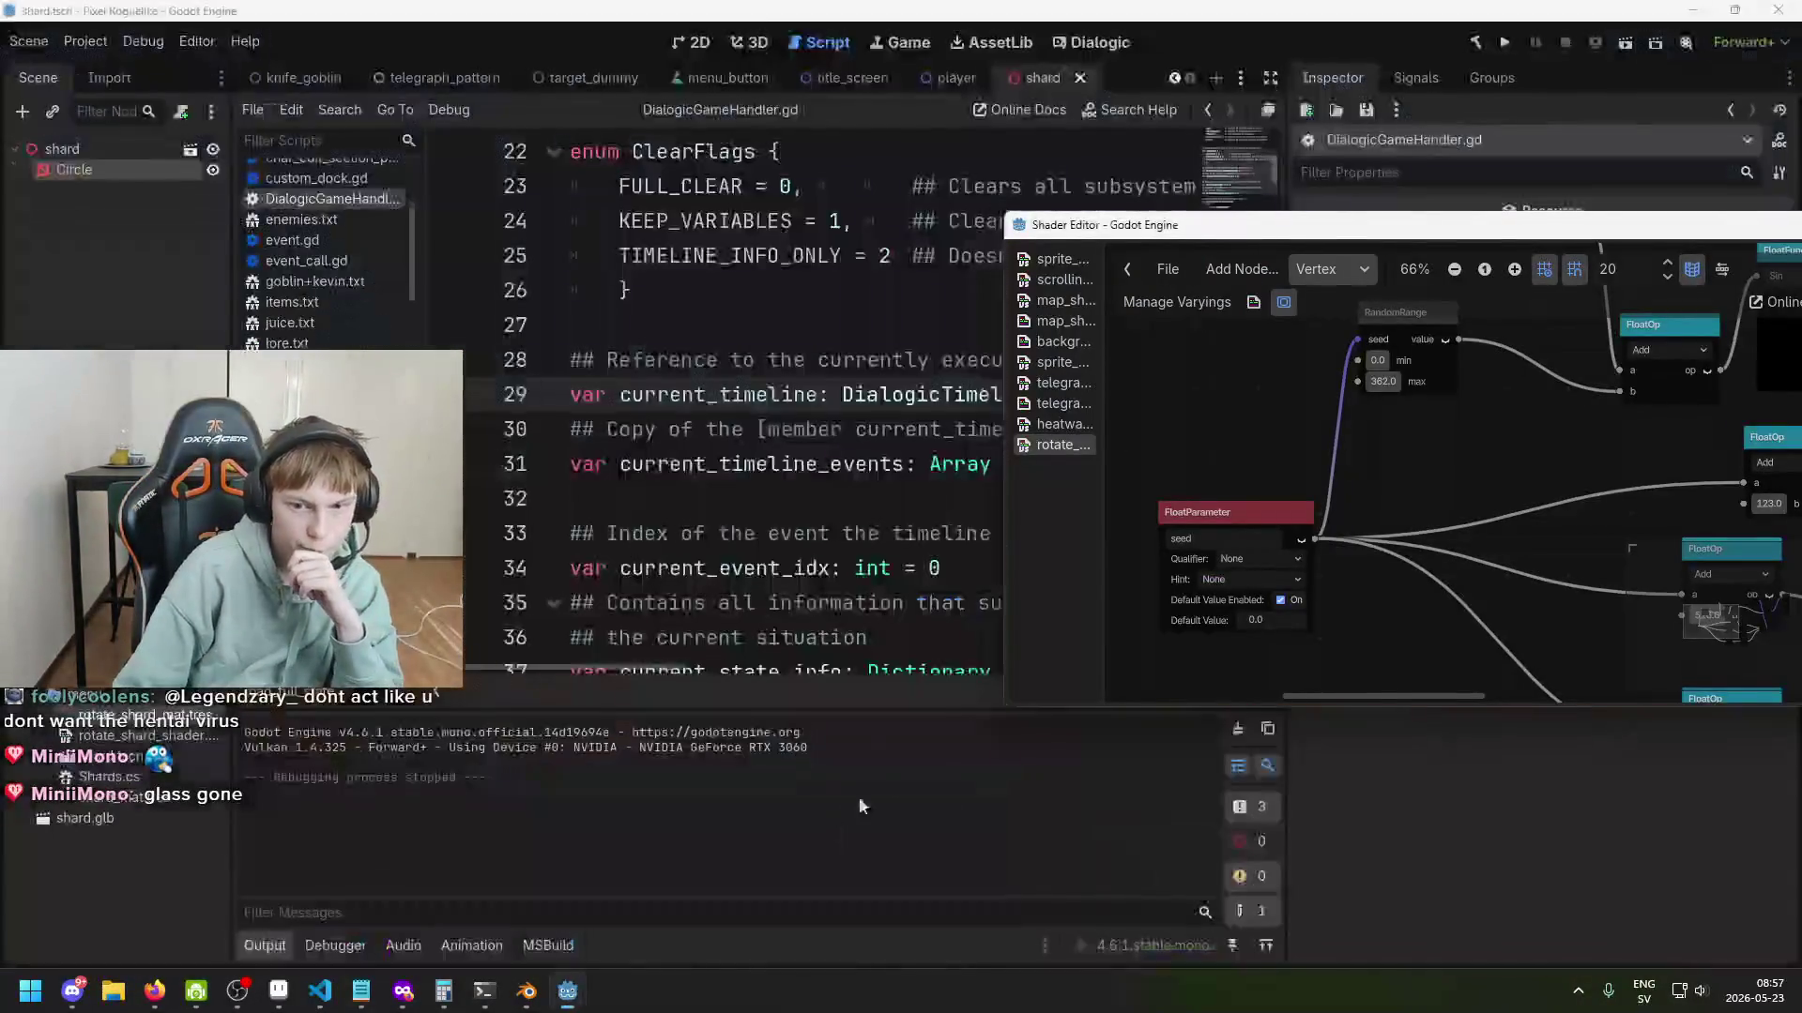
pyautogui.scroll(-1, 1287, 393)
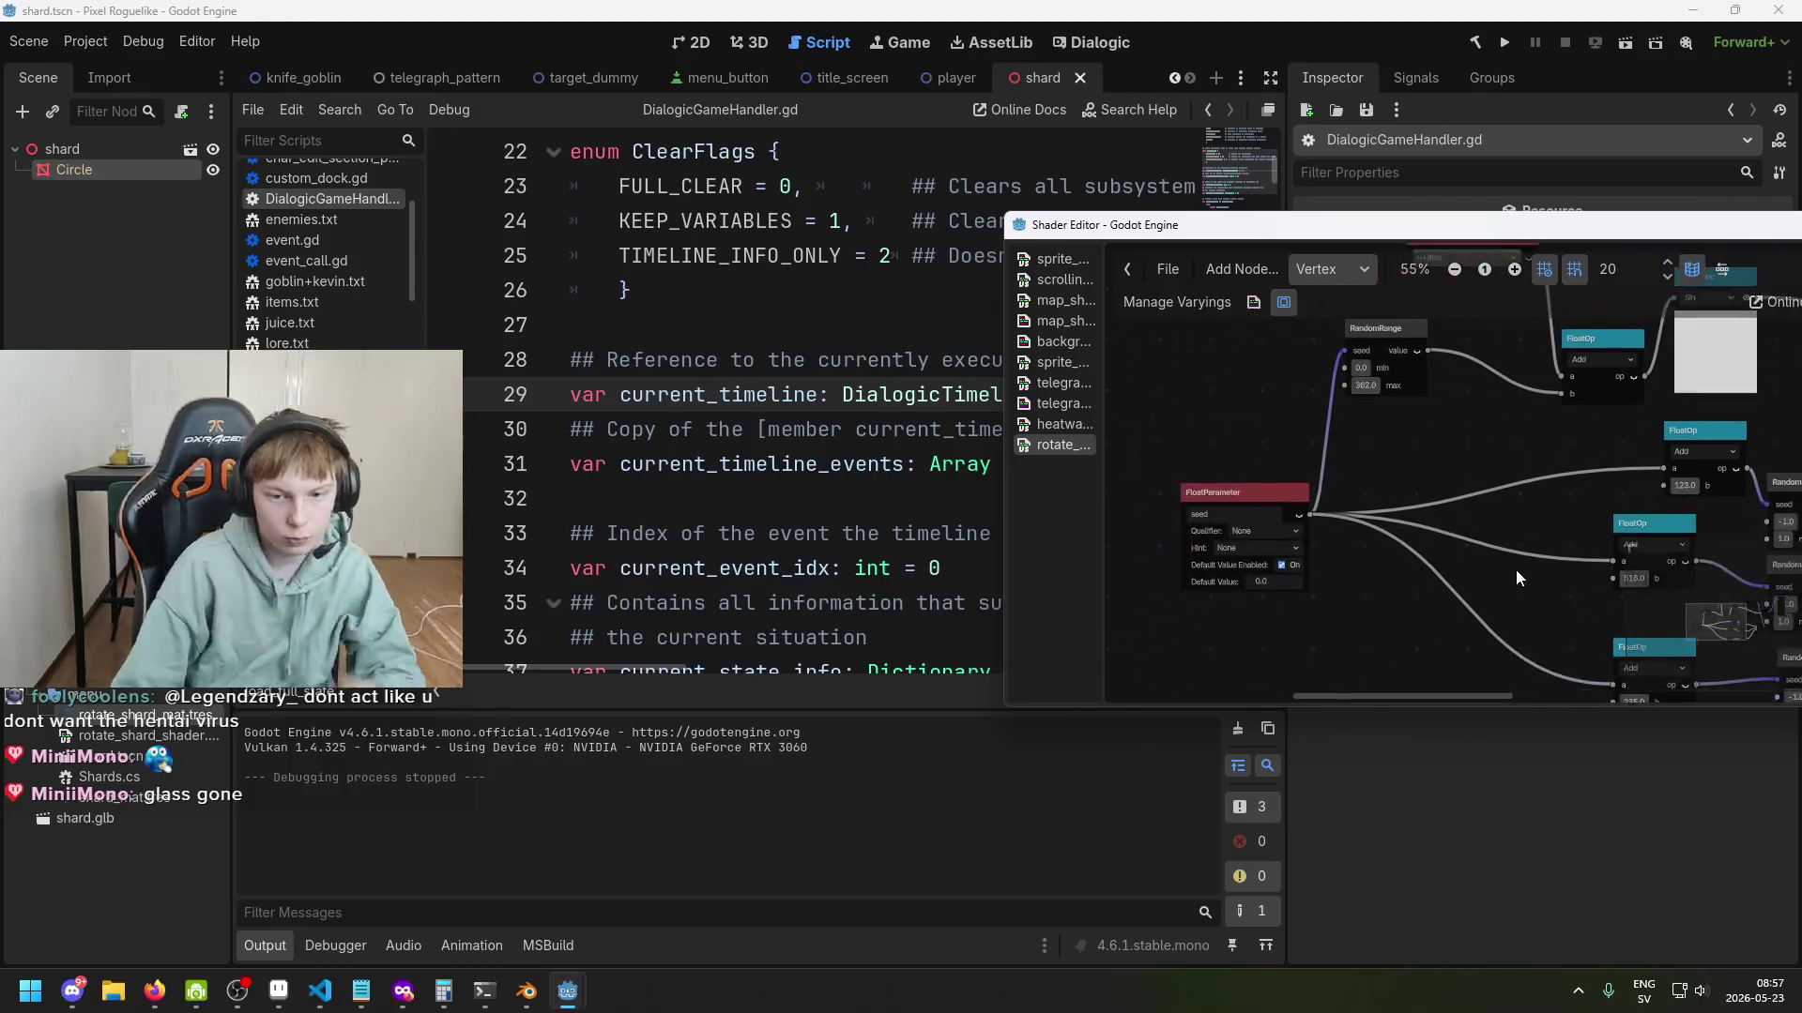
pyautogui.scroll(2, 1374, 585)
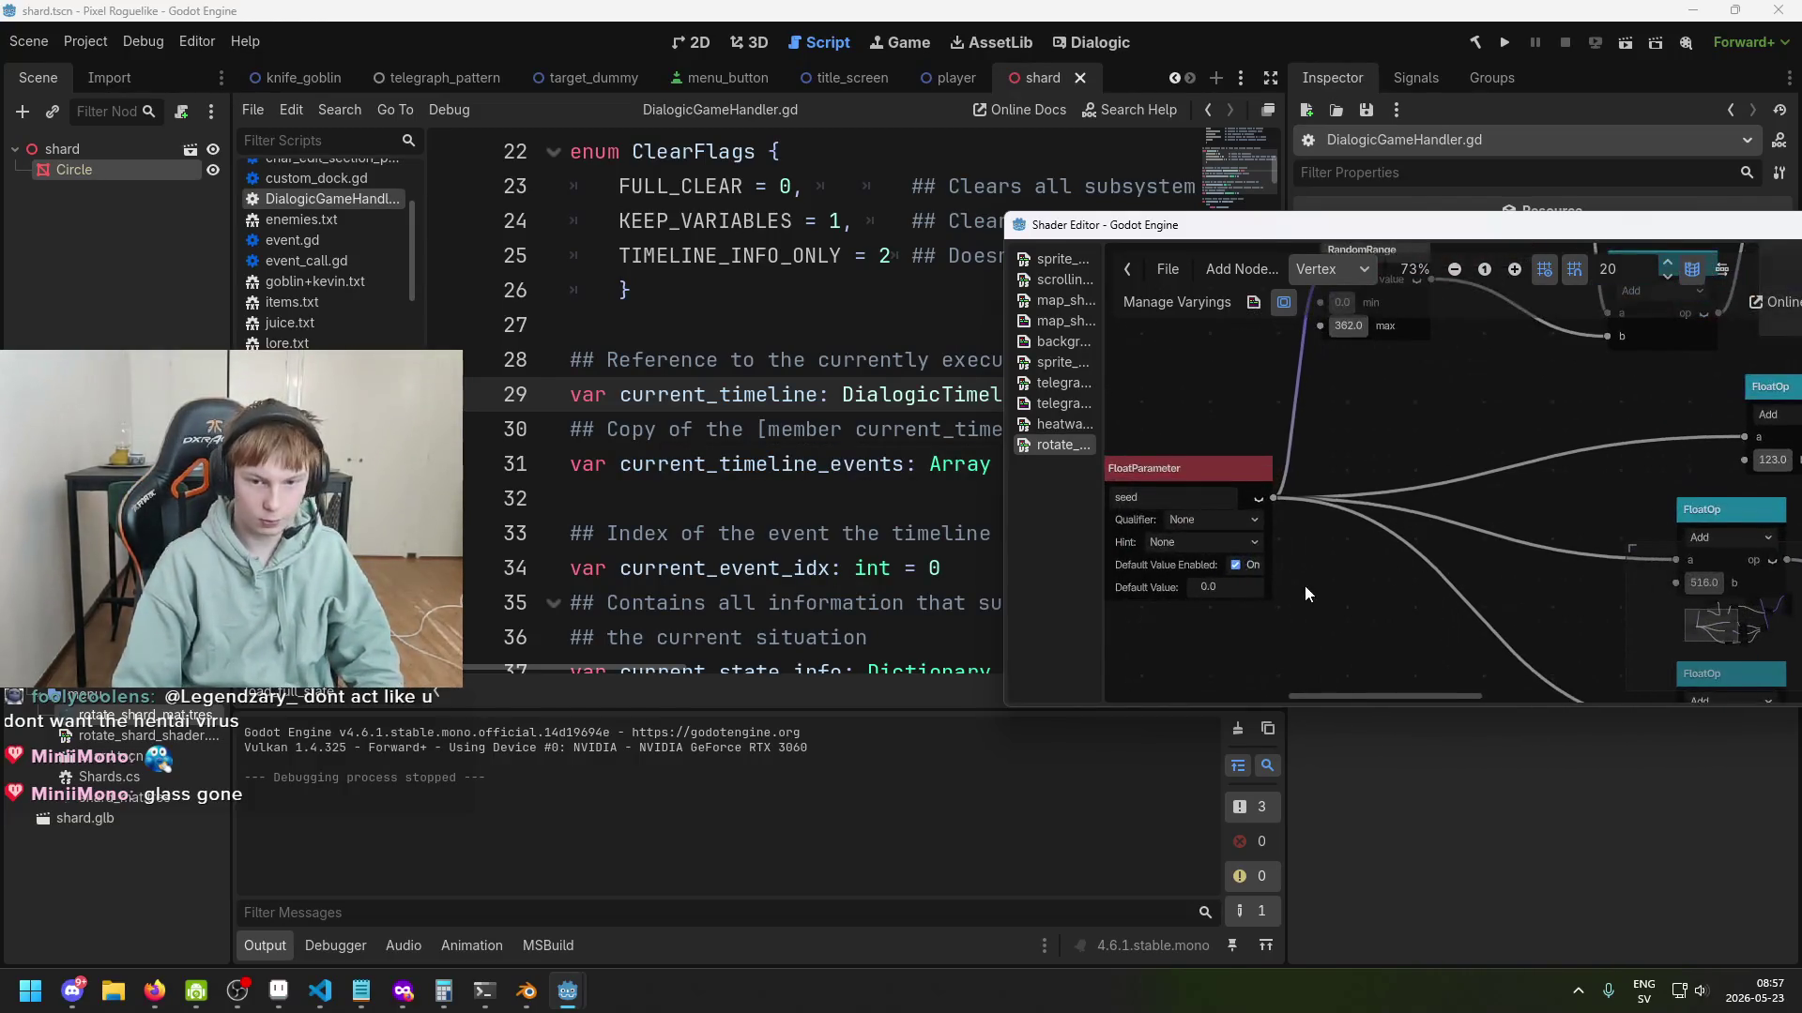
pyautogui.scroll(1, 1274, 588)
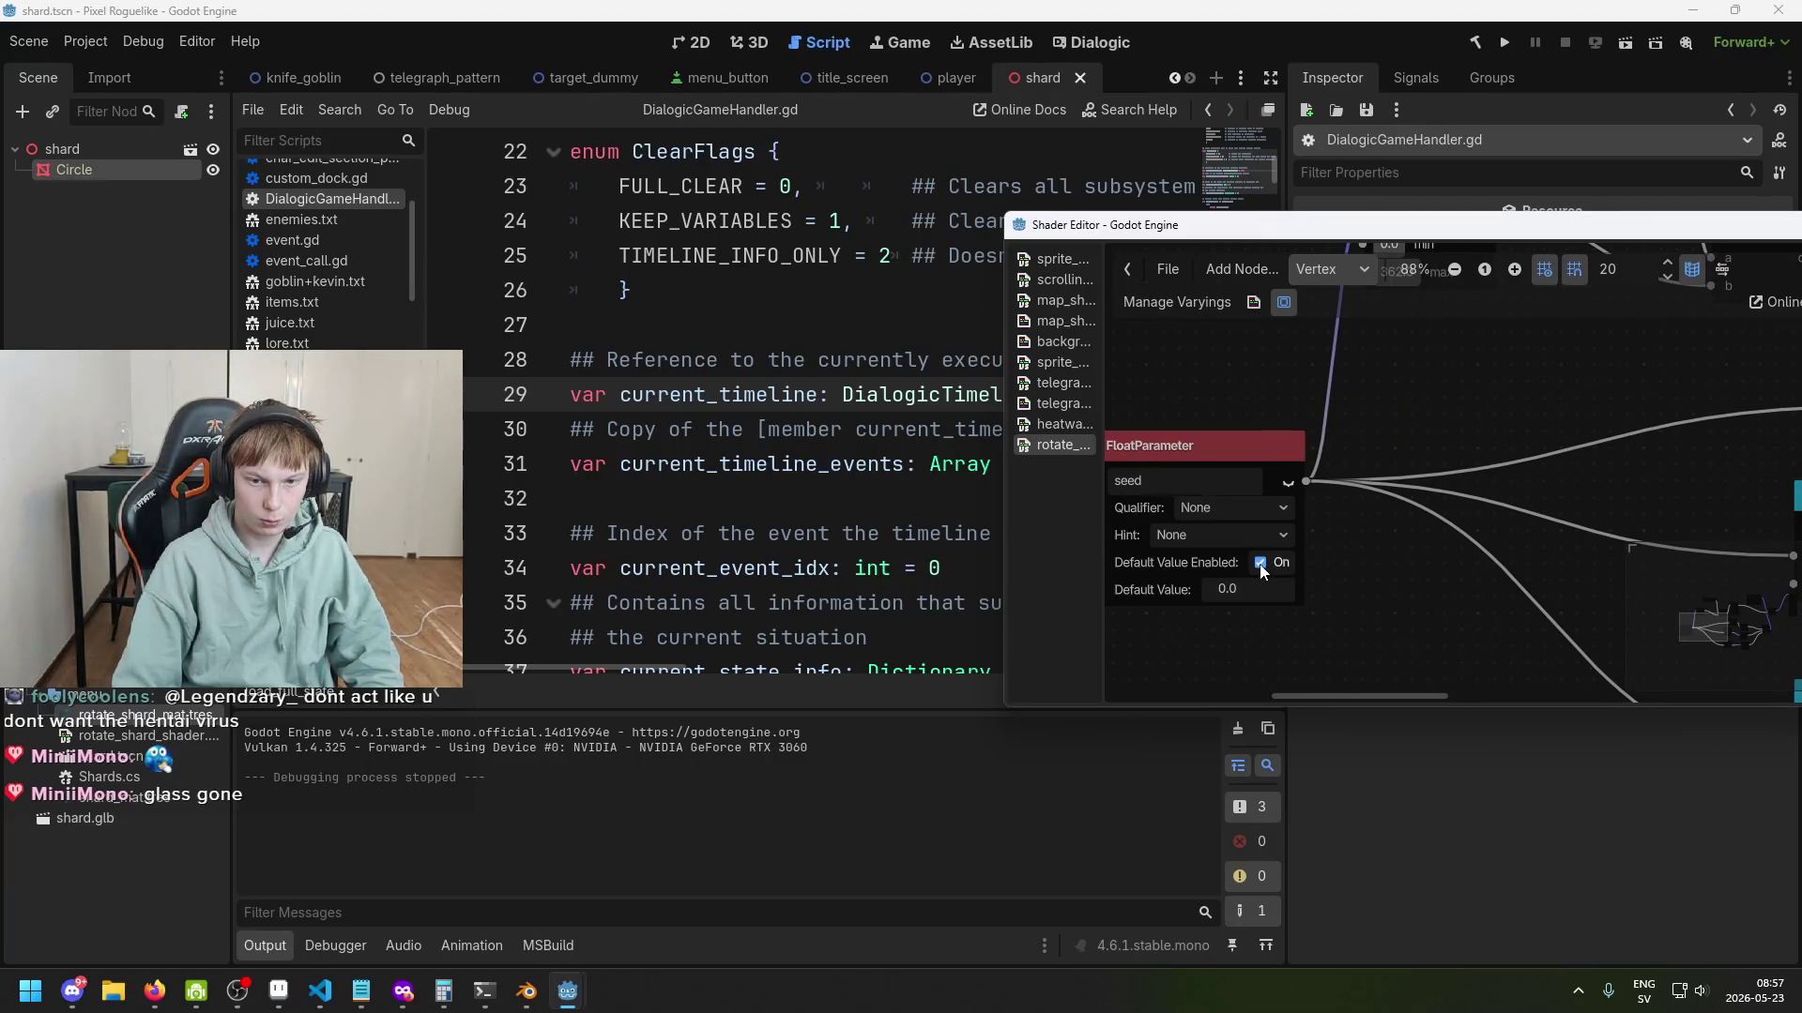
pyautogui.scroll(-2, 1262, 570)
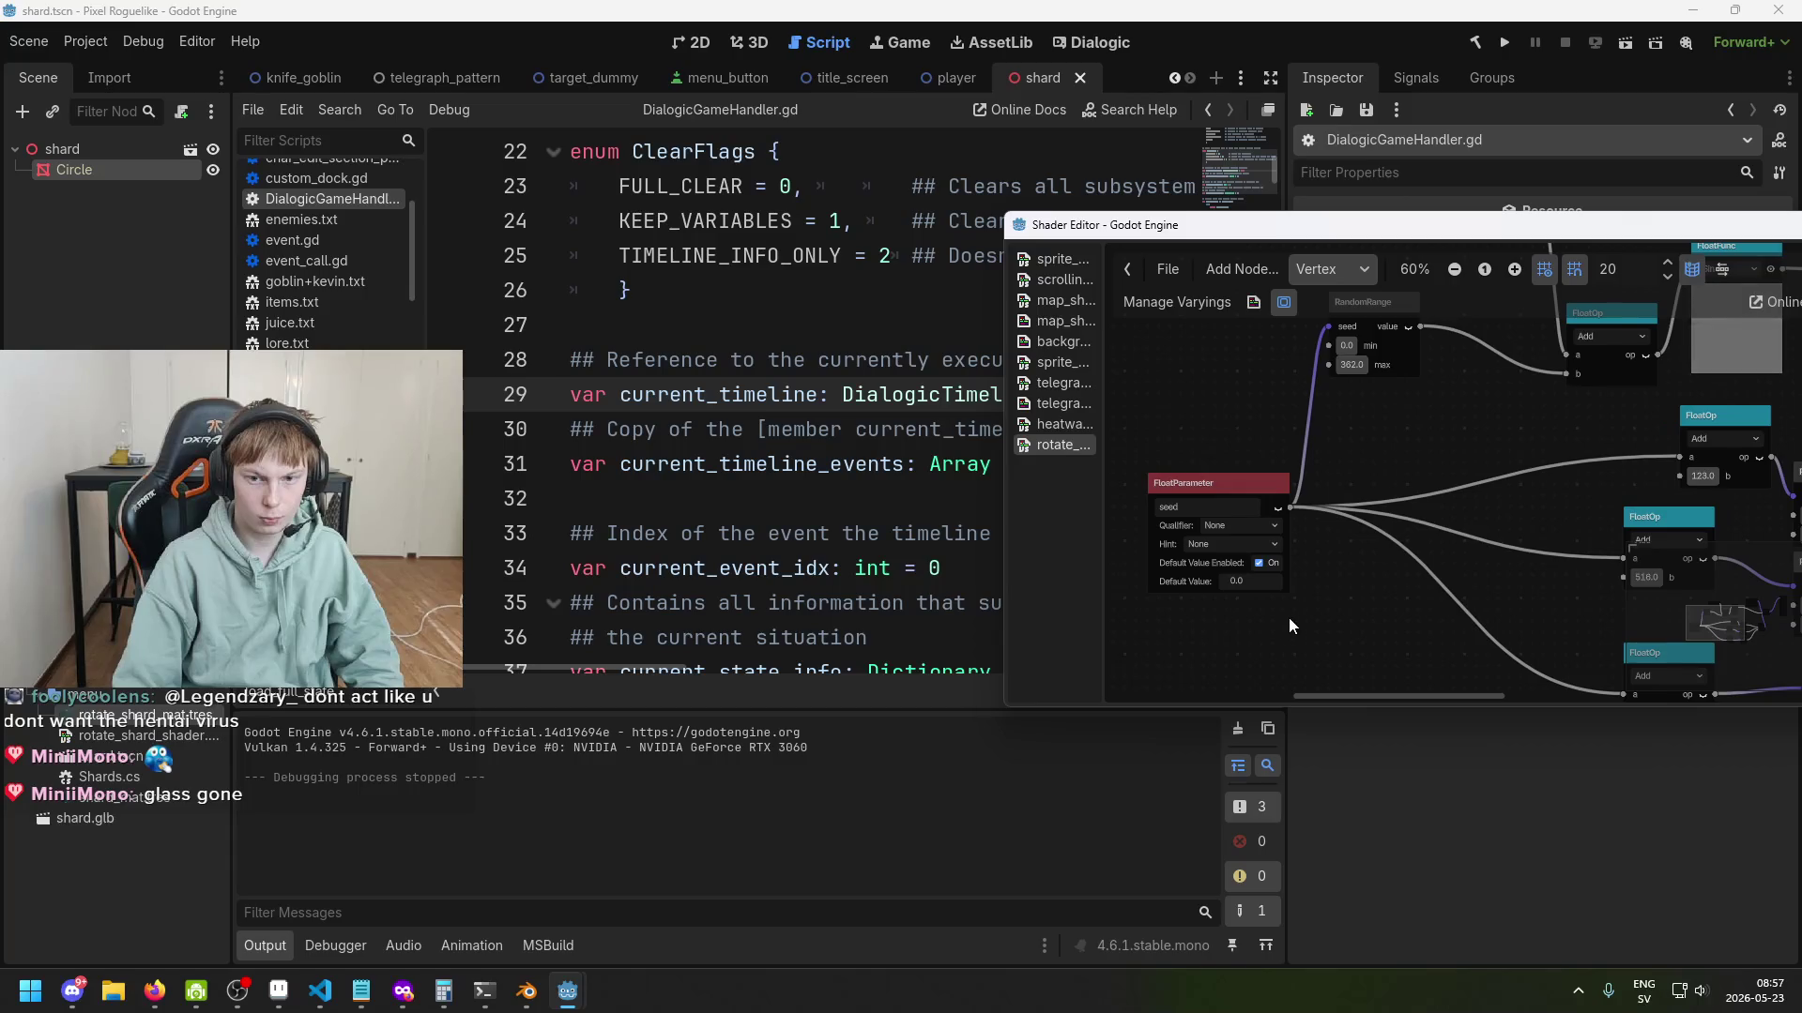
pyautogui.scroll(1, 1287, 617)
pyautogui.scroll(2, 1187, 504)
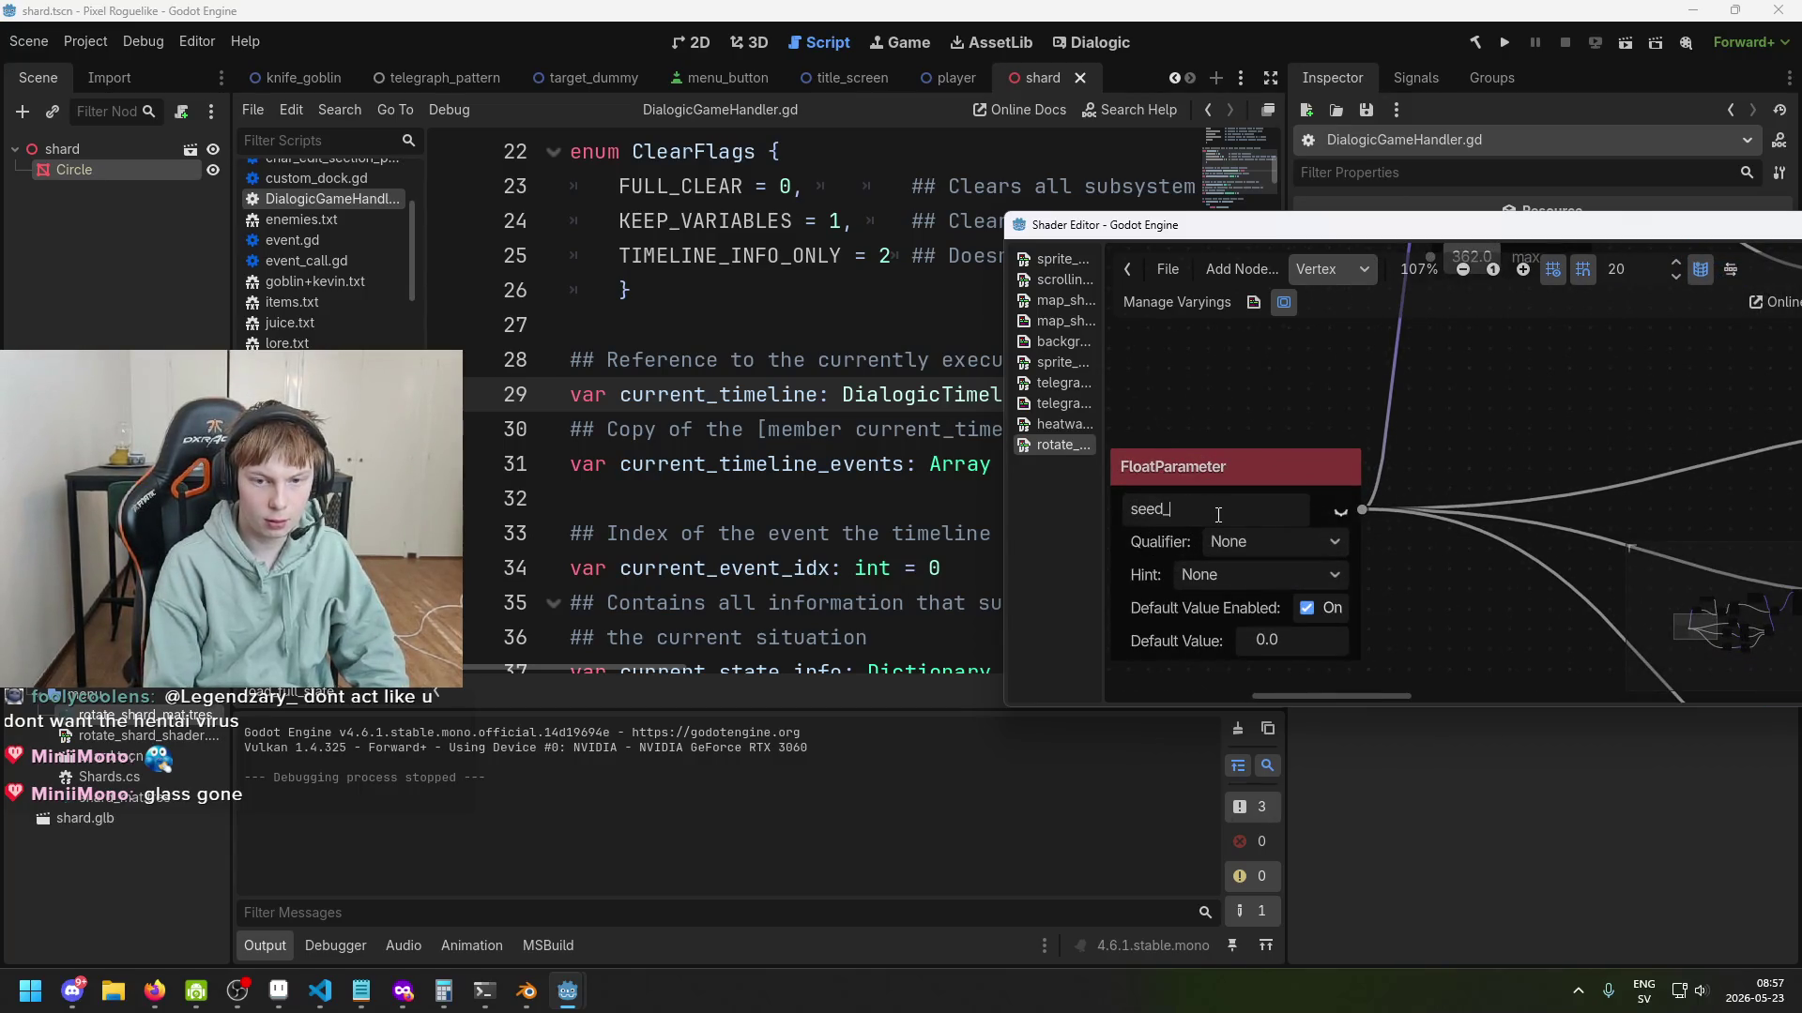
pyautogui.write('two')
pyautogui.hotkey('ctrl', 's')
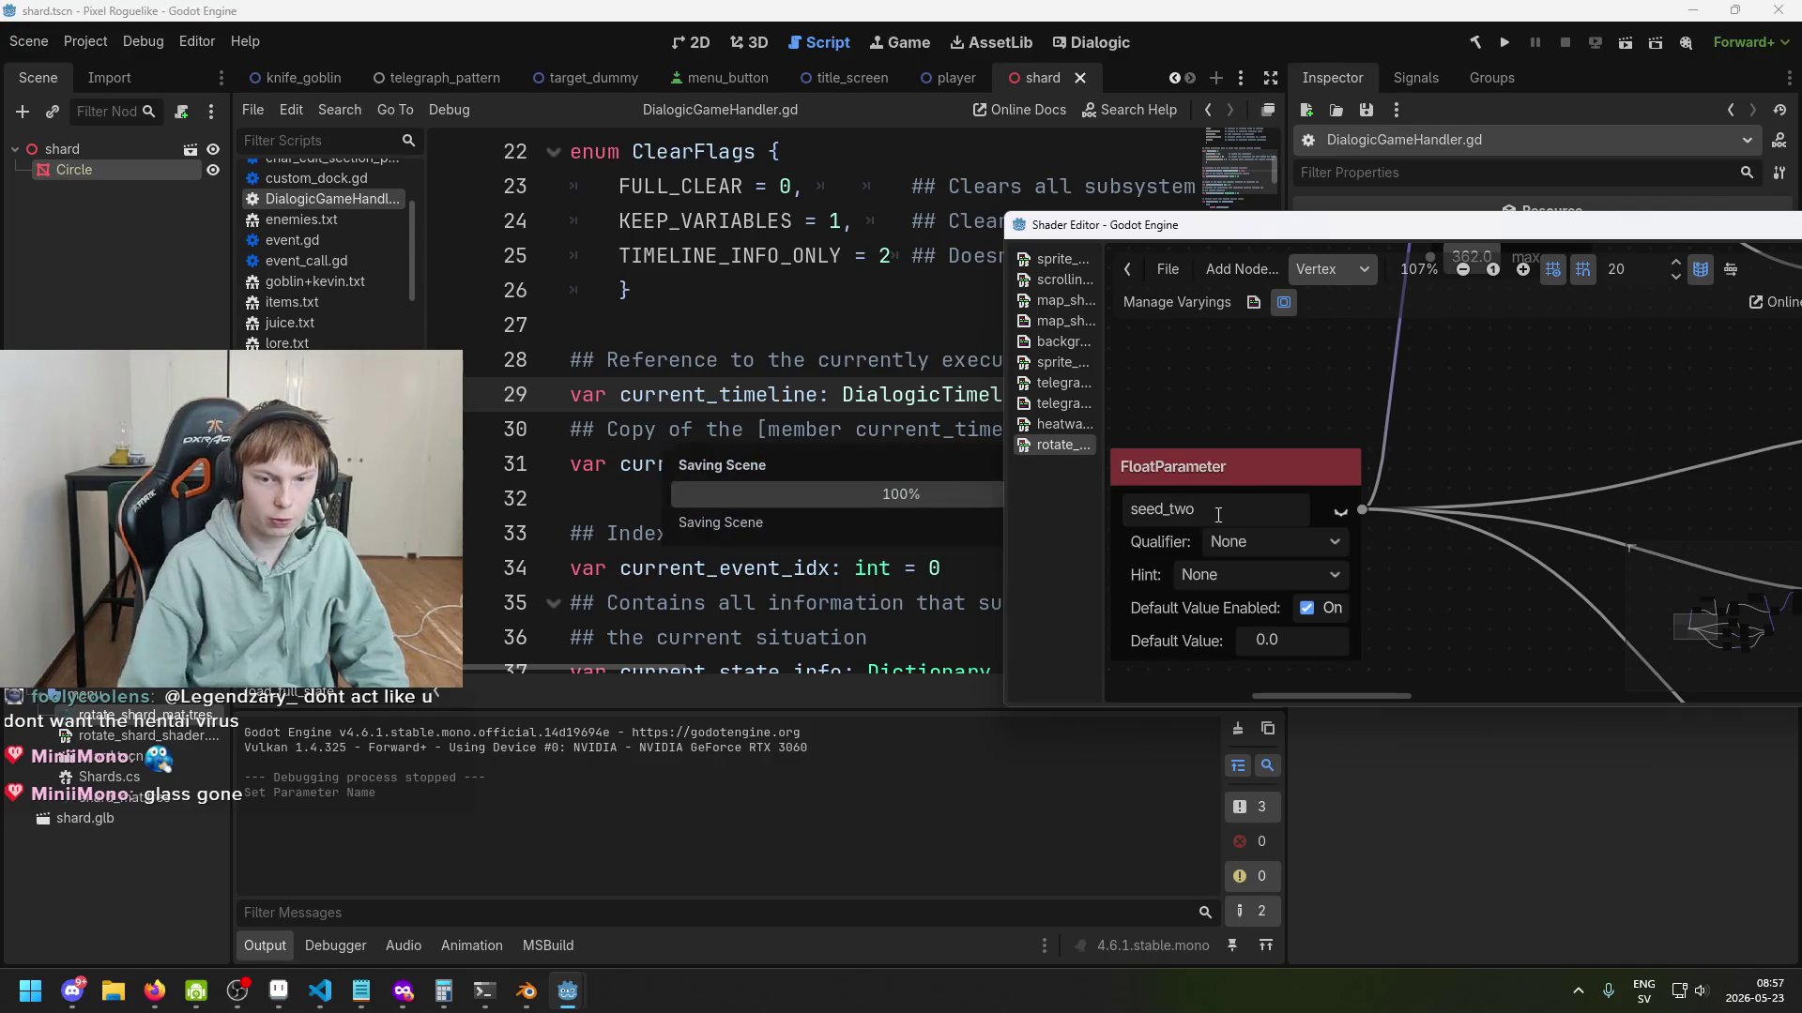
pyautogui.click(525, 1009)
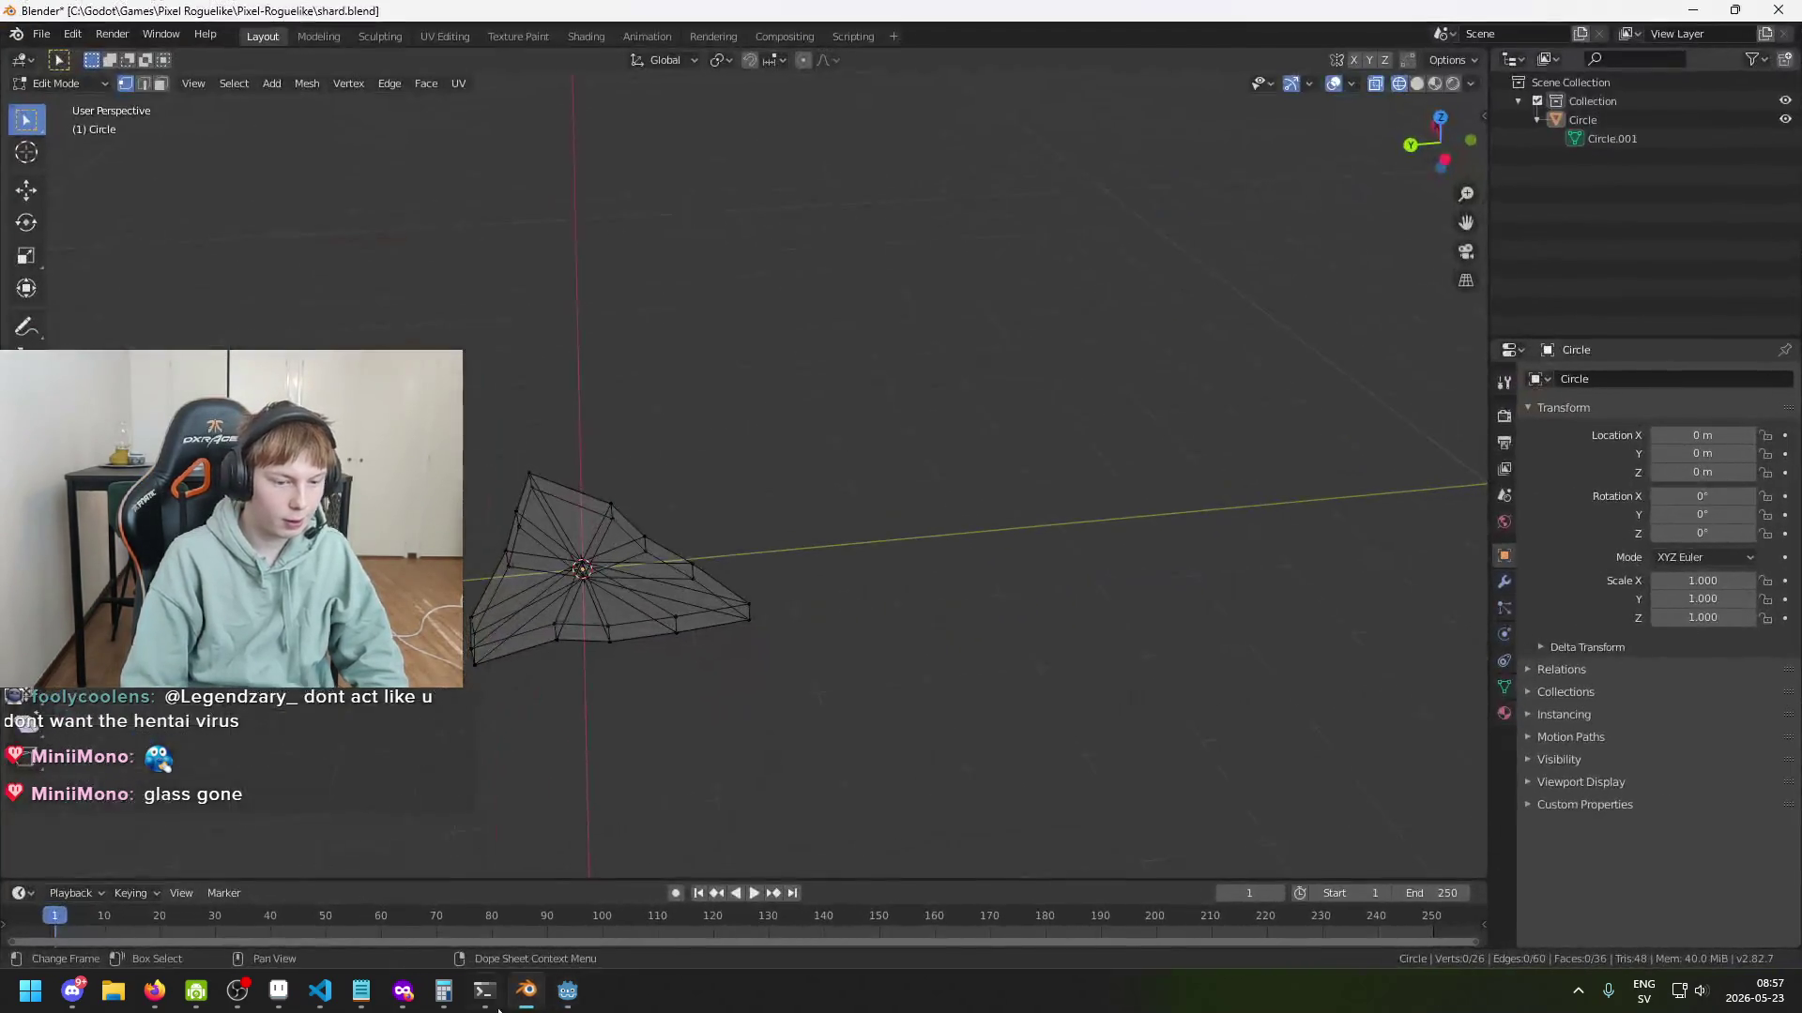
# Point Shards.cs at "shader_parameter/seed_two" and rebuild the game in Godot.
pyautogui.click(527, 993)
pyautogui.click(320, 991)
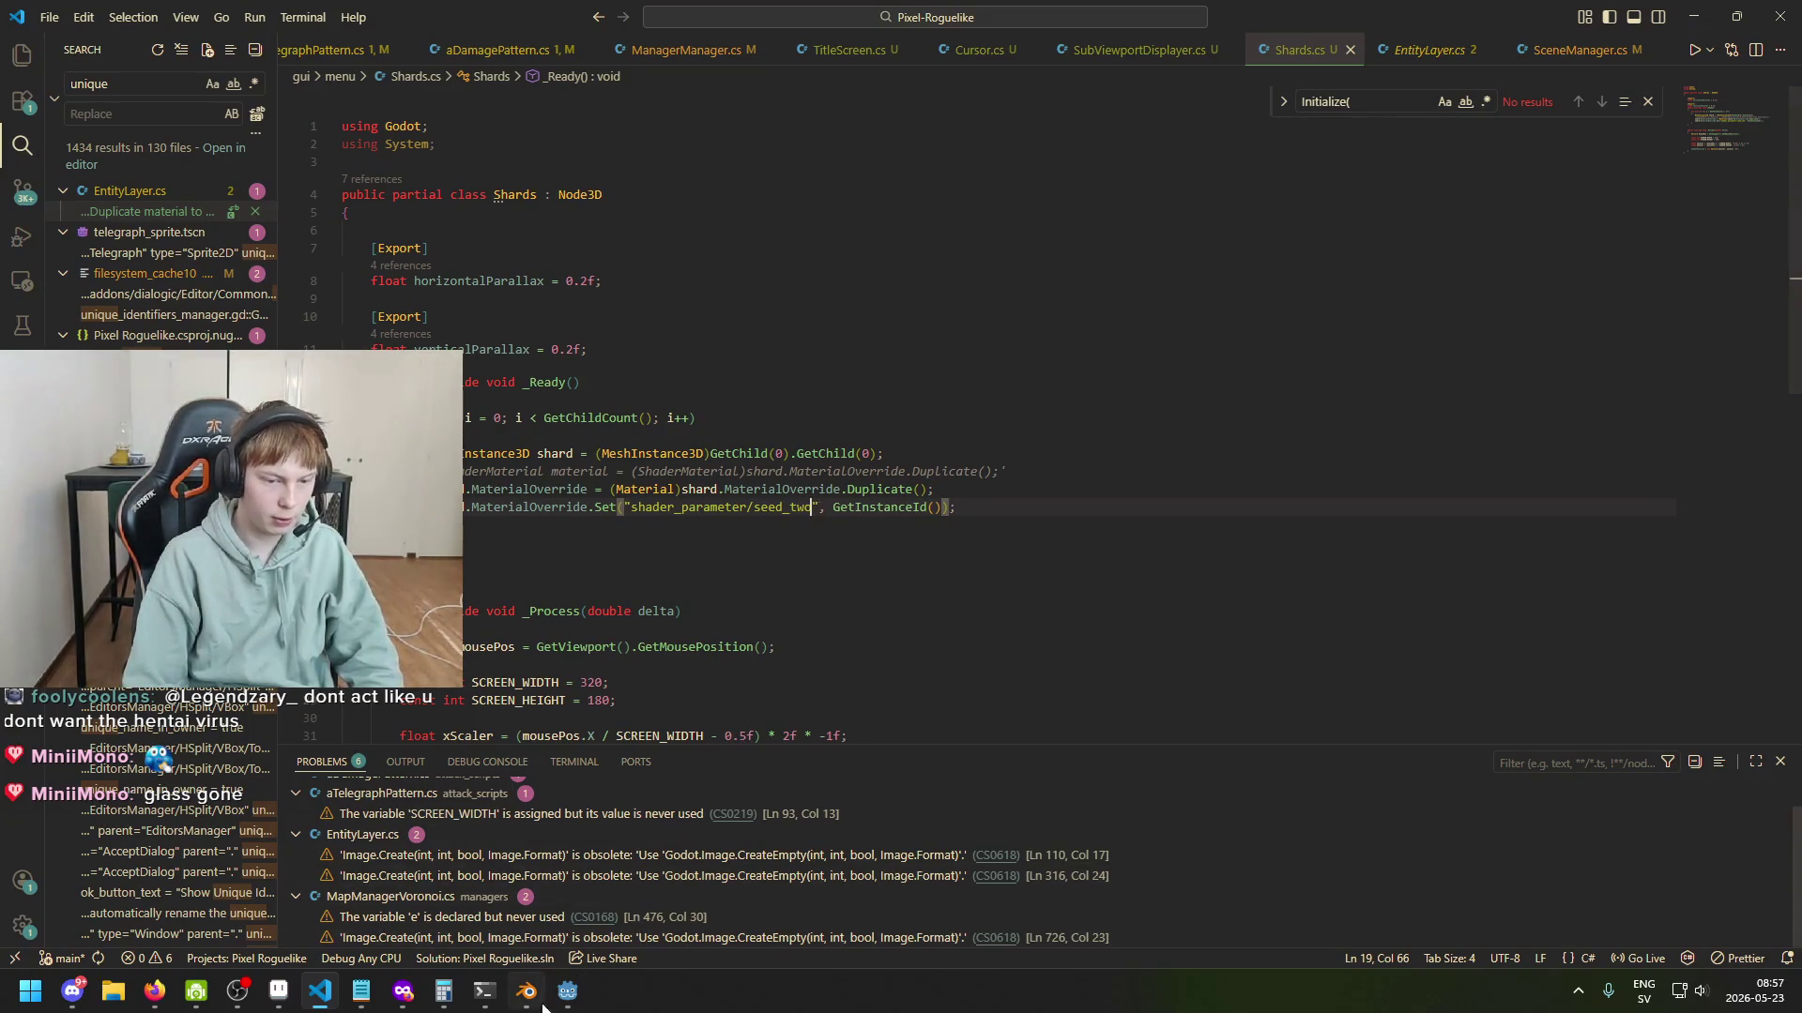
pyautogui.click(481, 888)
pyautogui.click(1503, 45)
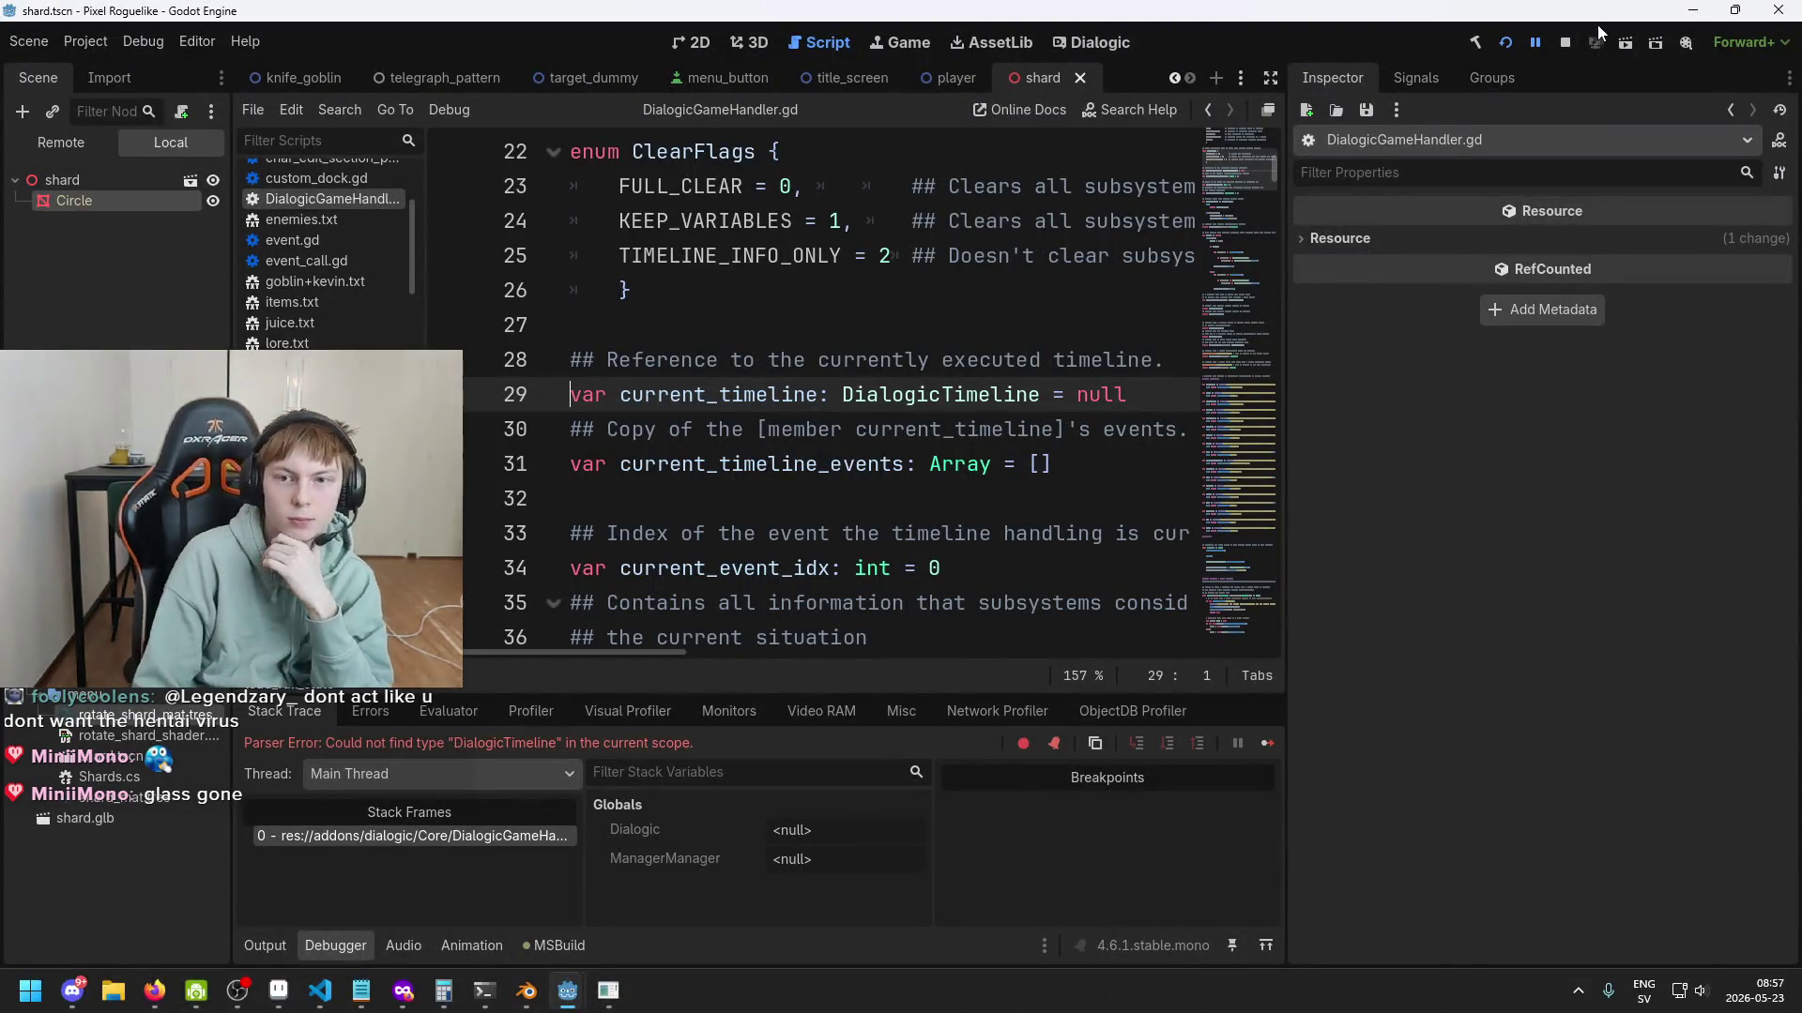
# Stop the debug session, rerun the game to test seed_two, then close it.
pyautogui.click(1564, 42)
pyautogui.click(1515, 43)
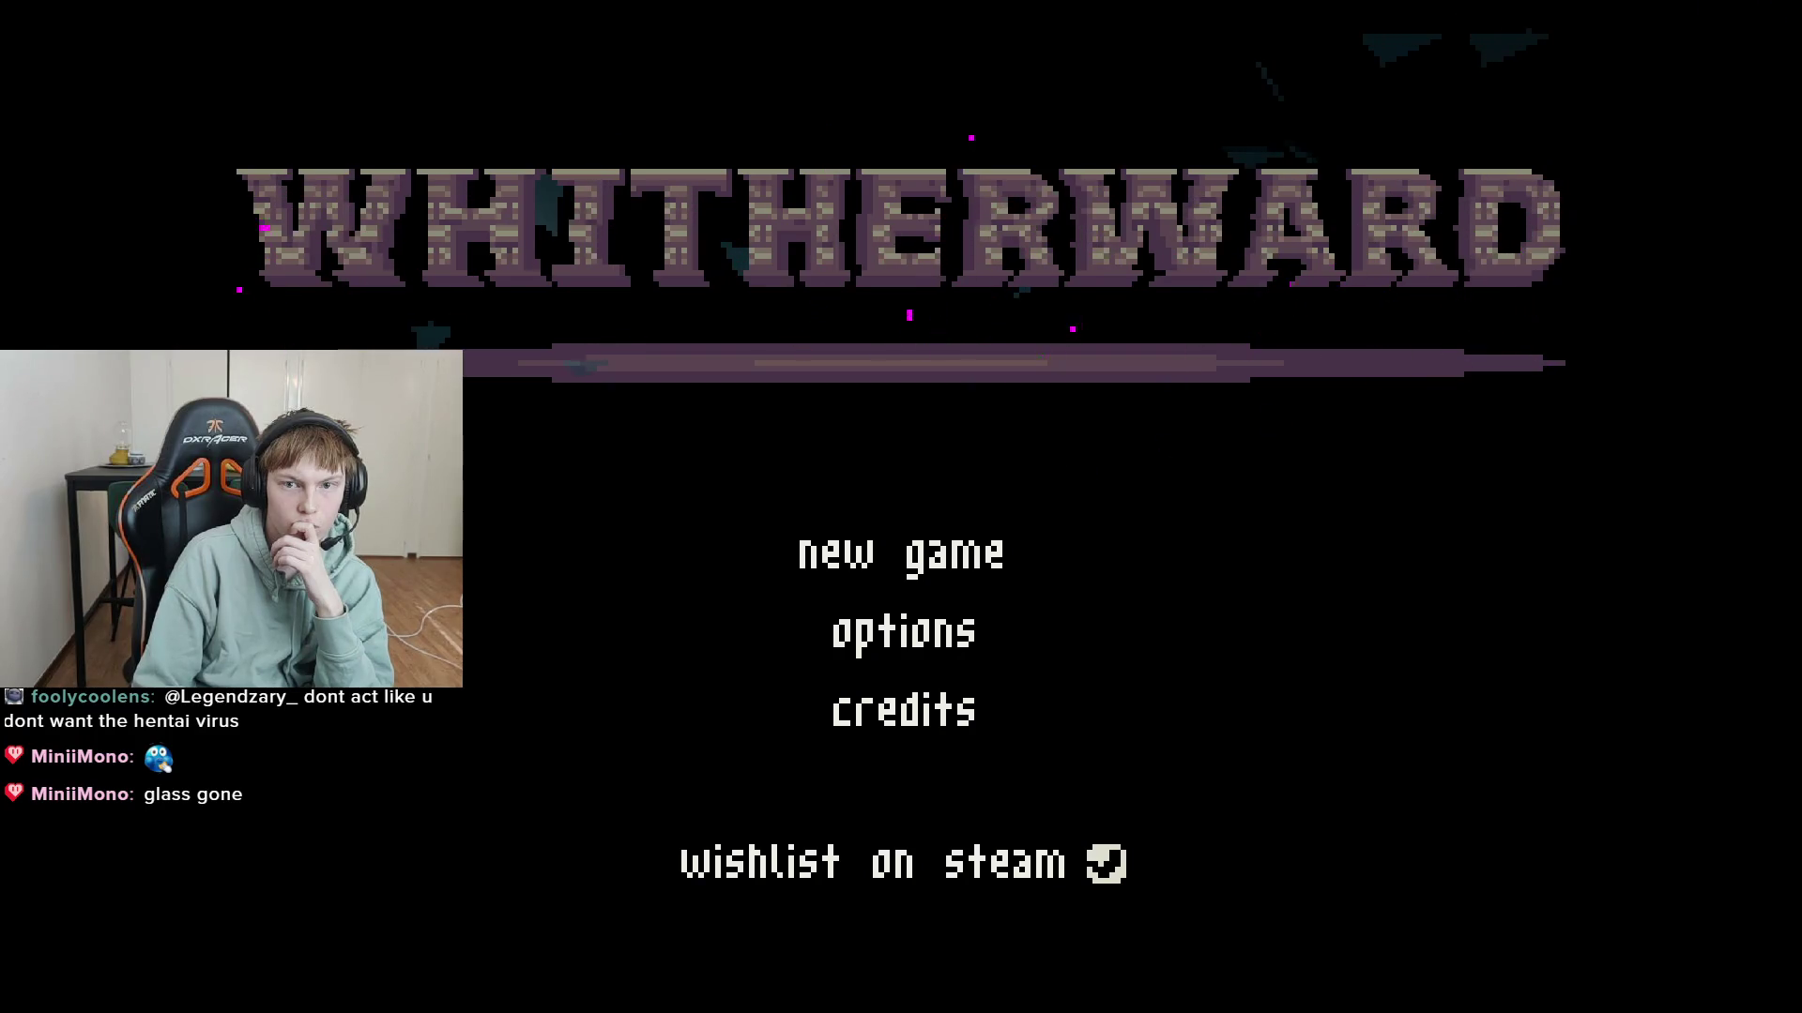
pyautogui.hotkey('alt', 'F4')
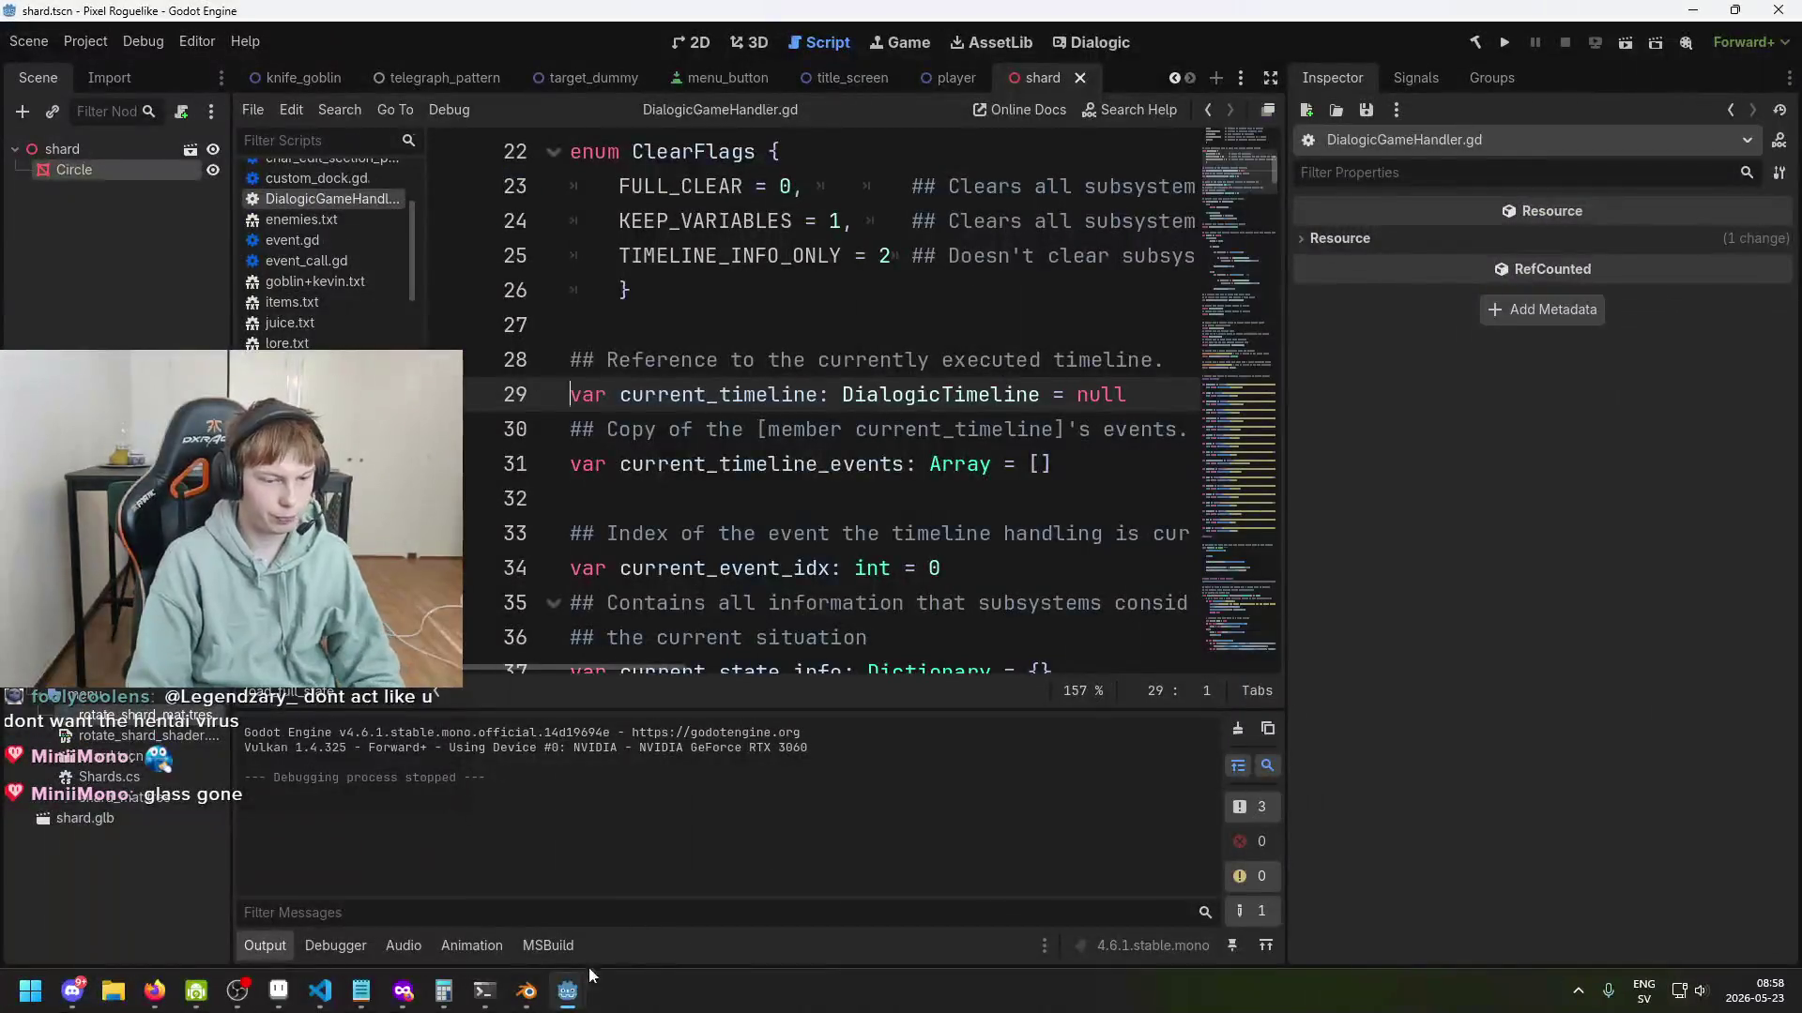
# Glance at Shards.cs in VS Code, then bring the shard scene editor back.
pyautogui.click(320, 990)
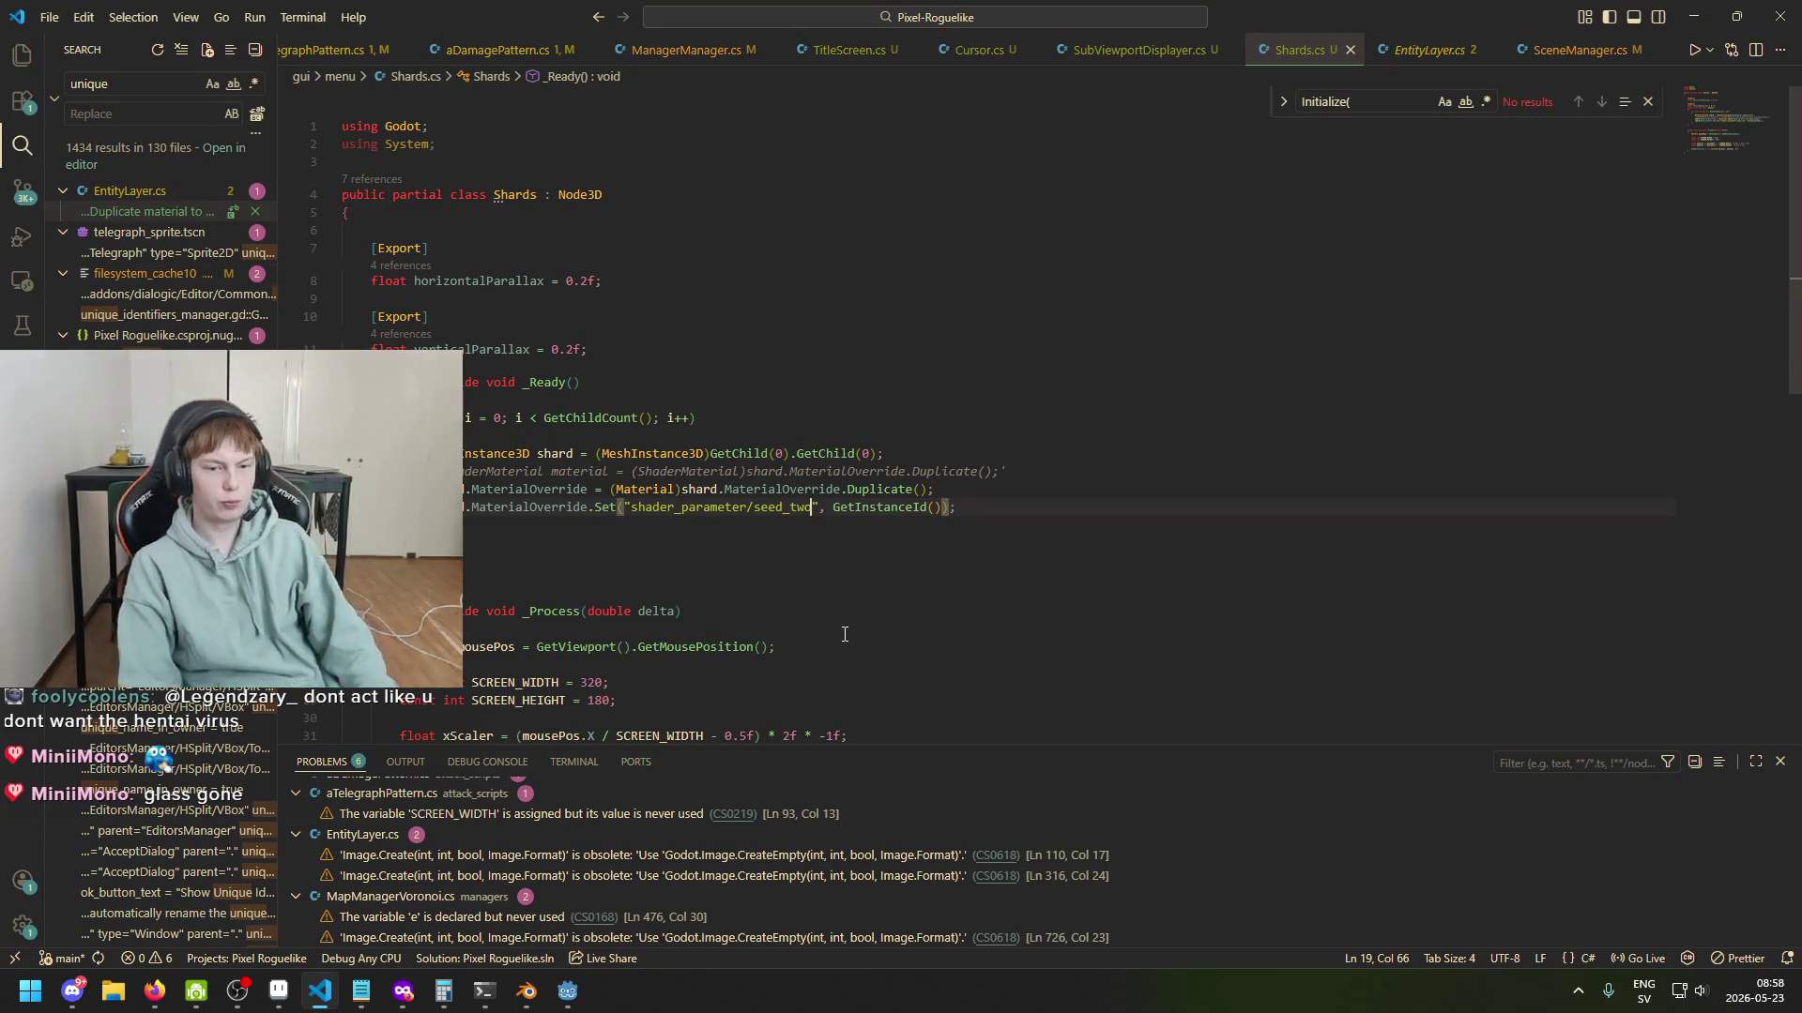
pyautogui.moveTo(517, 979)
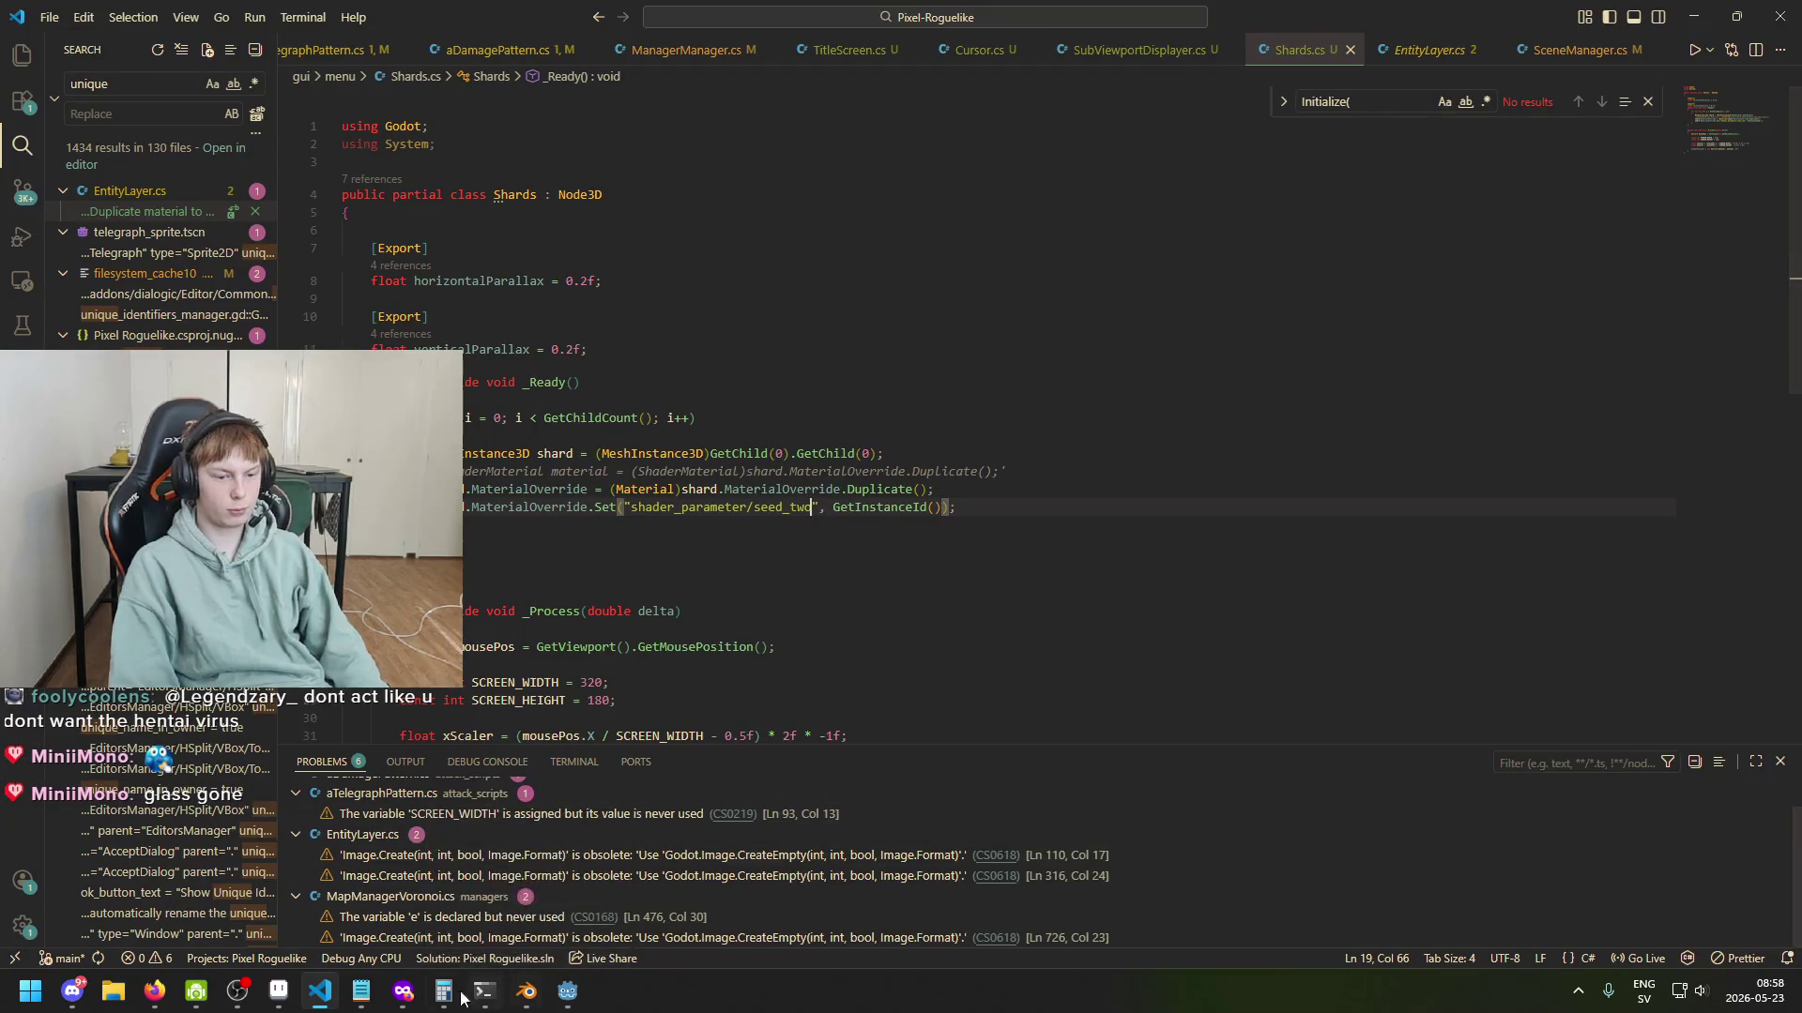
pyautogui.click(560, 921)
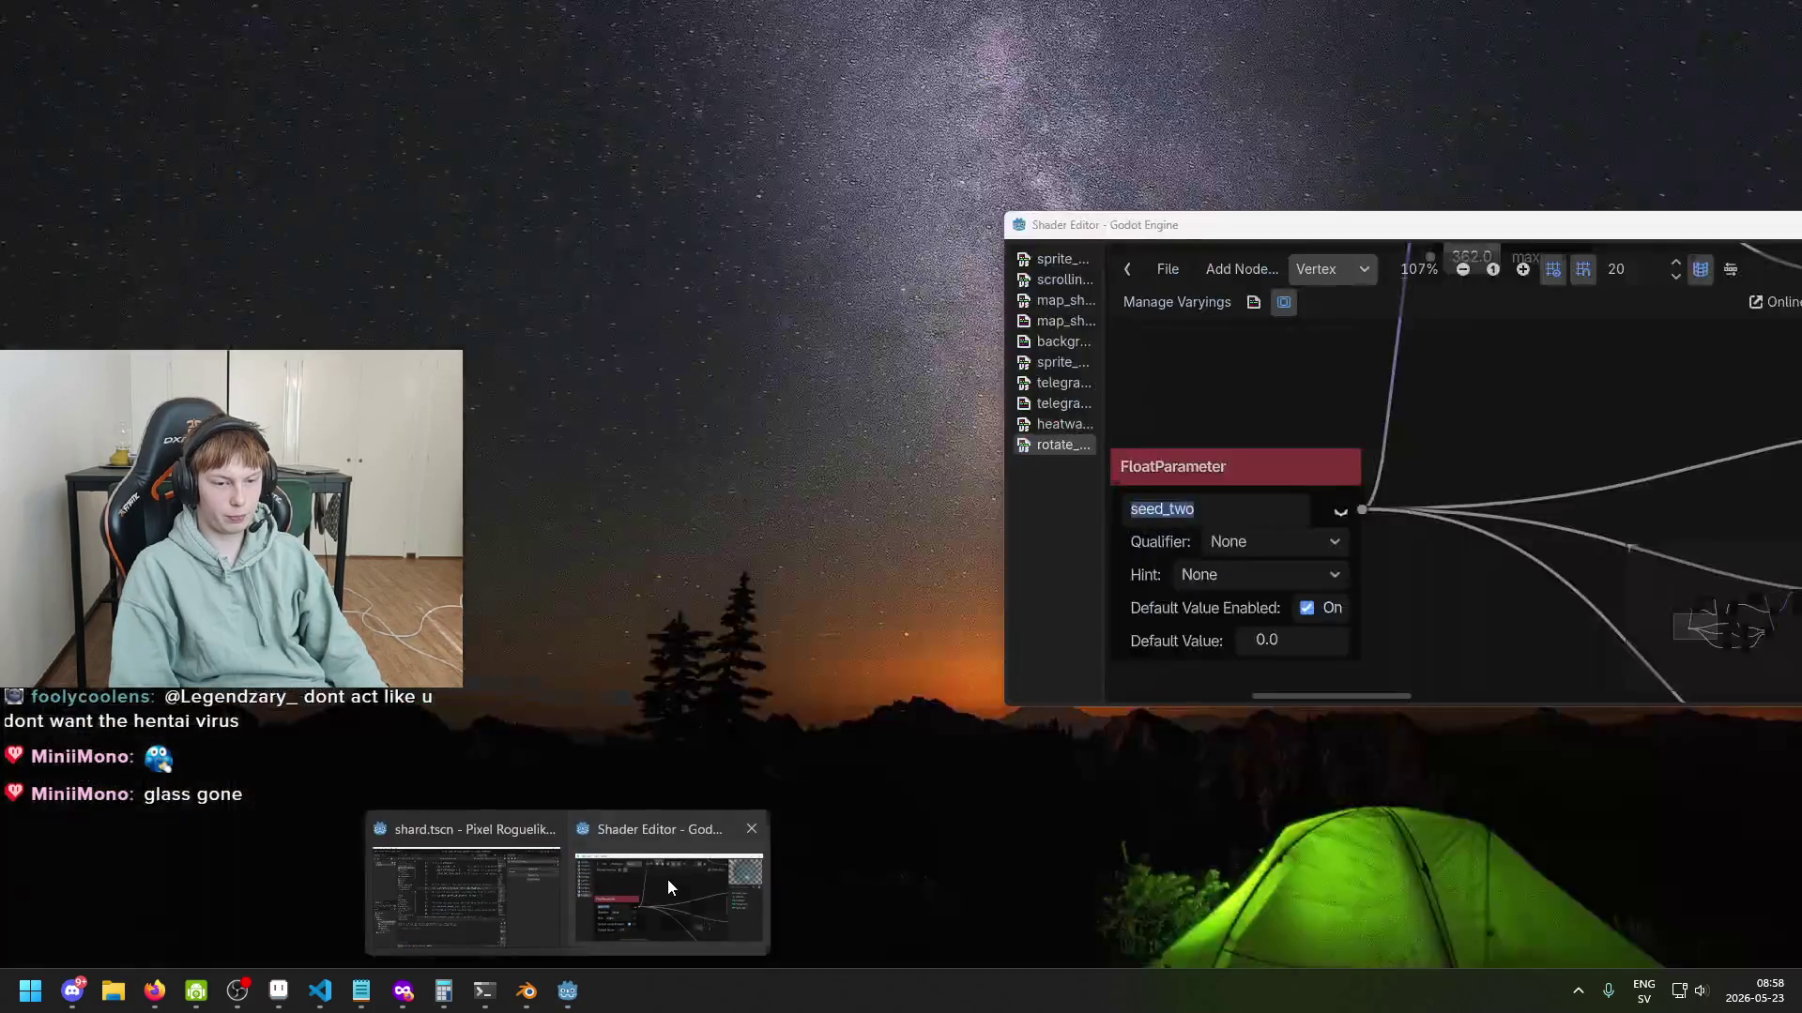
# Bring the Shader Editor forward and pan the graph to select the seed_two float parameter node.
pyautogui.click(668, 878)
pyautogui.click(1224, 475)
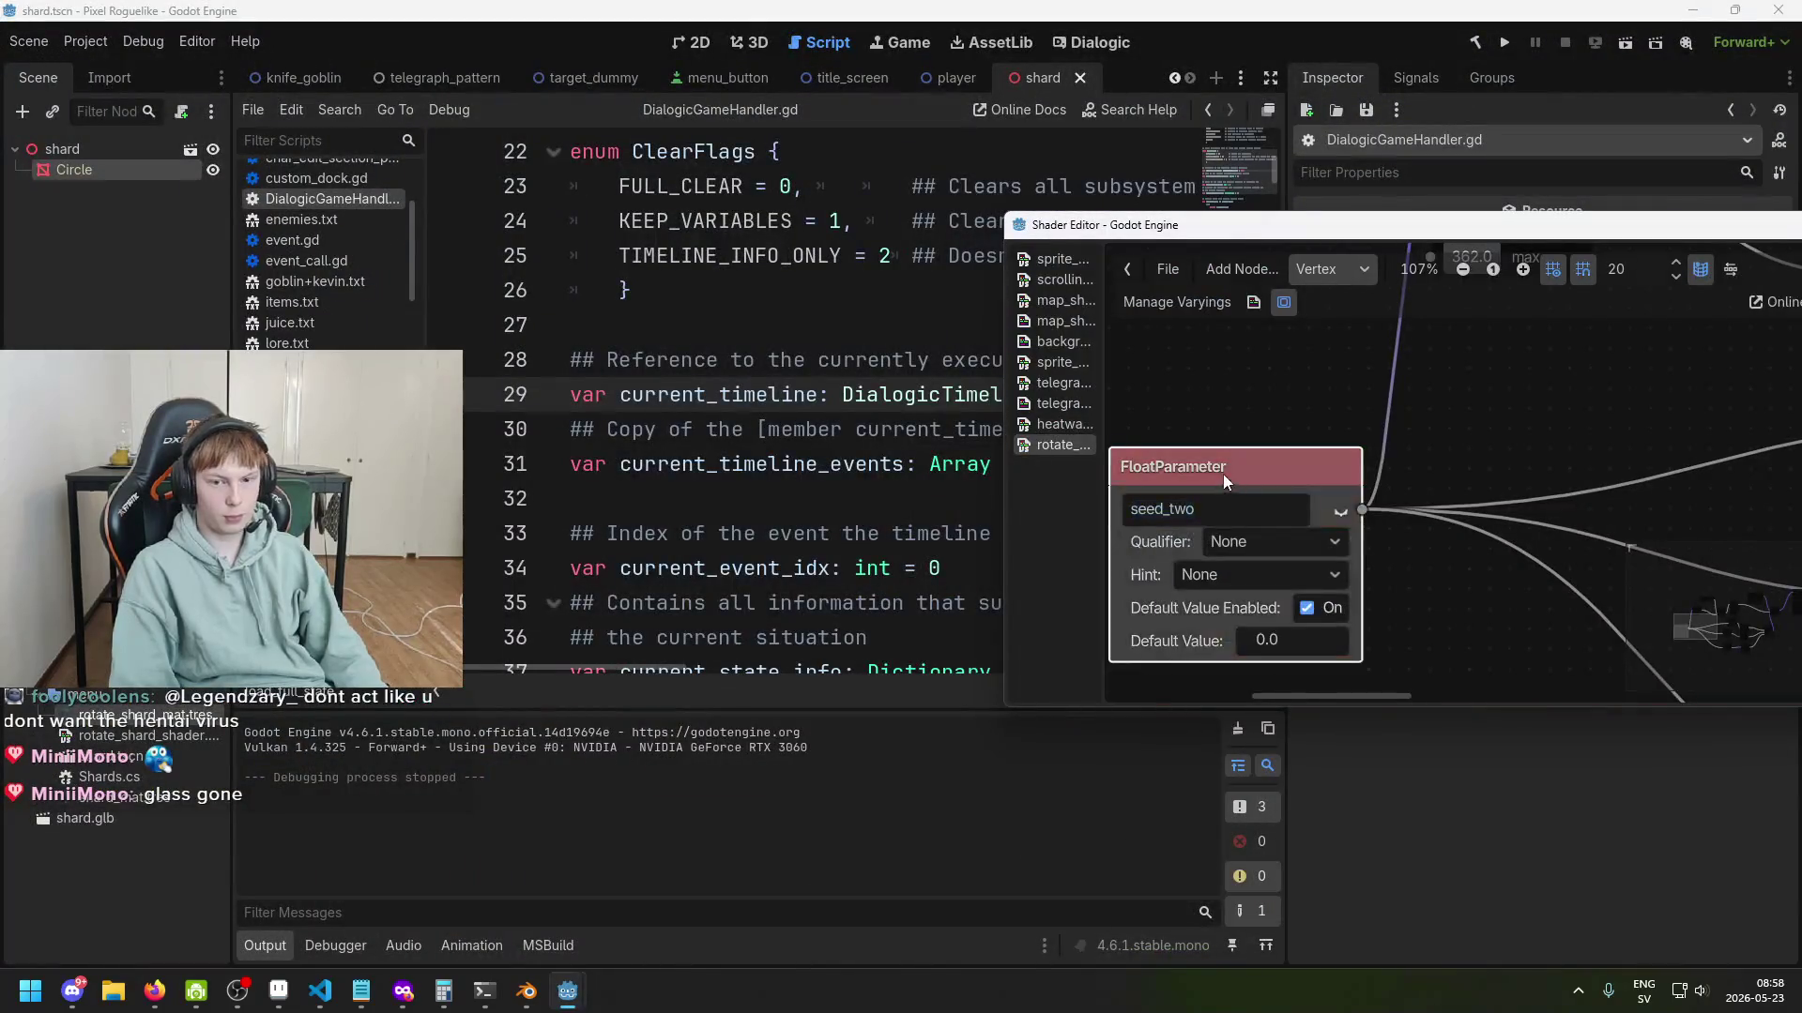
pyautogui.scroll(-2, 1235, 571)
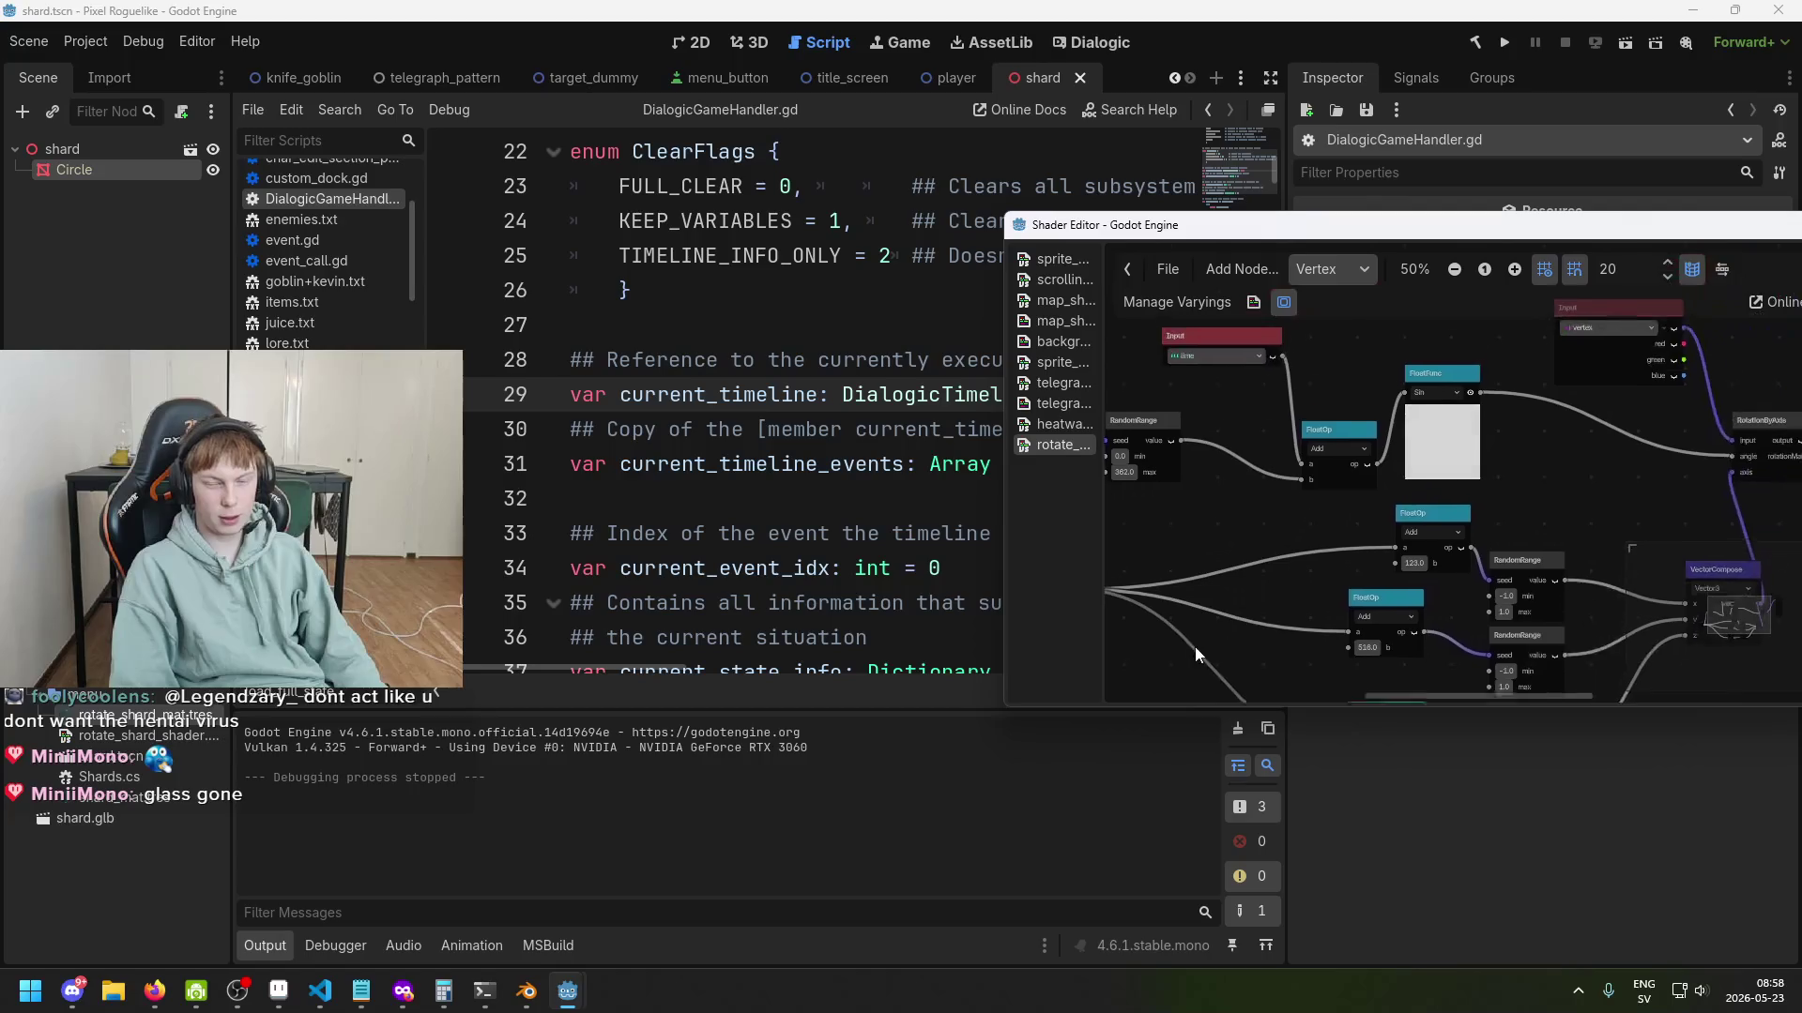
pyautogui.moveTo(1180, 633)
pyautogui.mouseDown()
pyautogui.moveTo(1199, 595)
pyautogui.moveTo(1298, 646)
pyautogui.moveTo(1330, 594)
pyautogui.moveTo(1432, 571)
pyautogui.moveTo(1117, 499)
pyautogui.moveTo(1308, 474)
pyautogui.moveTo(1394, 566)
pyautogui.moveTo(1158, 503)
pyautogui.moveTo(1351, 463)
pyautogui.mouseUp()
pyautogui.scroll(-1, 1435, 572)
pyautogui.scroll(3, 1447, 376)
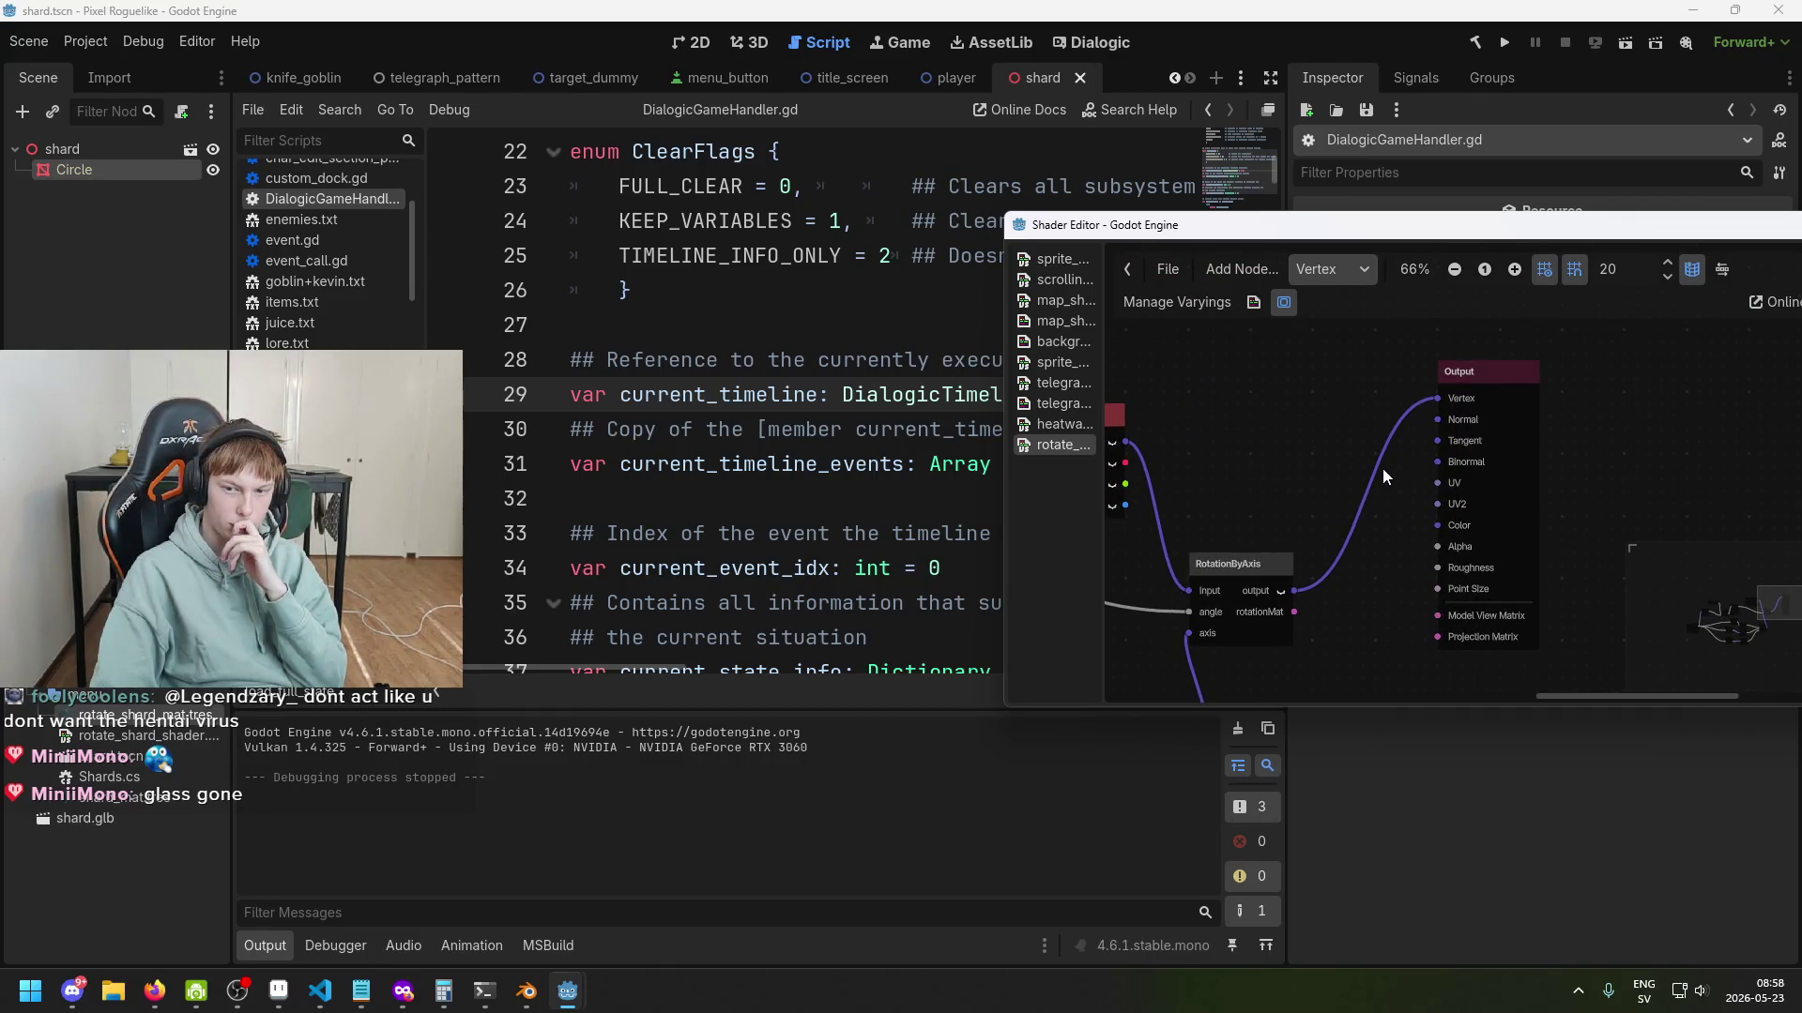
pyautogui.scroll(-2, 1383, 469)
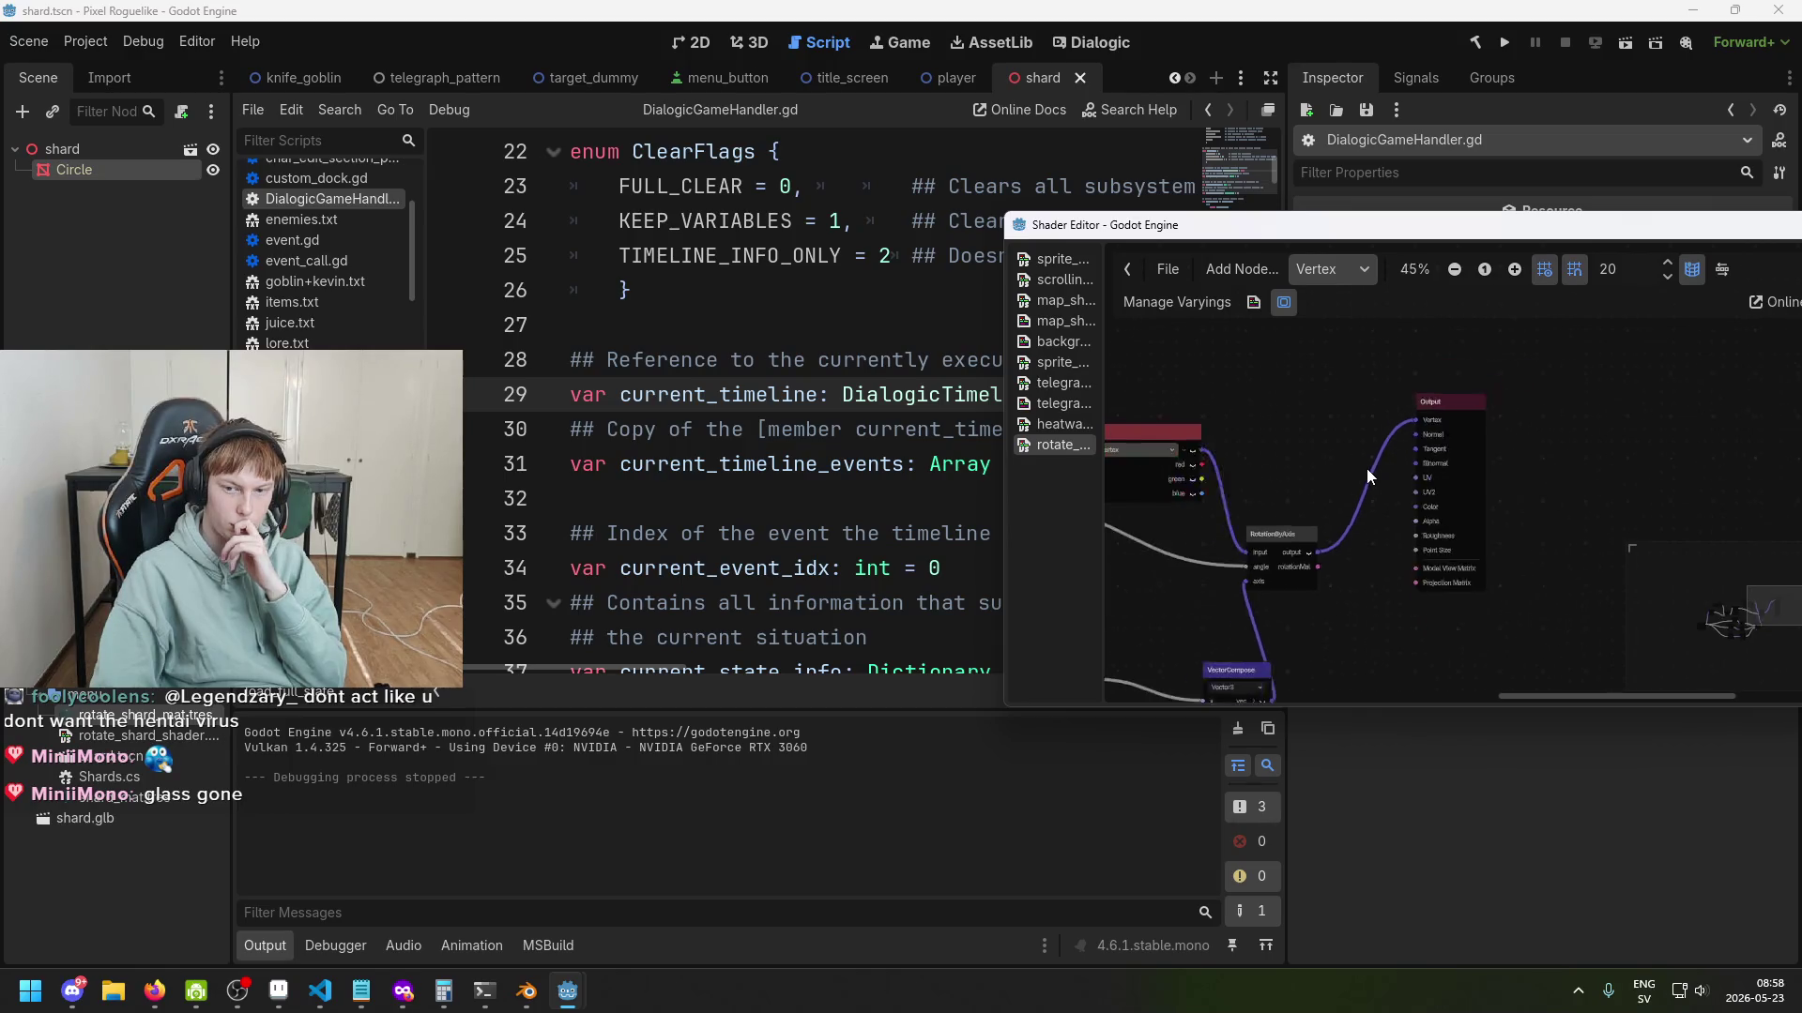
pyautogui.moveTo(1366, 469); pyautogui.dragTo(1533, 384)
pyautogui.moveTo(1448, 471)
pyautogui.mouseDown()
pyautogui.moveTo(1588, 380)
pyautogui.moveTo(1563, 458)
pyautogui.moveTo(1309, 437)
pyautogui.moveTo(1259, 464)
pyautogui.mouseUp()
pyautogui.scroll(2, 1586, 383)
pyautogui.scroll(-1, 1640, 413)
pyautogui.scroll(2, 1259, 464)
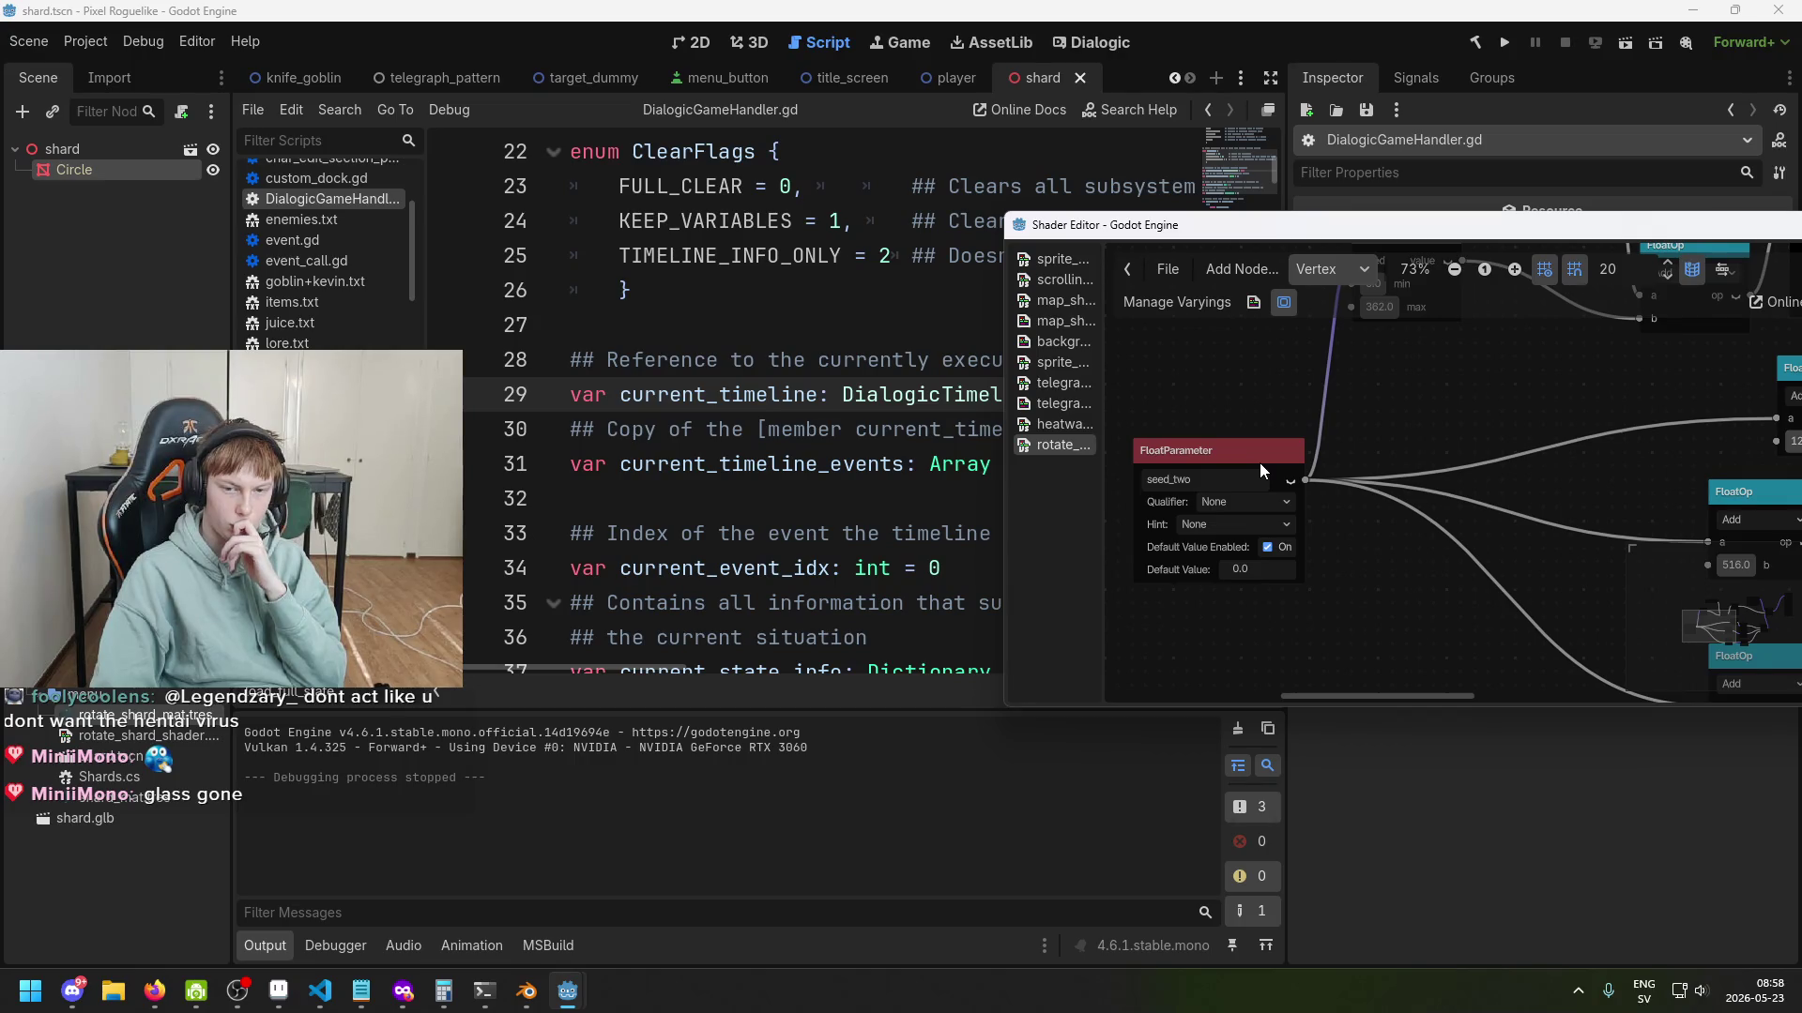
pyautogui.click(1259, 464)
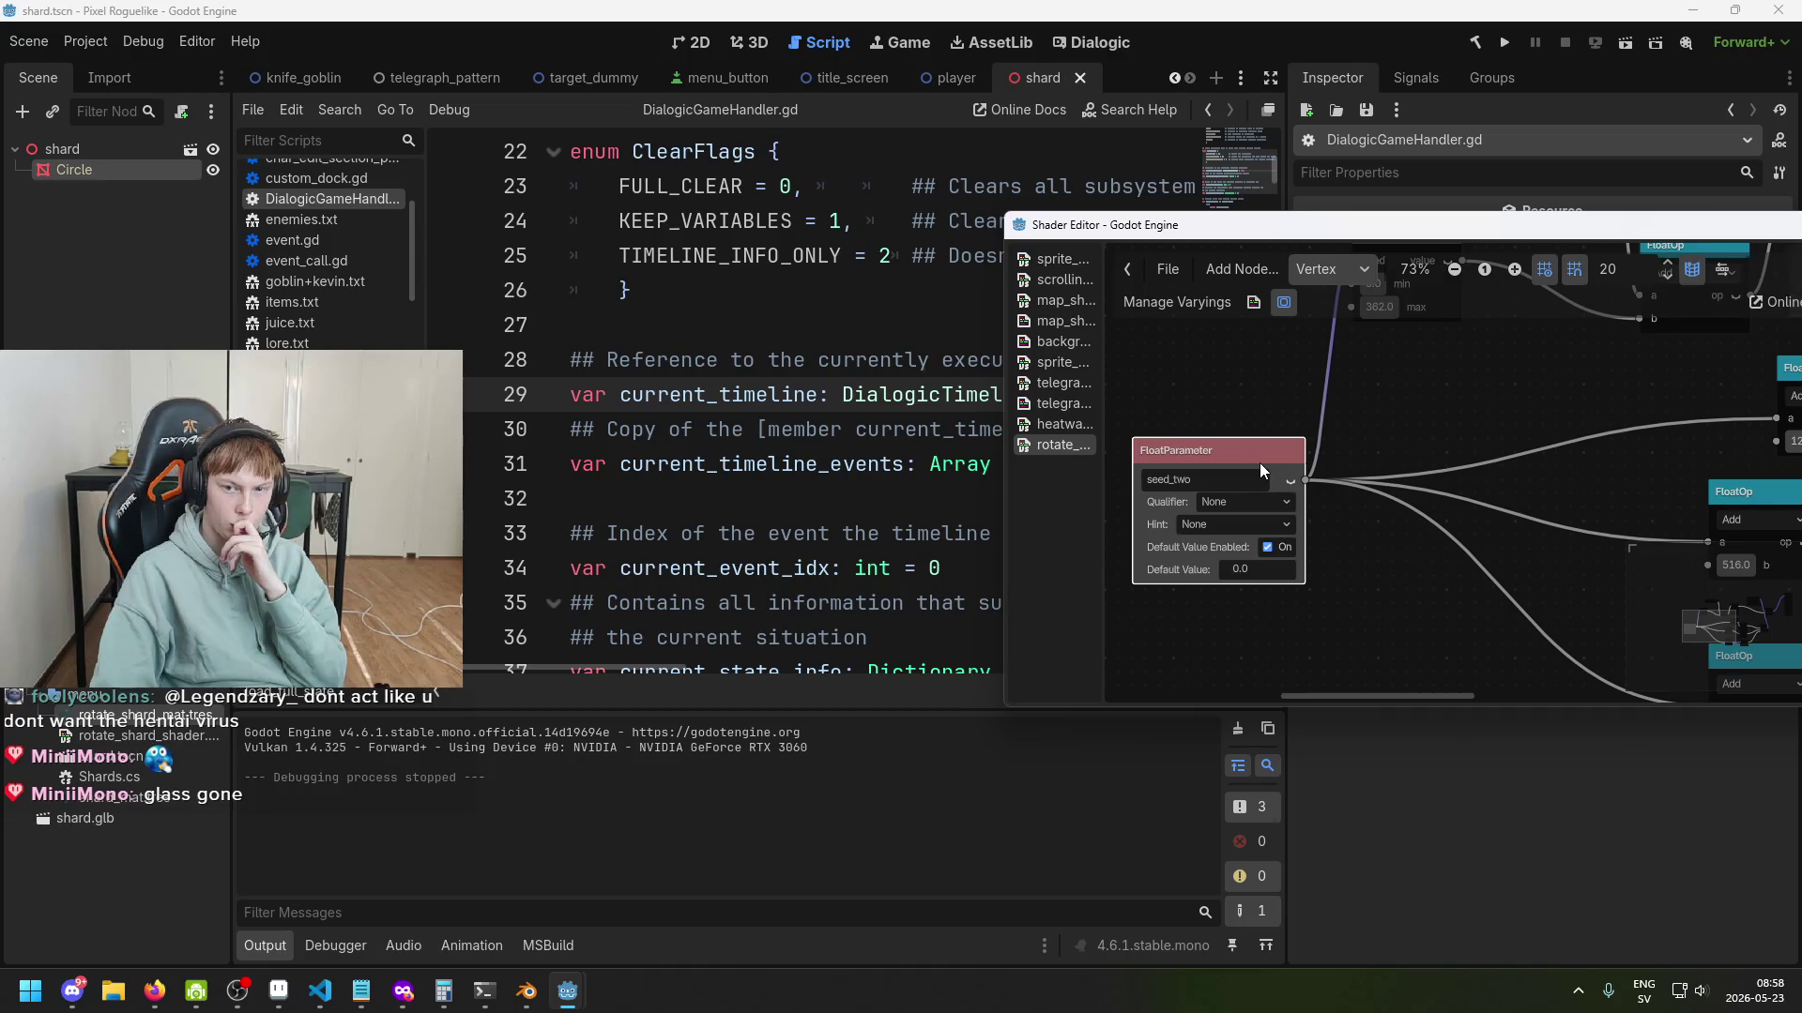
pyautogui.scroll(-4, 1259, 463)
pyautogui.moveTo(1407, 458); pyautogui.dragTo(1340, 481)
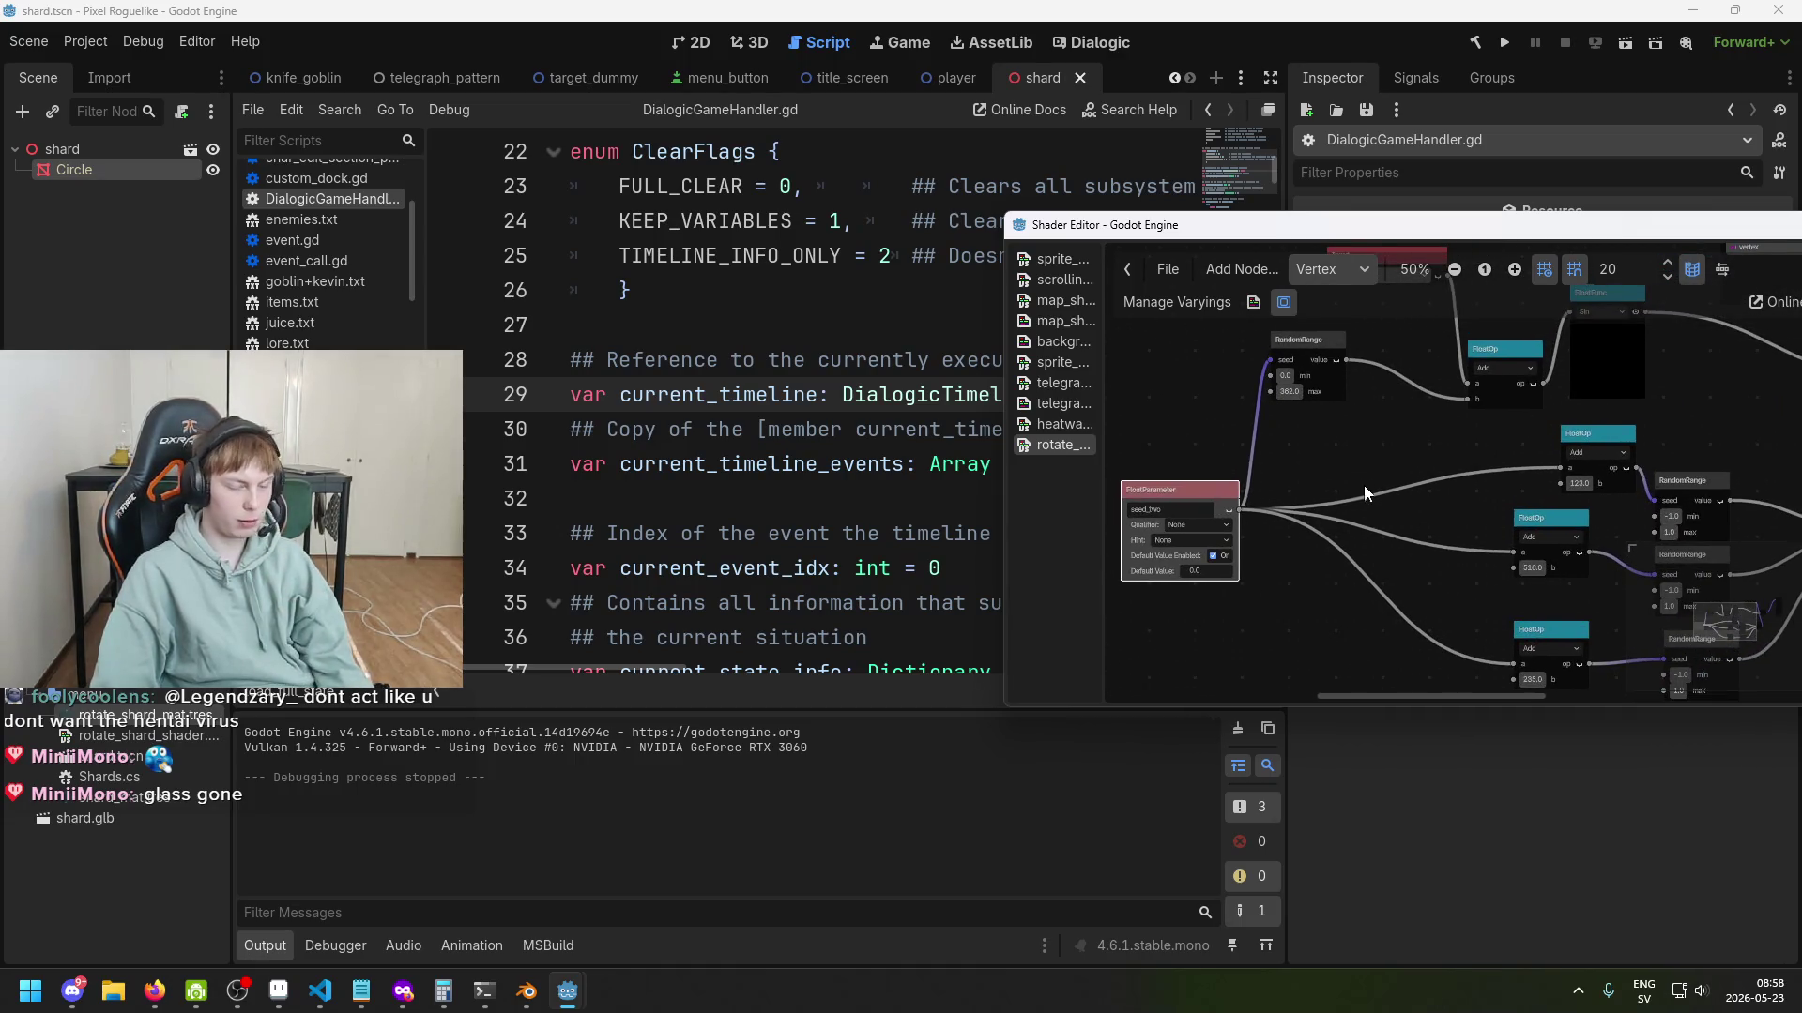
pyautogui.scroll(-1, 1364, 486)
# Duplicate seed_two, move the copy near Output, then delete the seed_two2 copy and save the scene.
pyautogui.hotkey('ctrl', 'd')
pyautogui.moveTo(1207, 520); pyautogui.dragTo(1580, 419)
pyautogui.moveTo(1307, 547); pyautogui.dragTo(1798, 546)
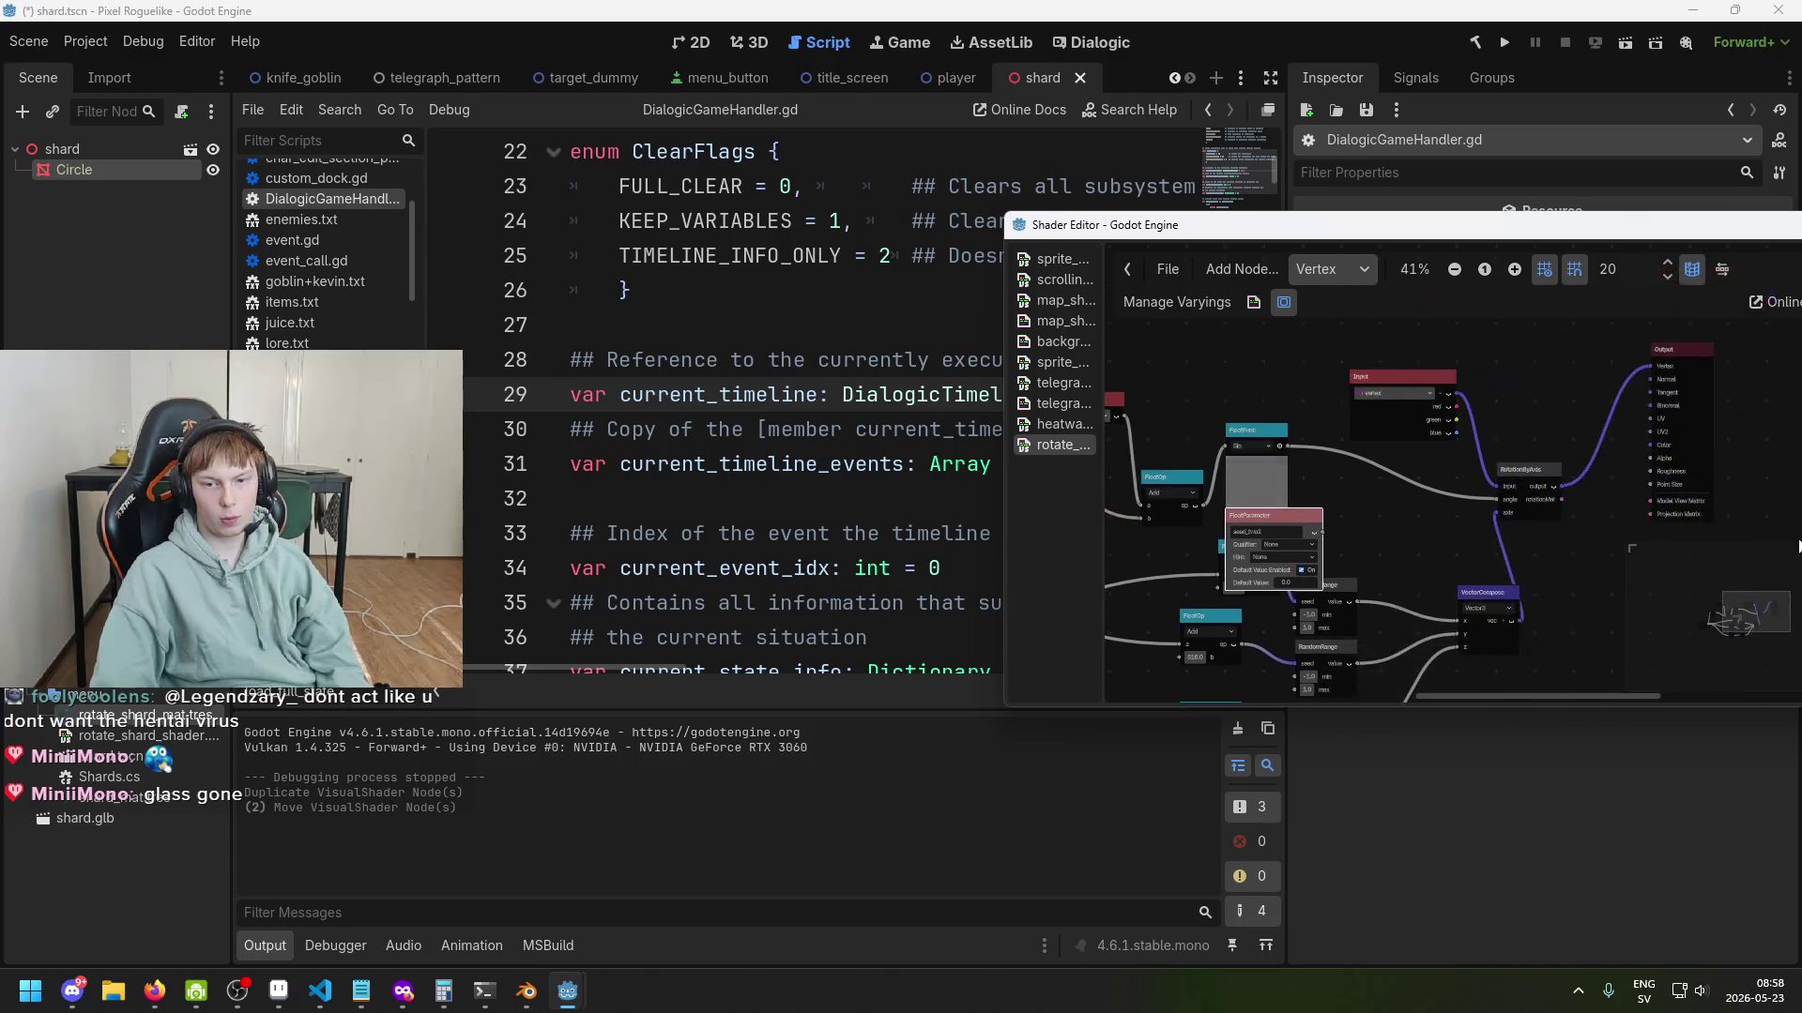
pyautogui.moveTo(1319, 516); pyautogui.dragTo(1607, 388)
pyautogui.scroll(2, 1607, 389)
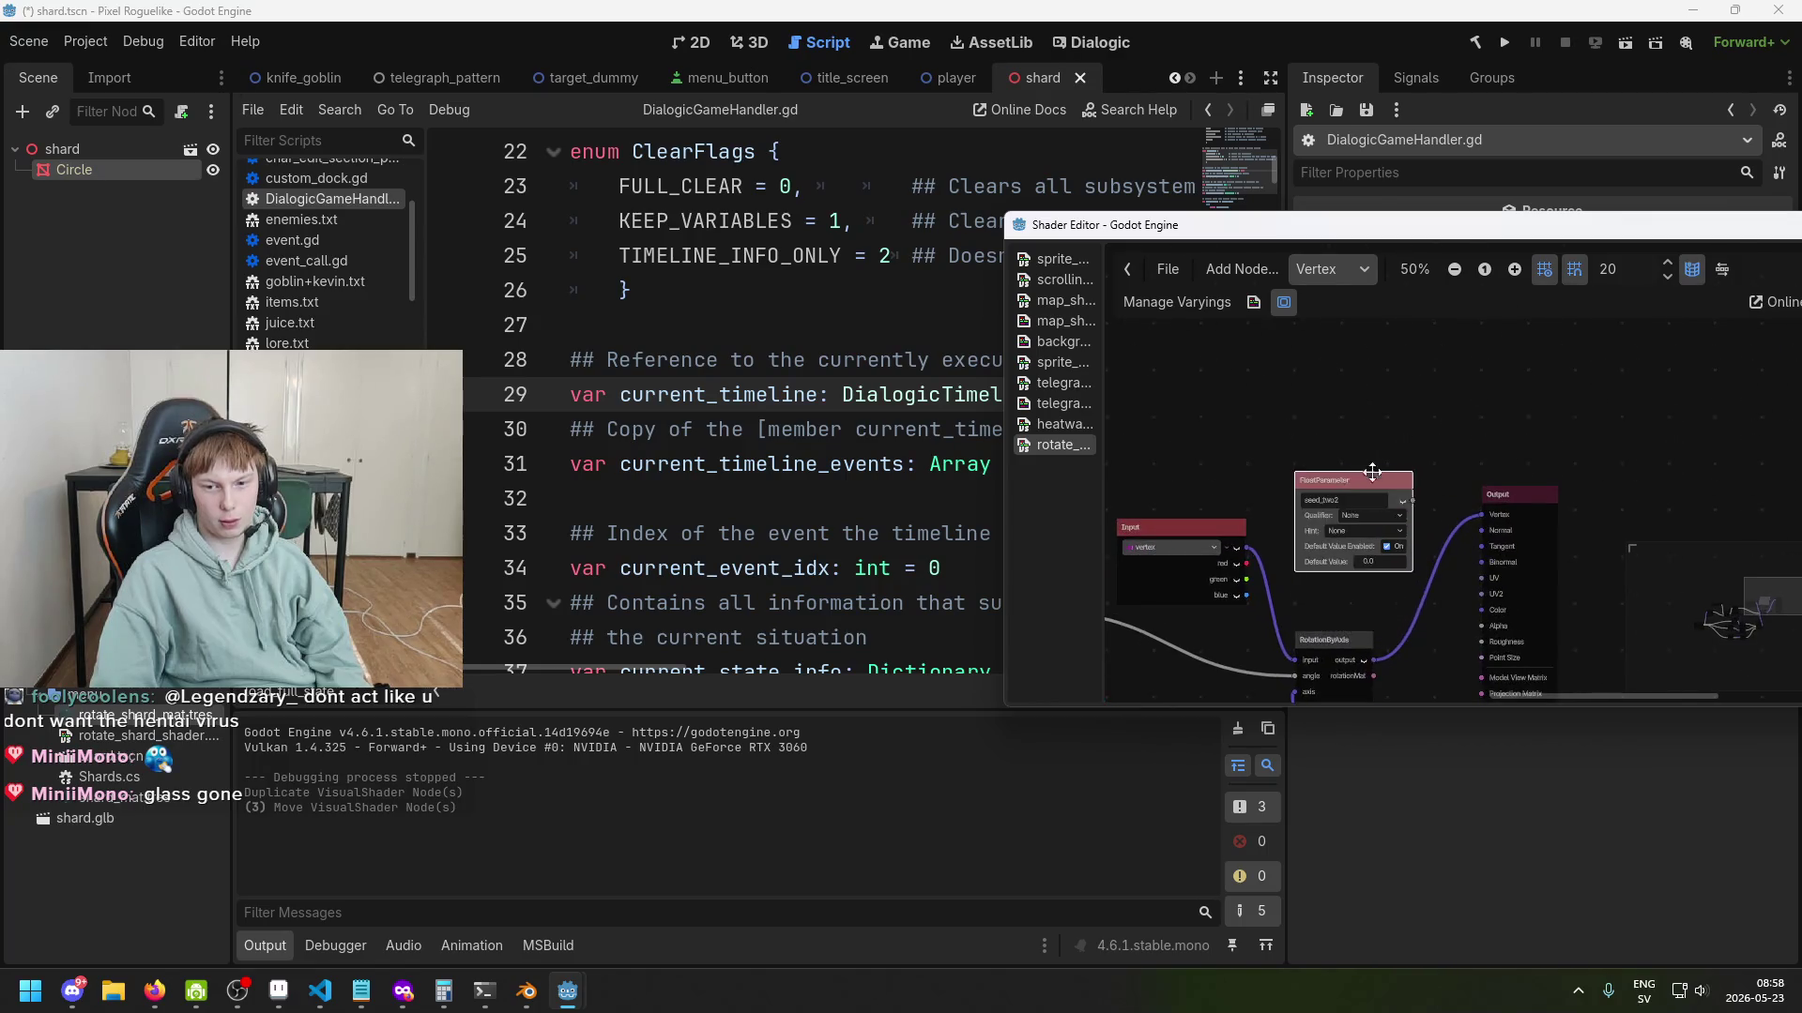
pyautogui.moveTo(1360, 497); pyautogui.dragTo(1314, 441)
pyautogui.scroll(2, 1405, 516)
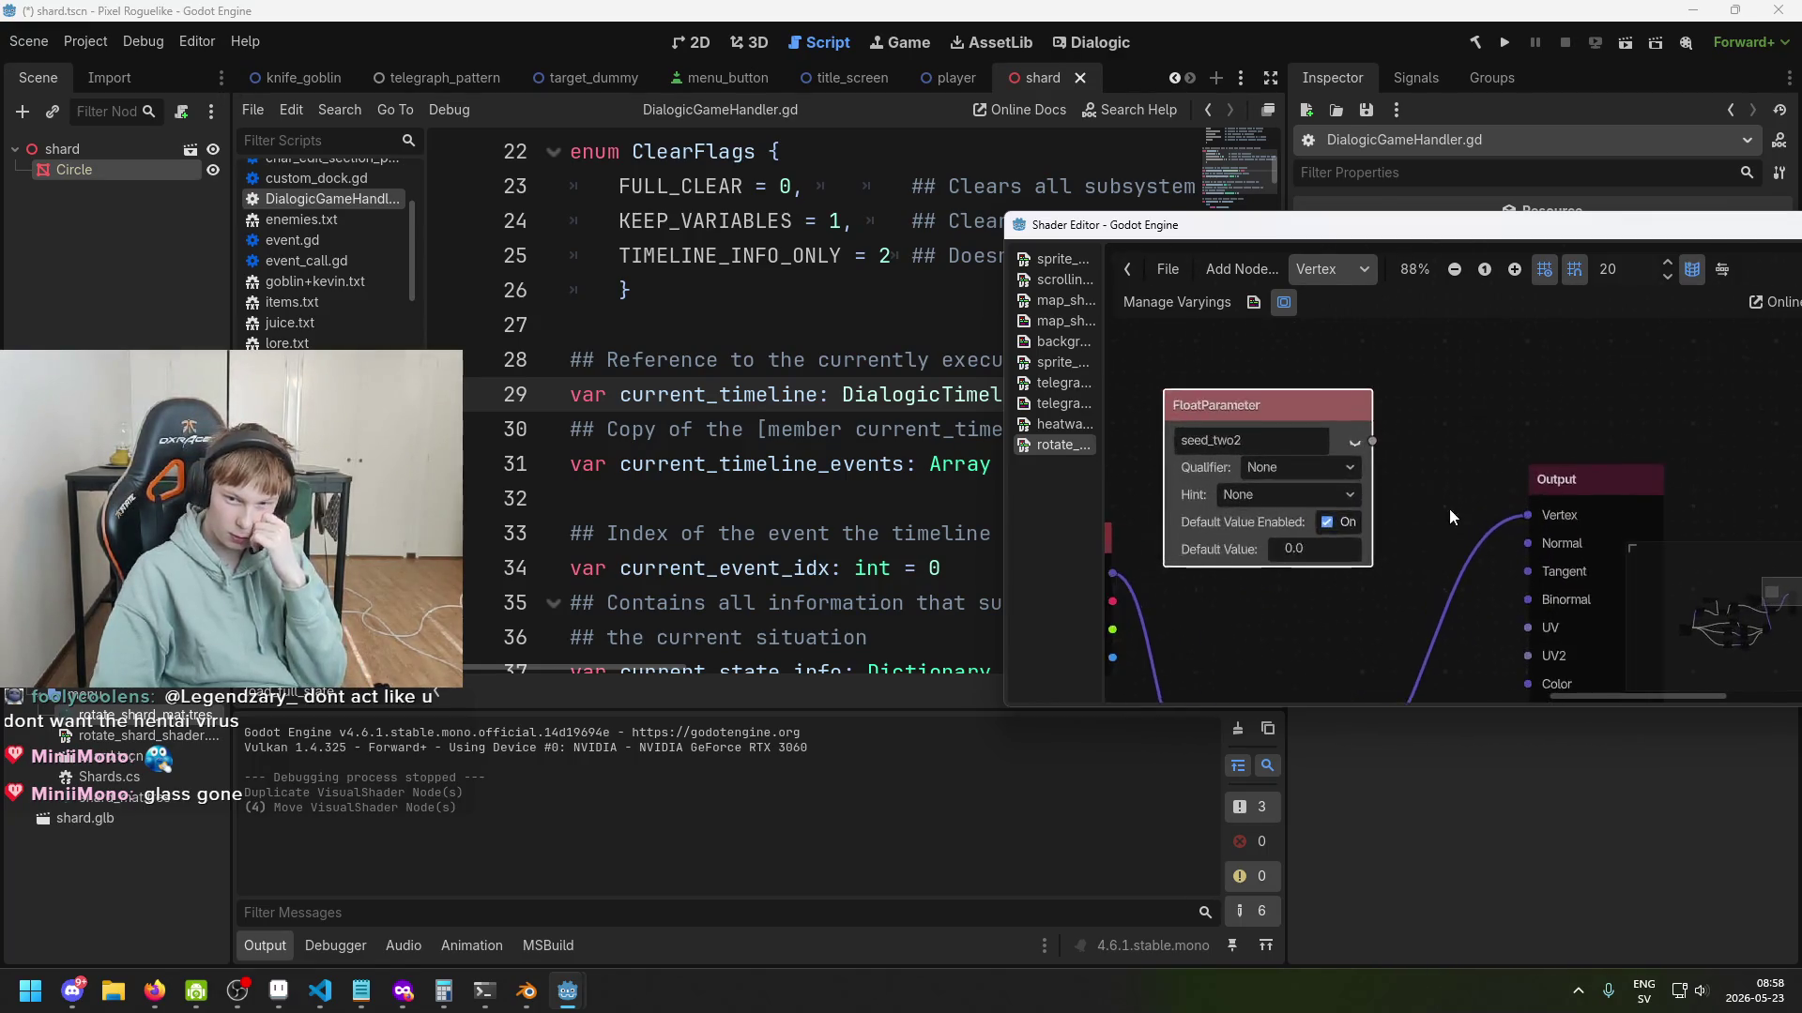
pyautogui.scroll(-1, 1436, 488)
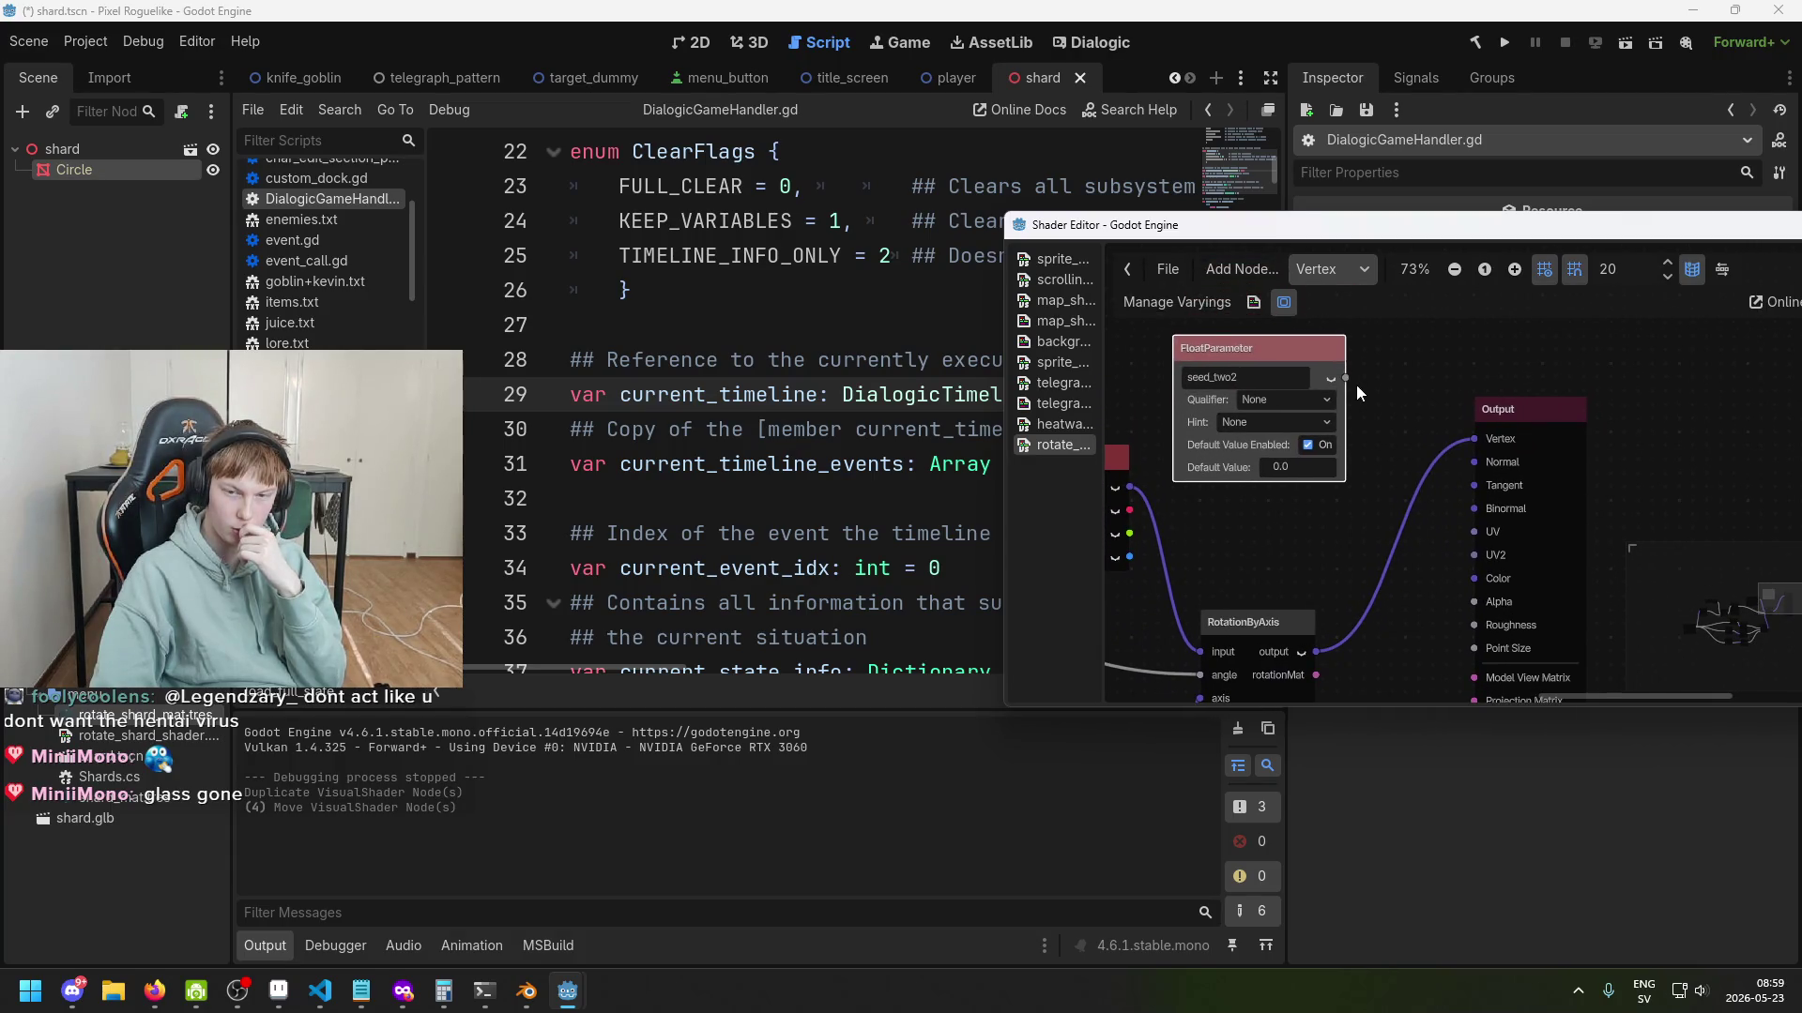
pyautogui.press('Delete')
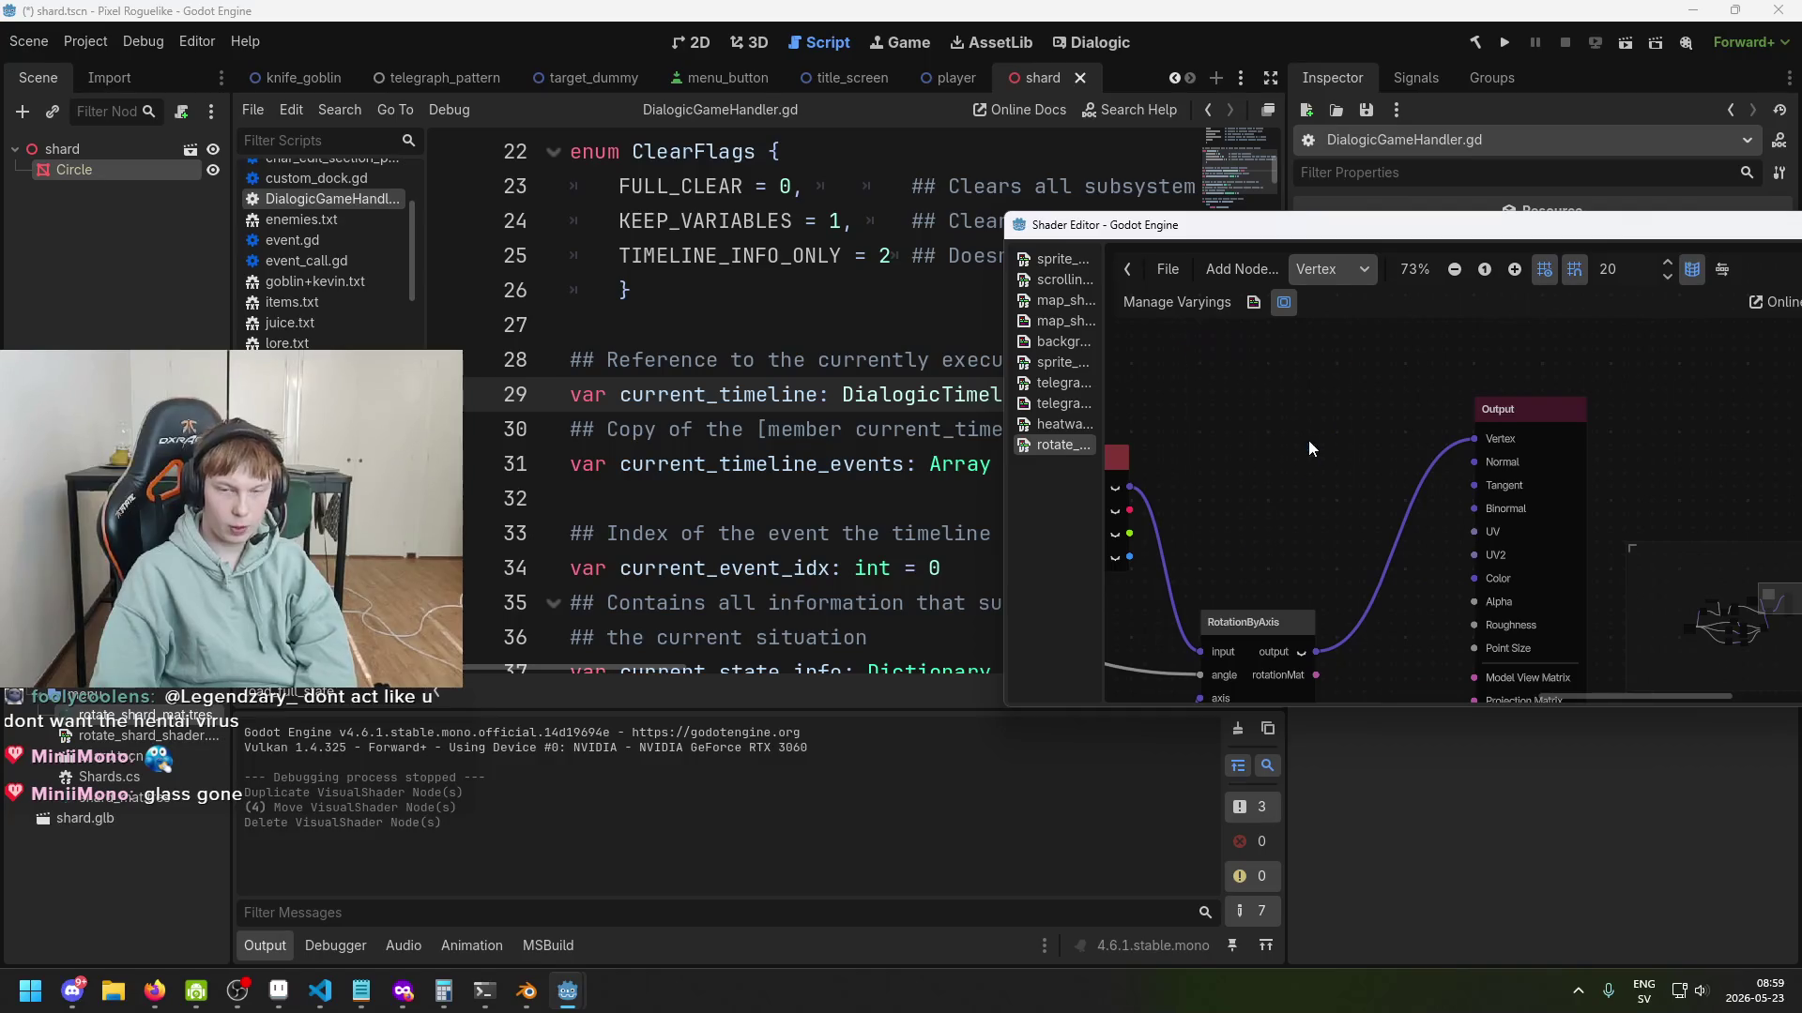
pyautogui.scroll(-3, 1308, 441)
pyautogui.hotkey('ctrl', 's')
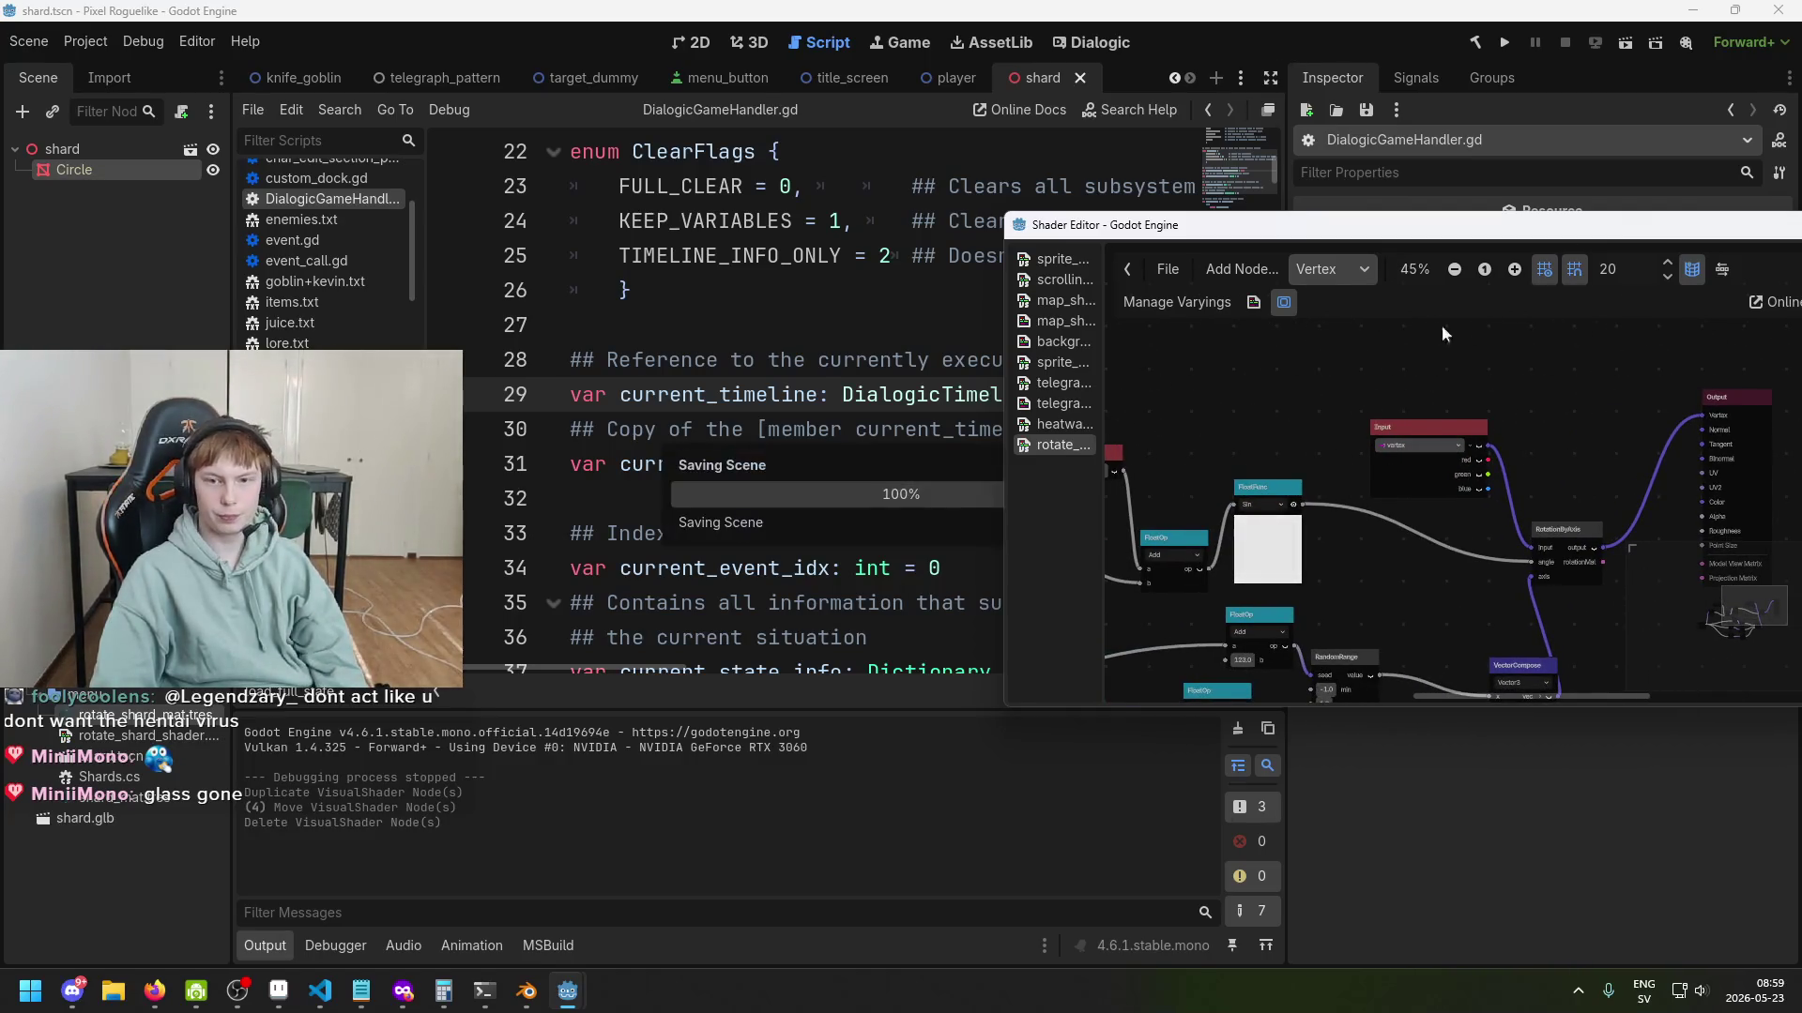
# Move the Shader Editor window fully on screen, reselect seed_two, and open the graph's add-node menu.
pyautogui.moveTo(1407, 226); pyautogui.dragTo(954, 220)
pyautogui.scroll(2, 1068, 501)
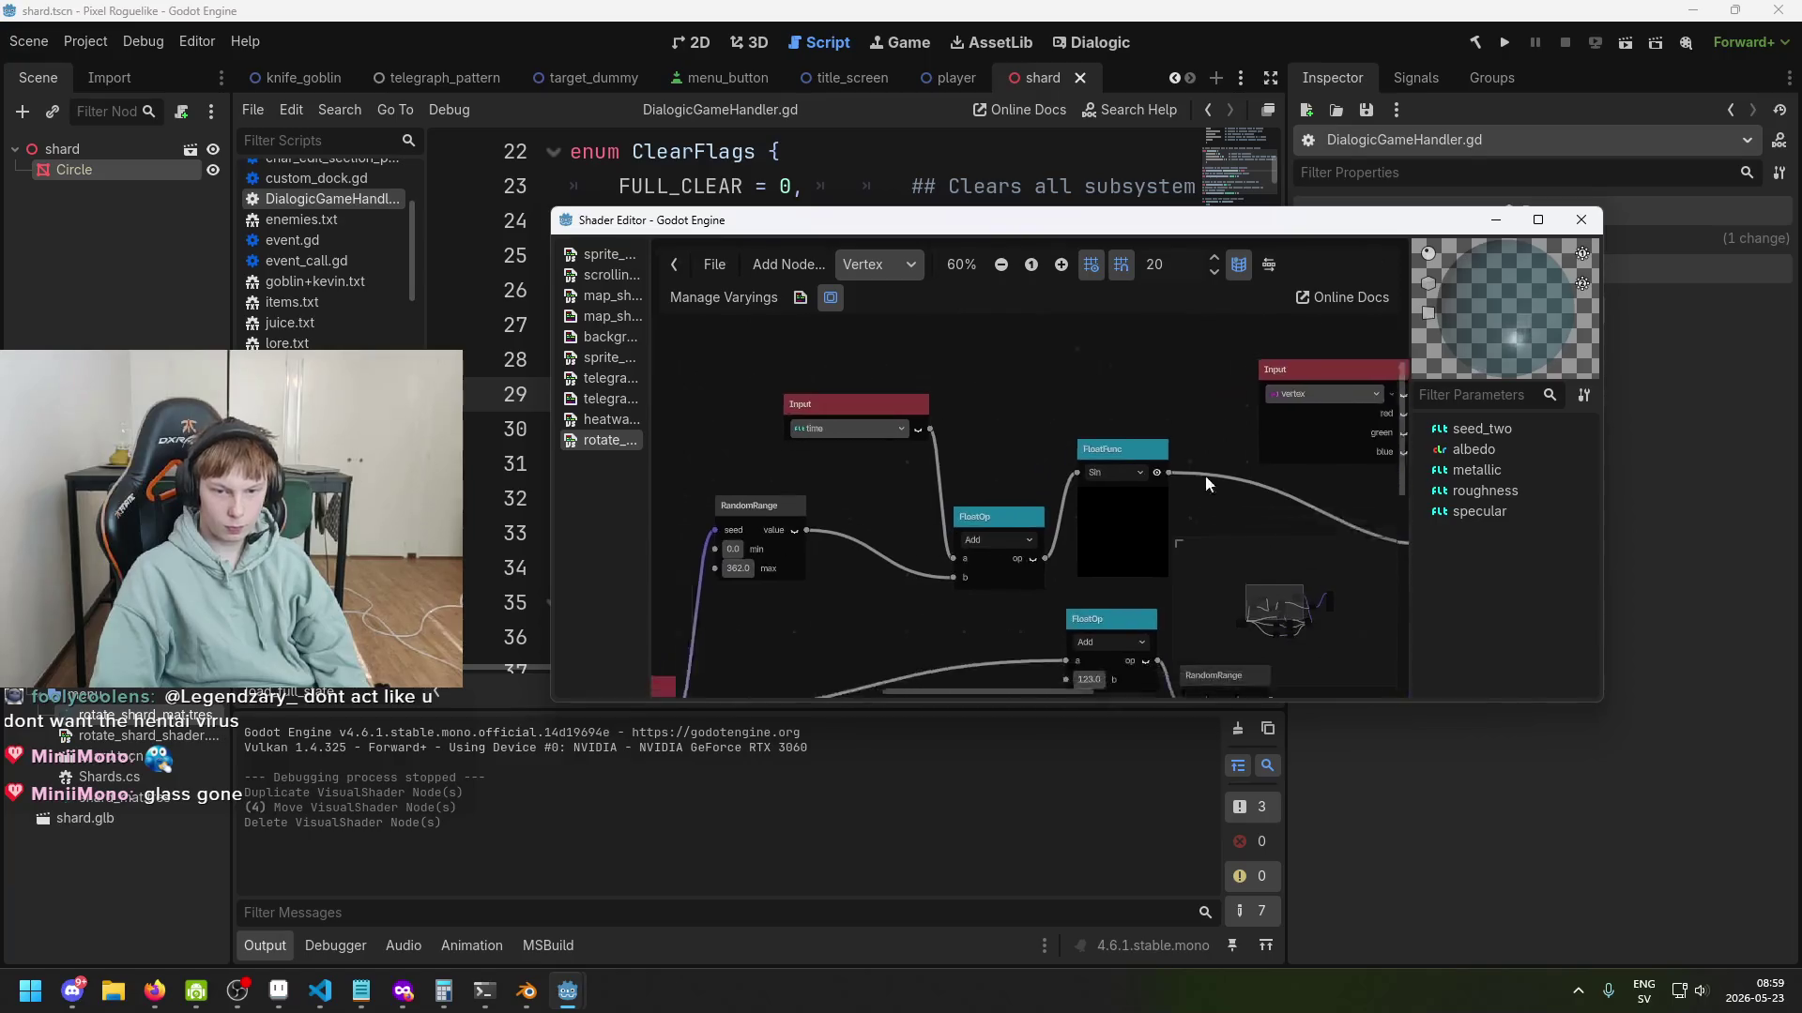
pyautogui.scroll(3, 1220, 474)
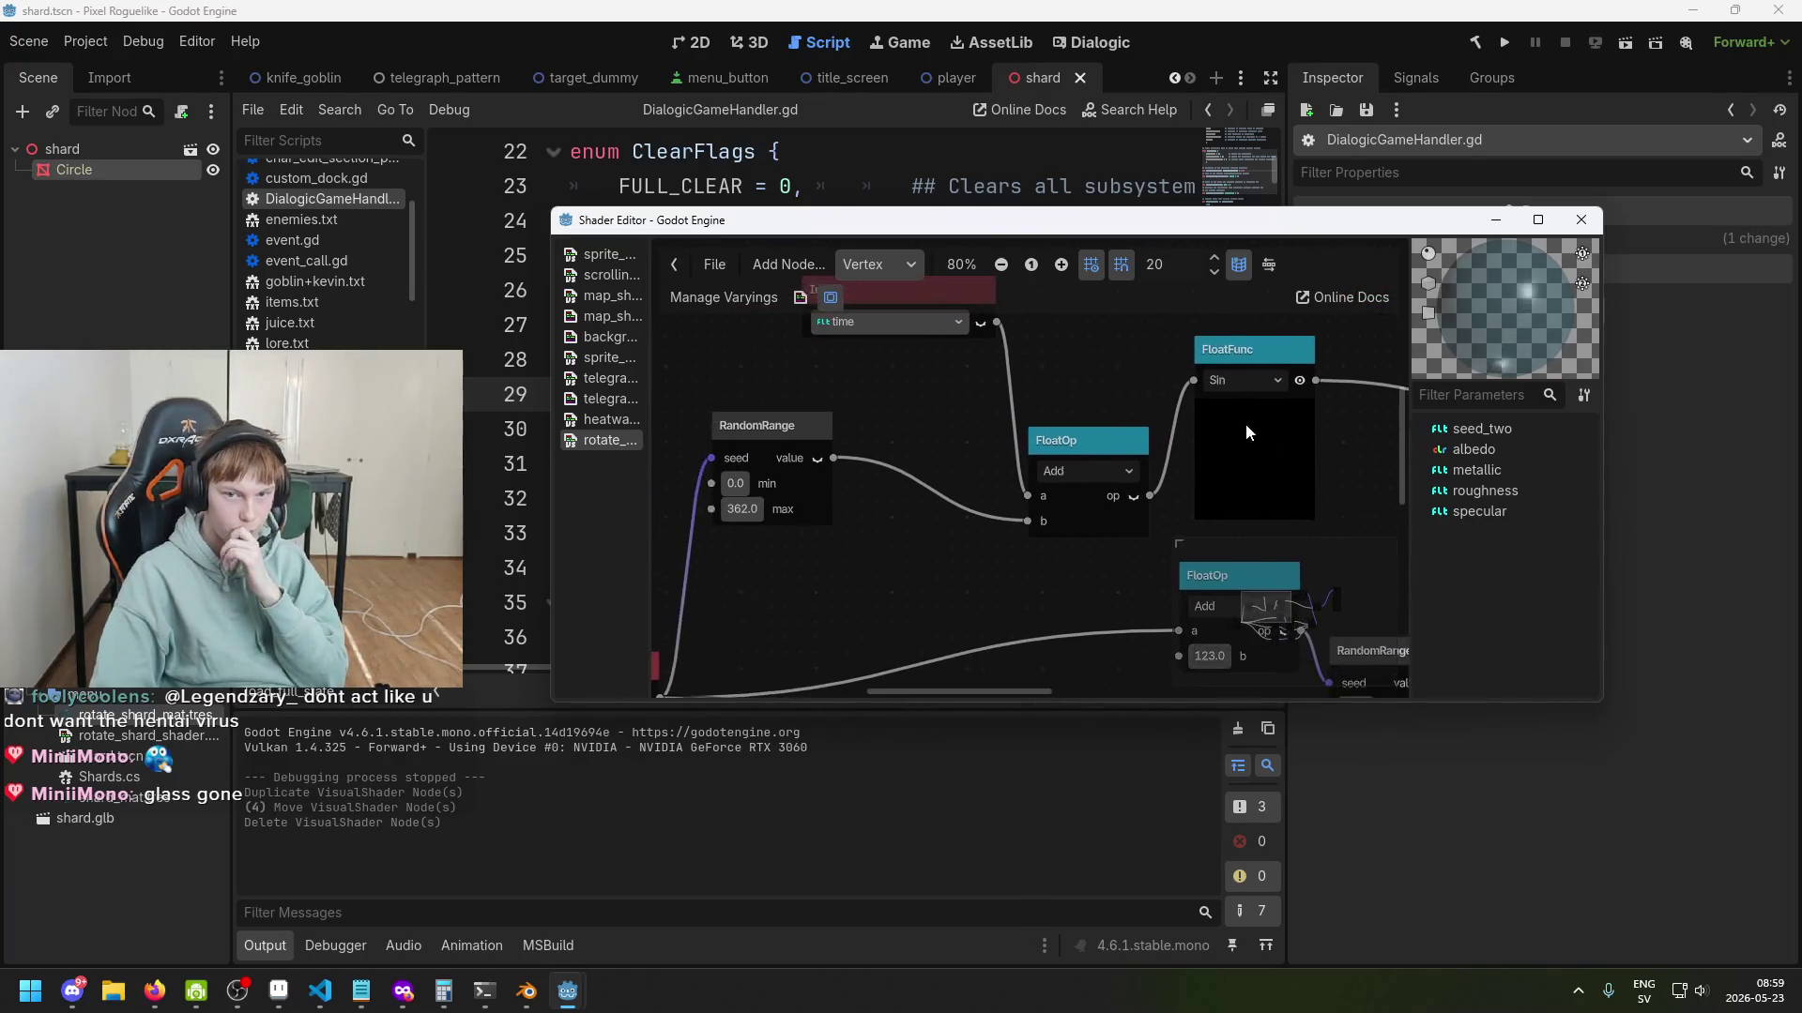
pyautogui.scroll(-3, 1083, 504)
pyautogui.moveTo(1100, 511); pyautogui.dragTo(1174, 437)
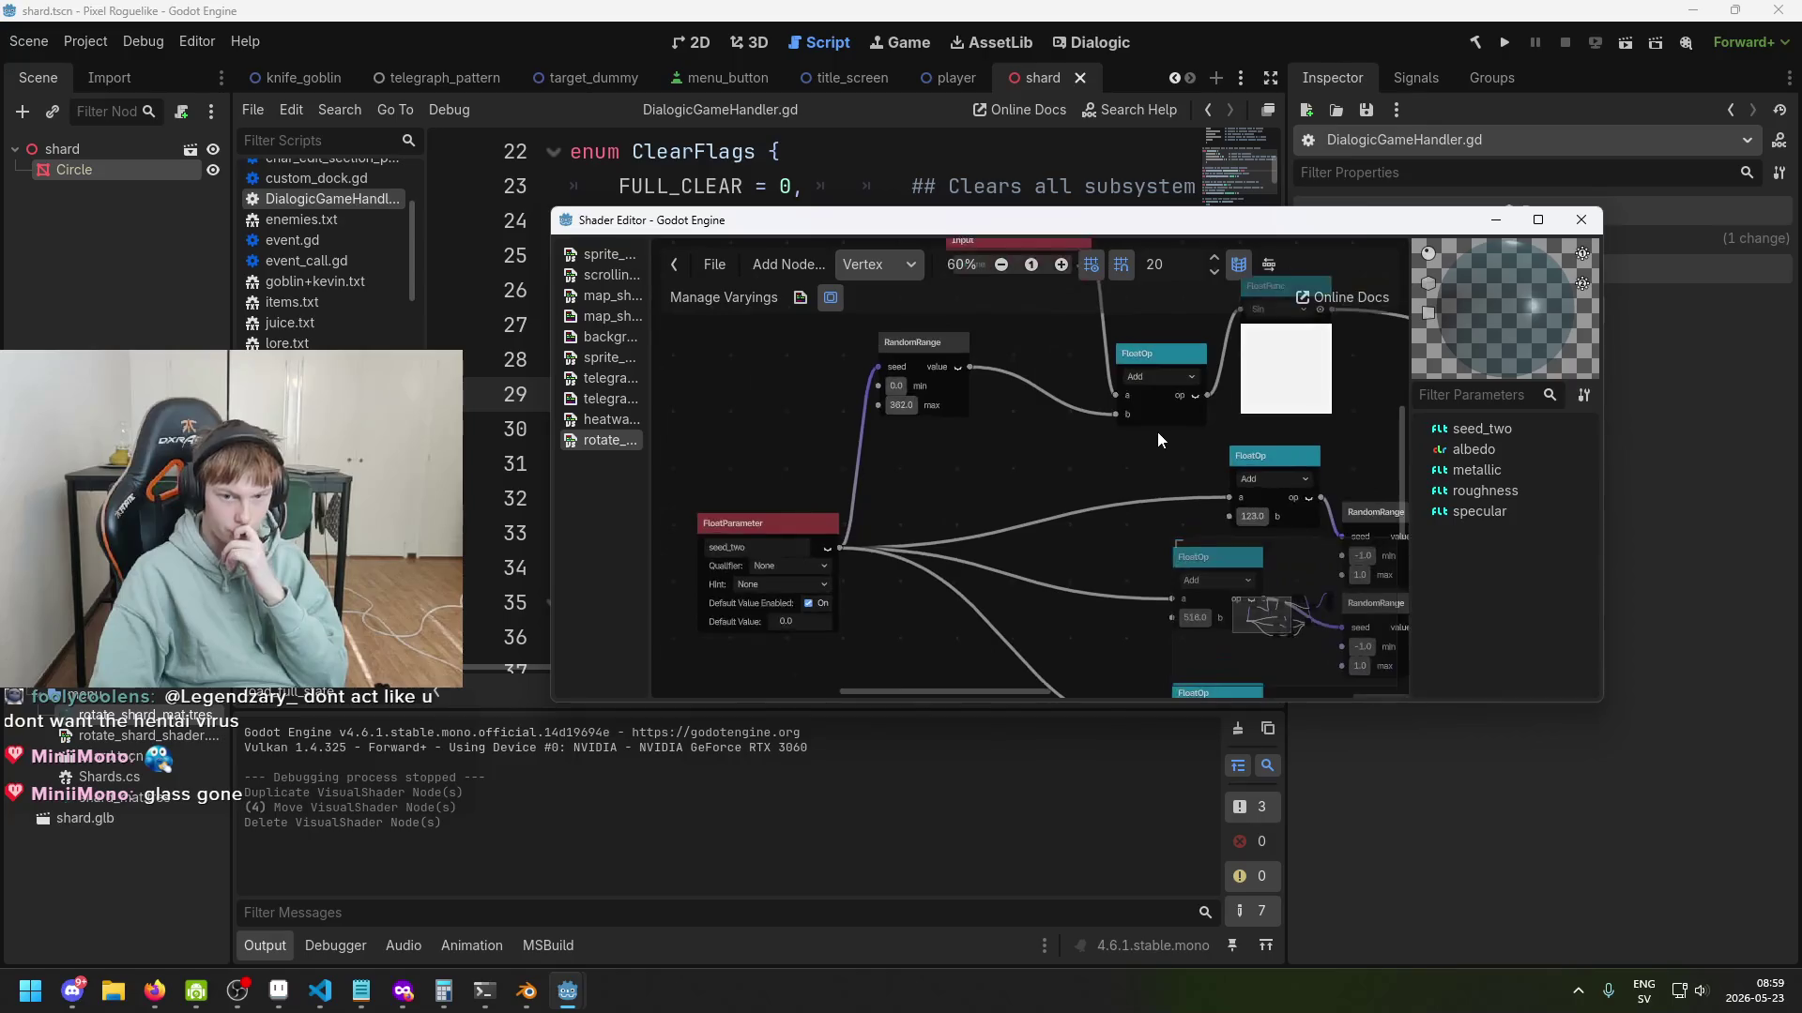
pyautogui.scroll(2, 1006, 469)
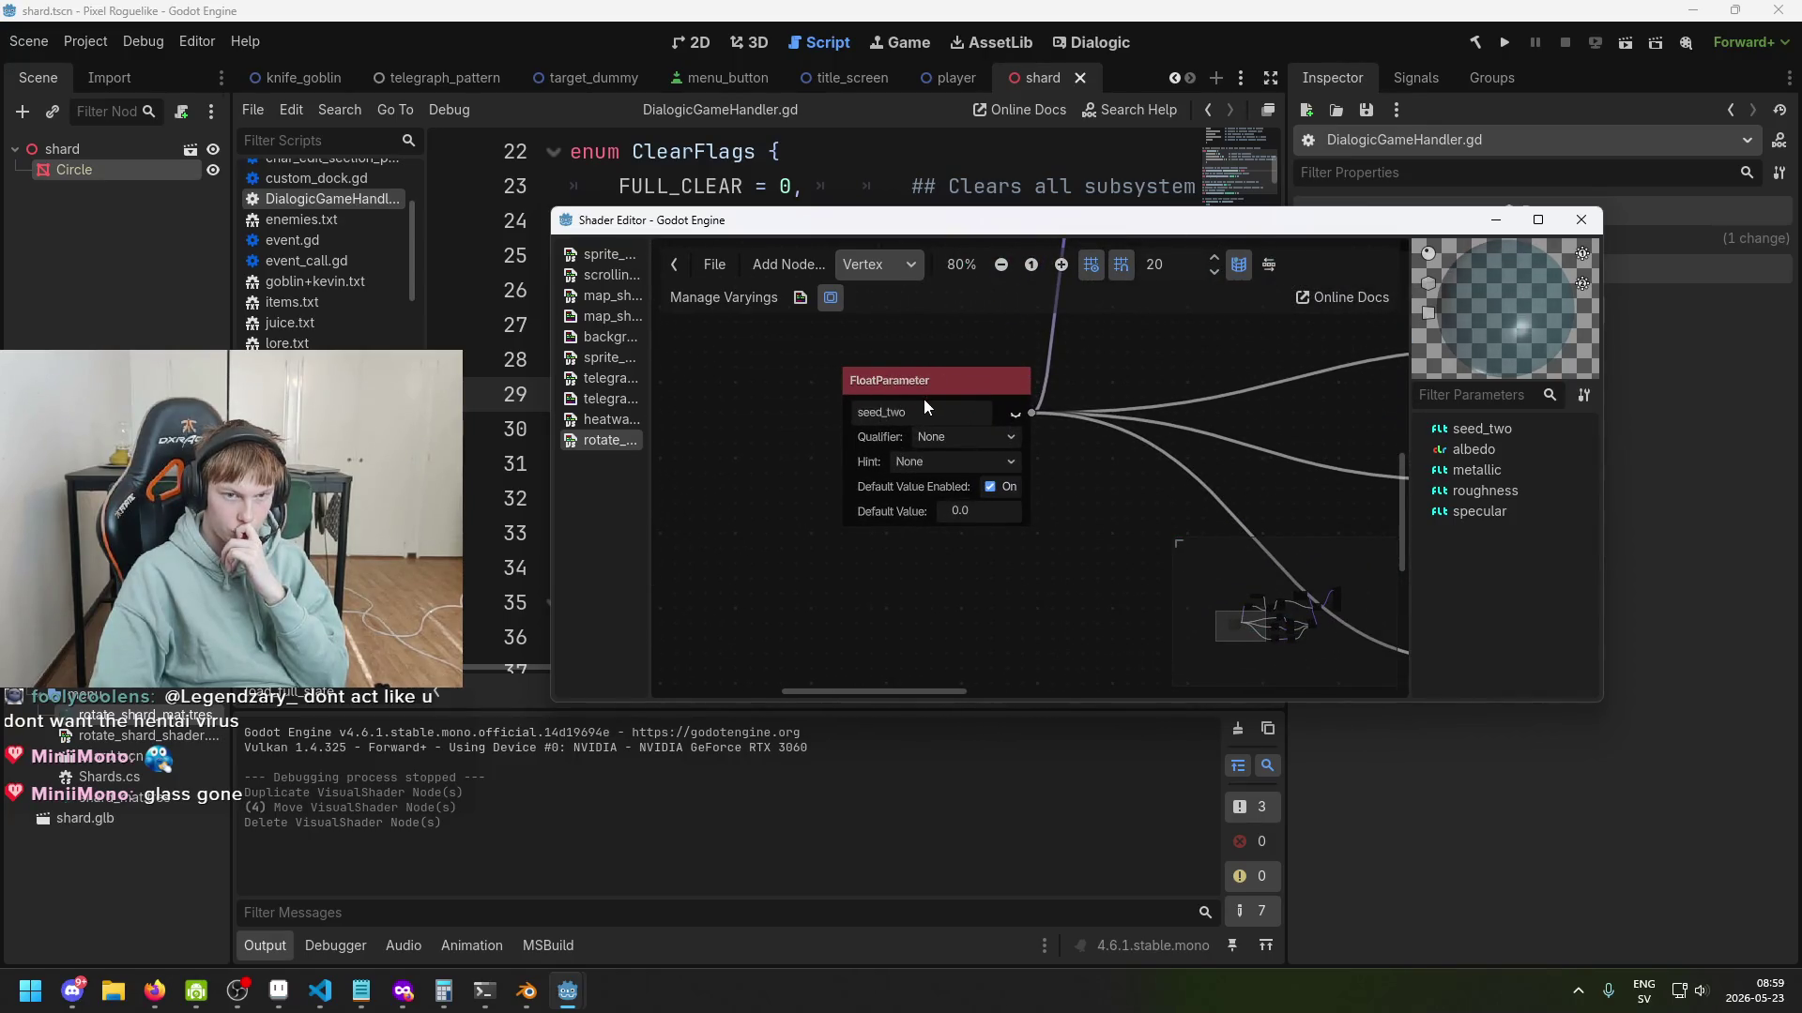
pyautogui.click(936, 379)
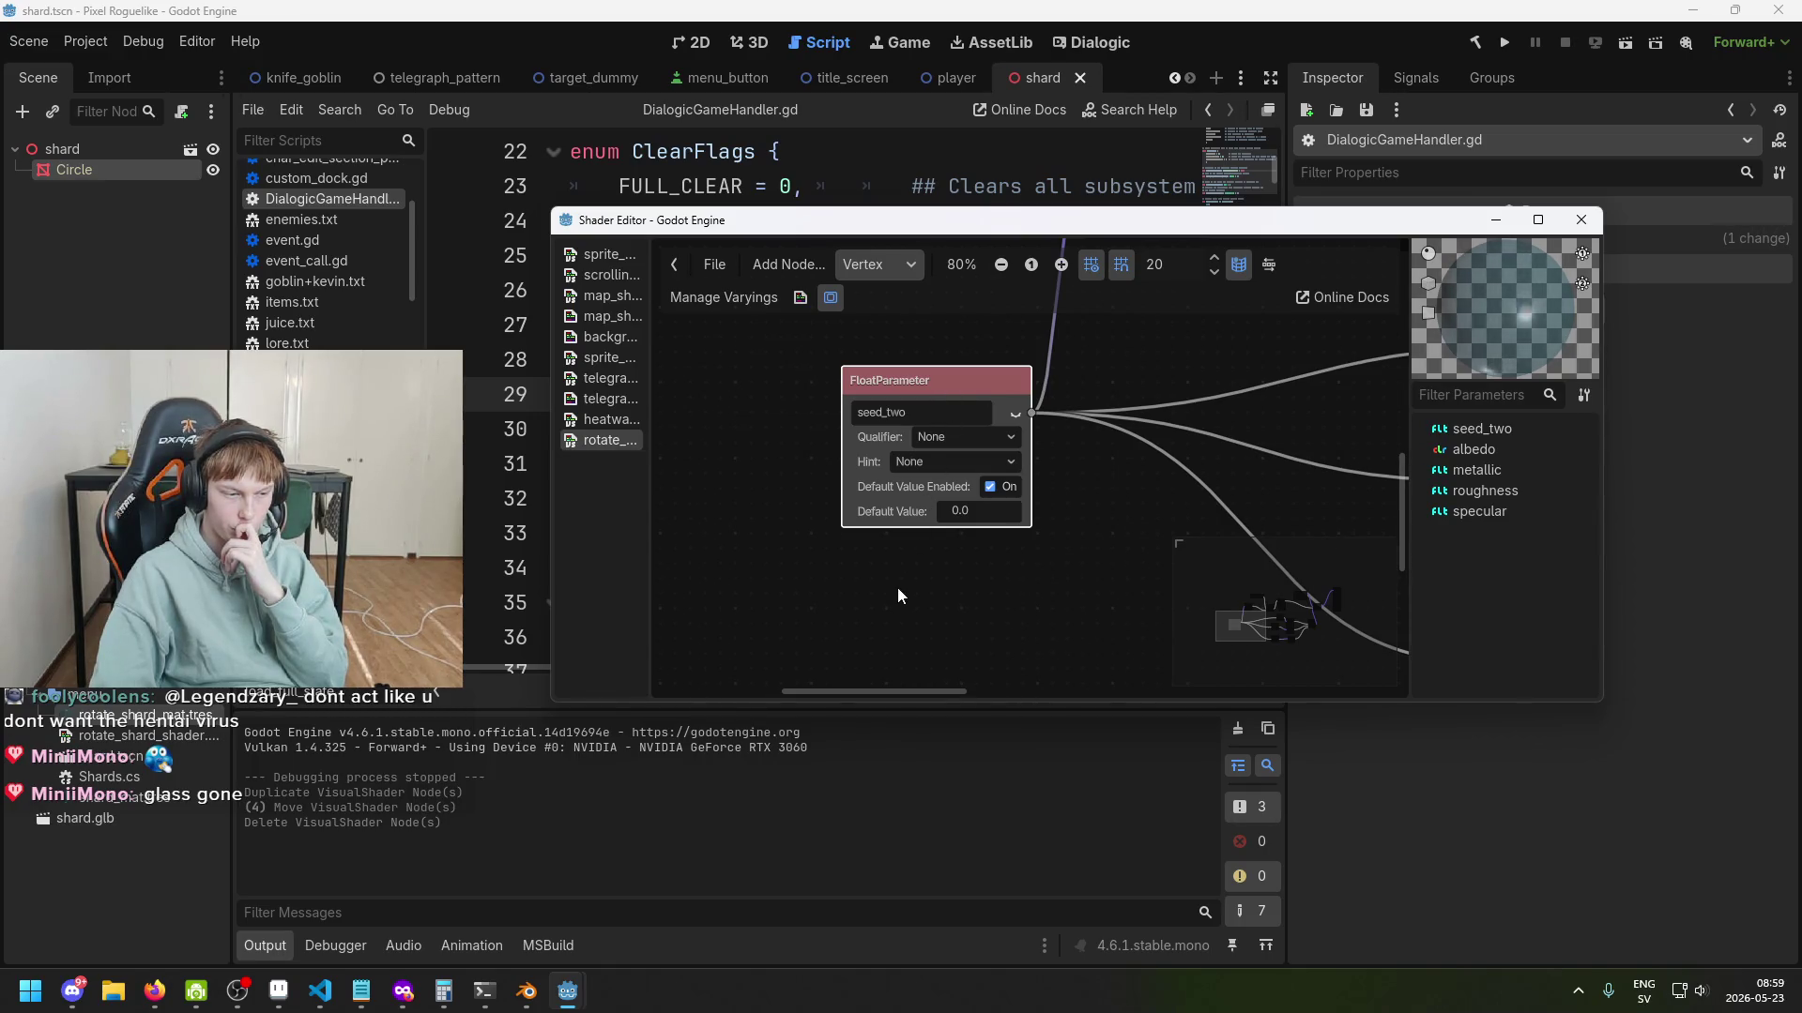
pyautogui.scroll(-2, 898, 584)
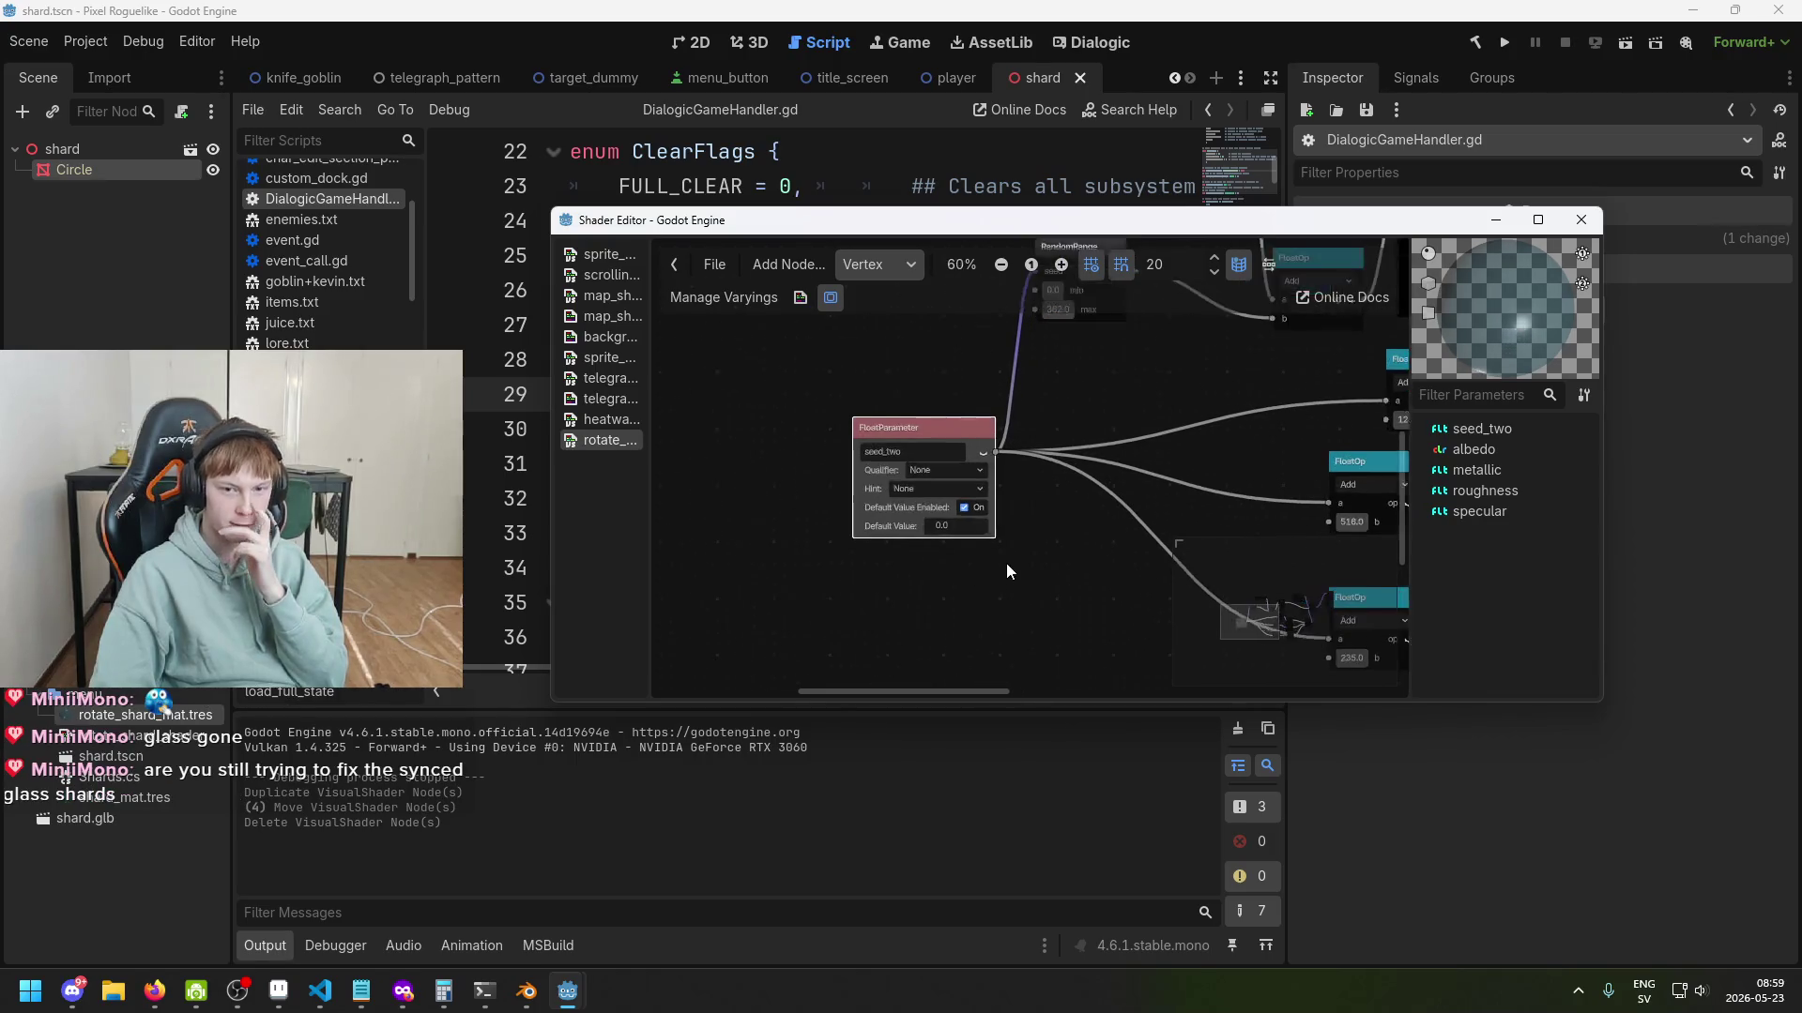
pyautogui.rightClick(978, 581)
pyautogui.click(1032, 699)
pyautogui.write('int')
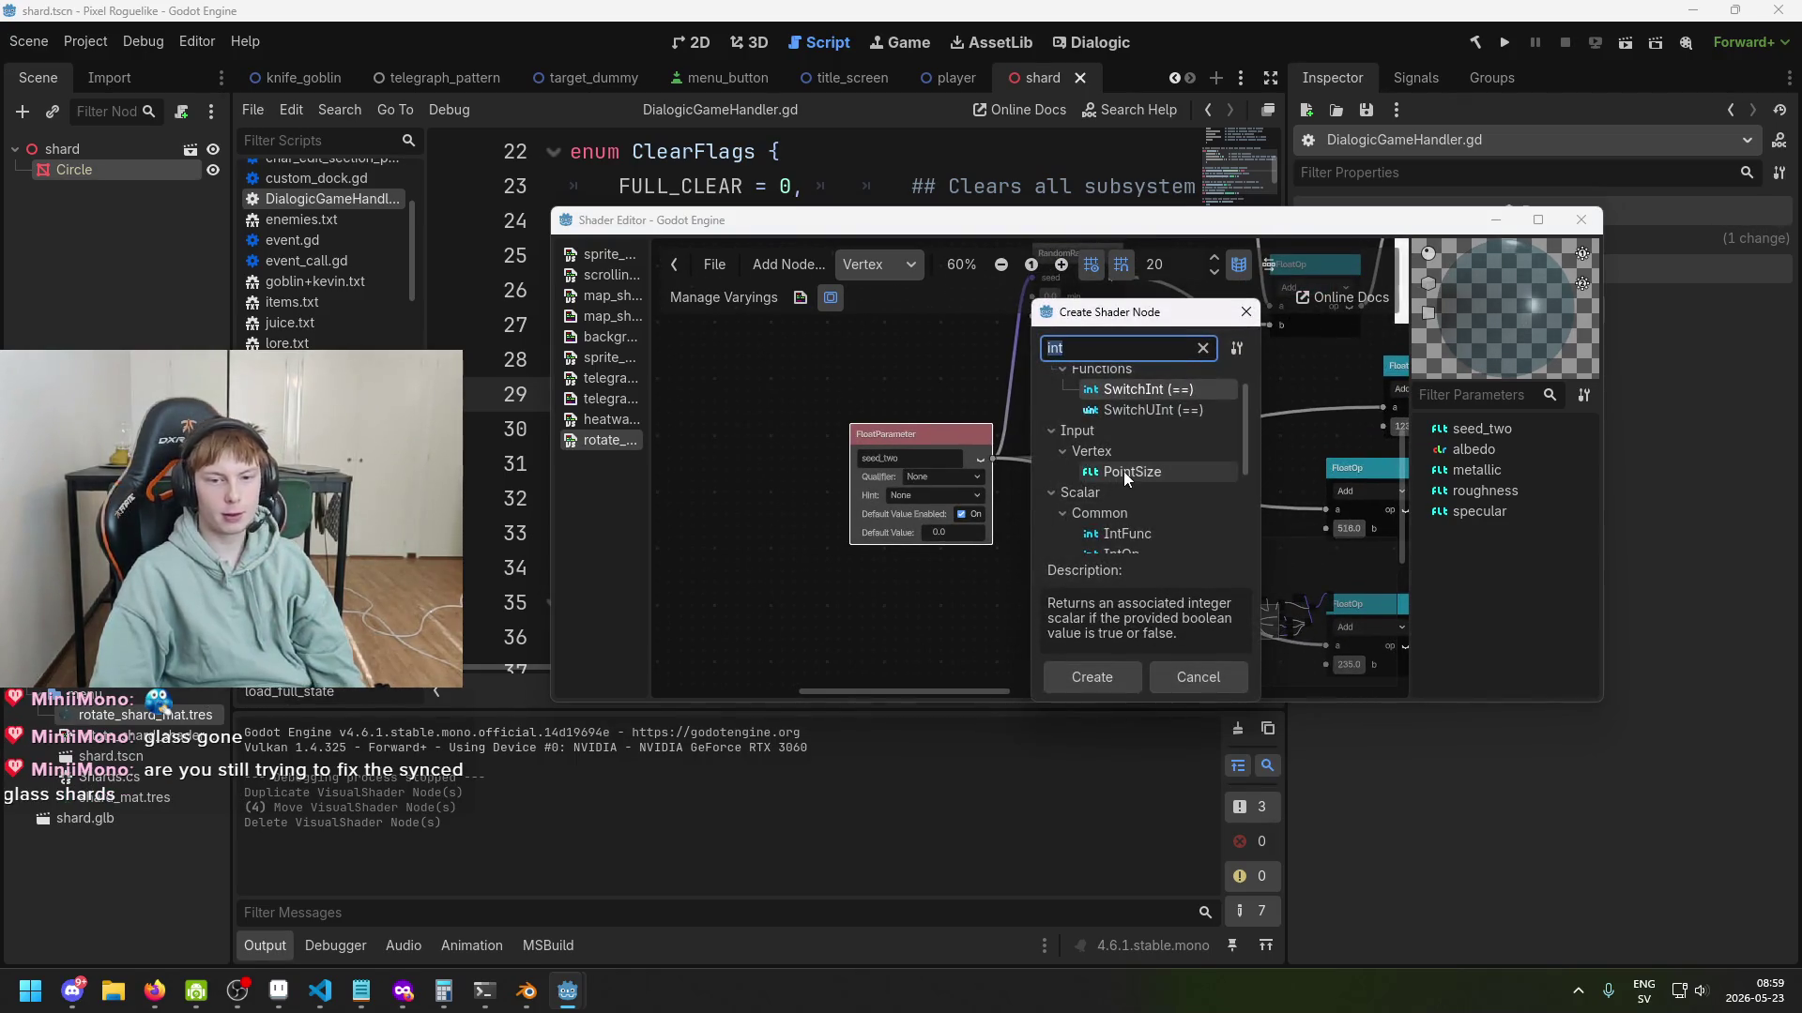
pyautogui.press('BackSpace')
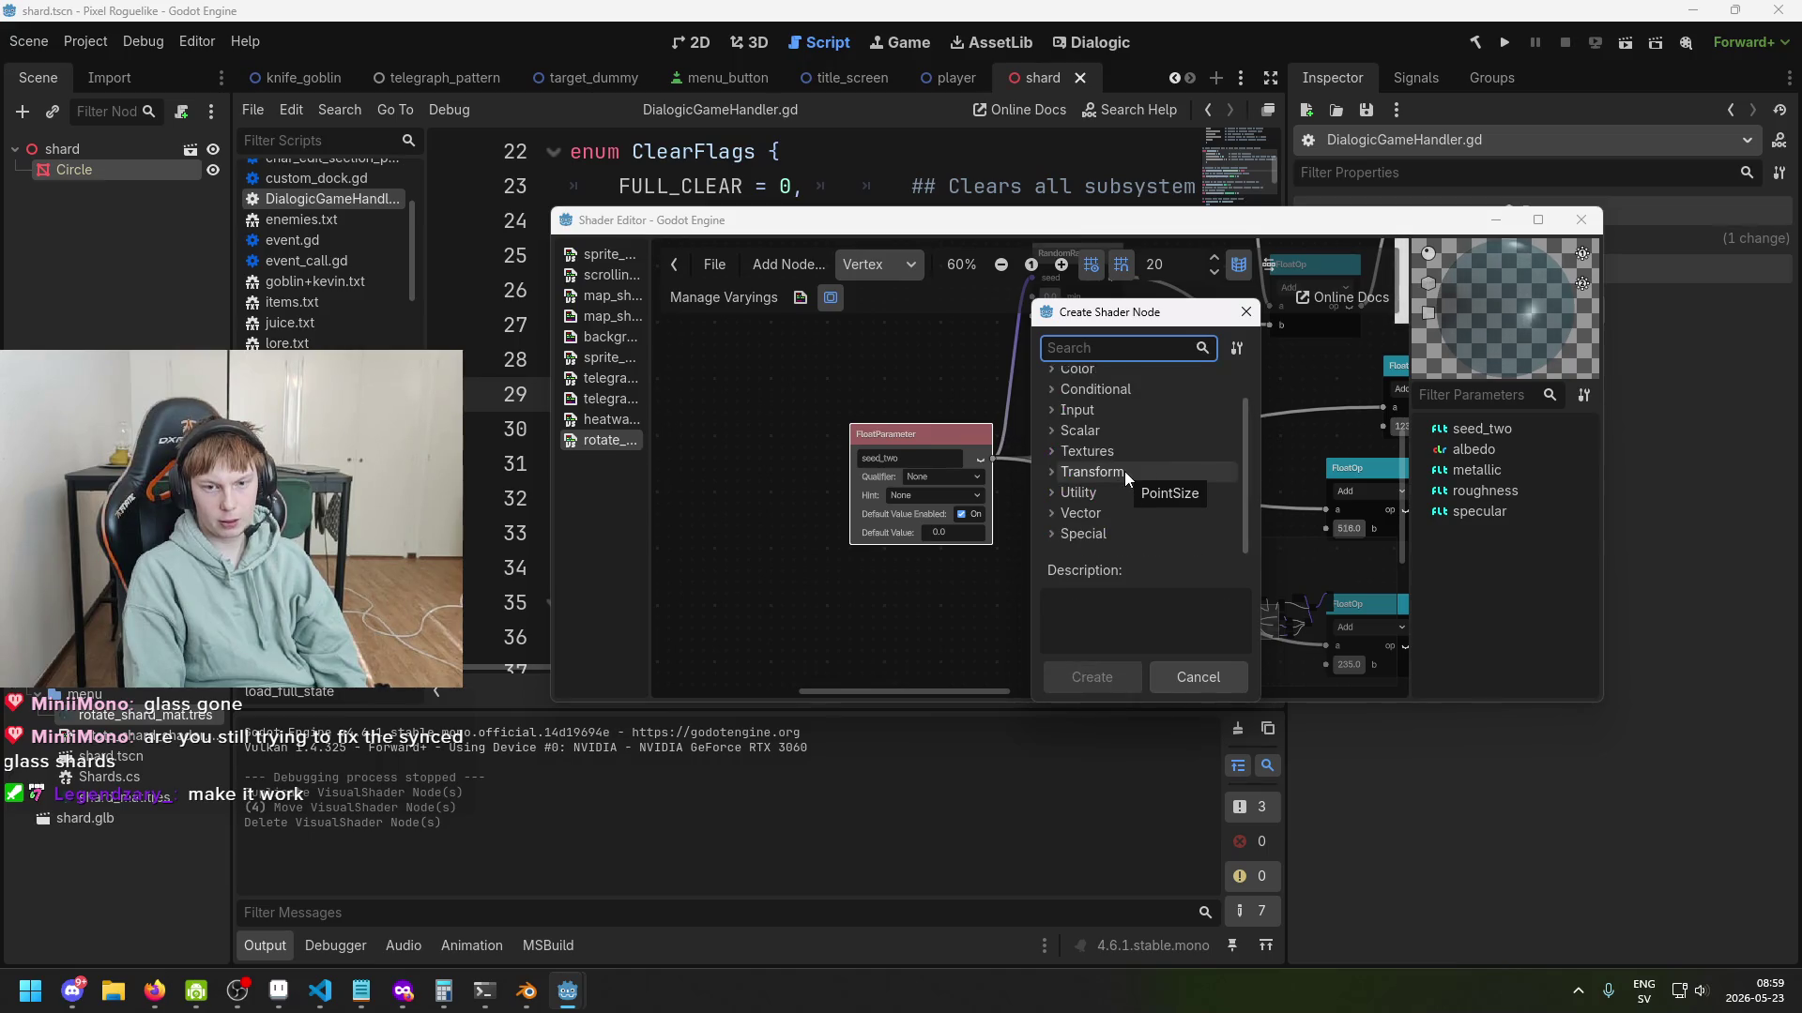
pyautogui.write('ion')
pyautogui.press('BackSpace')
pyautogui.press('BackSpace')
pyautogui.press('BackSpace')
pyautogui.write('input')
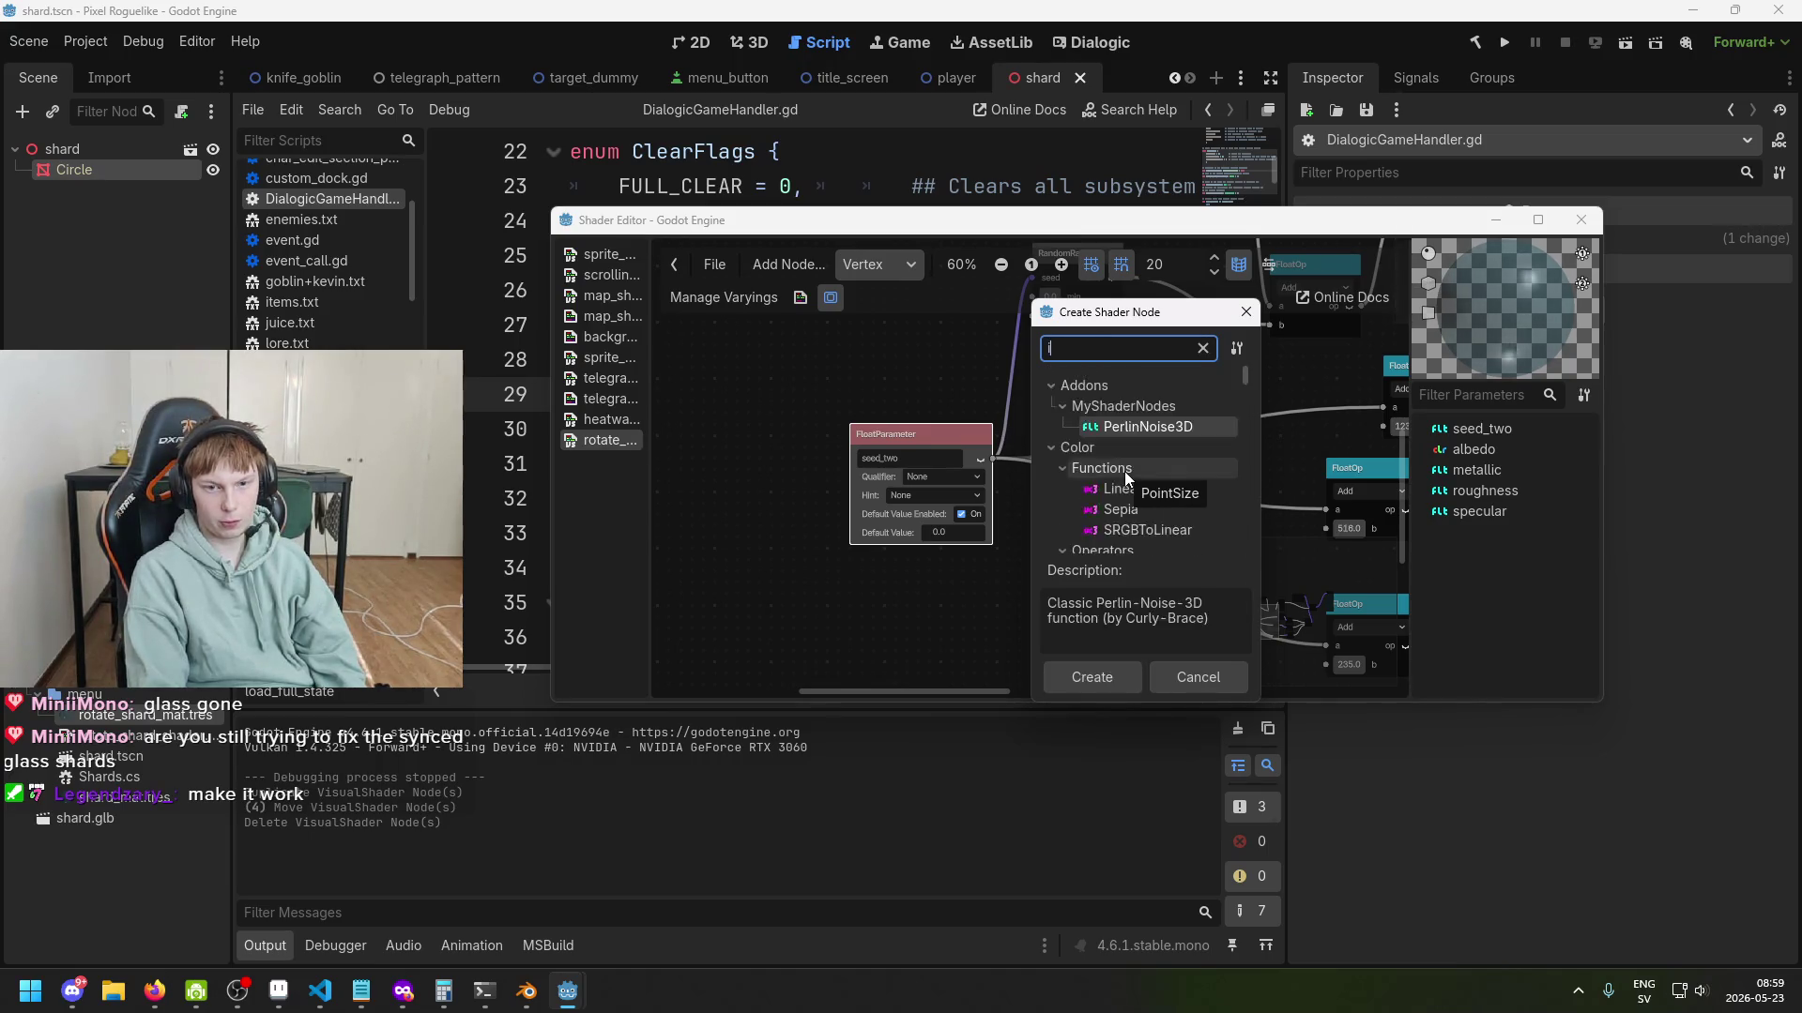
pyautogui.press('Return')
pyautogui.moveTo(1063, 612); pyautogui.dragTo(869, 570)
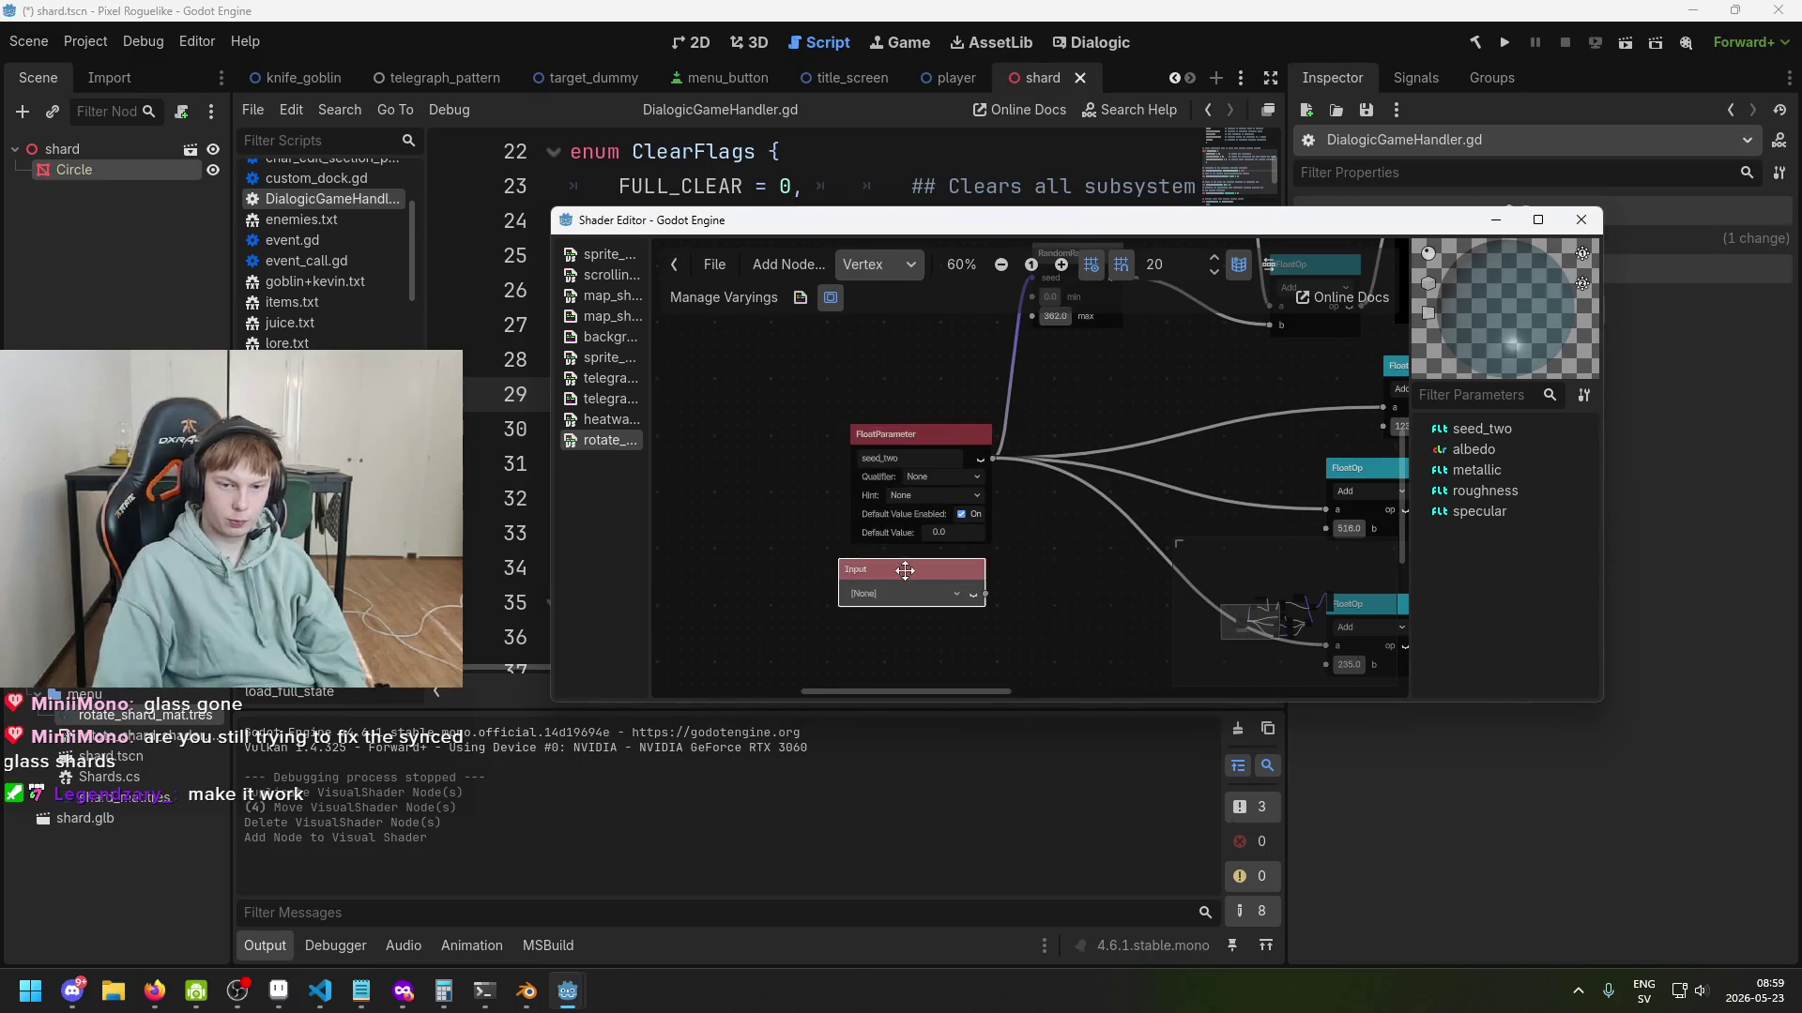
pyautogui.click(914, 588)
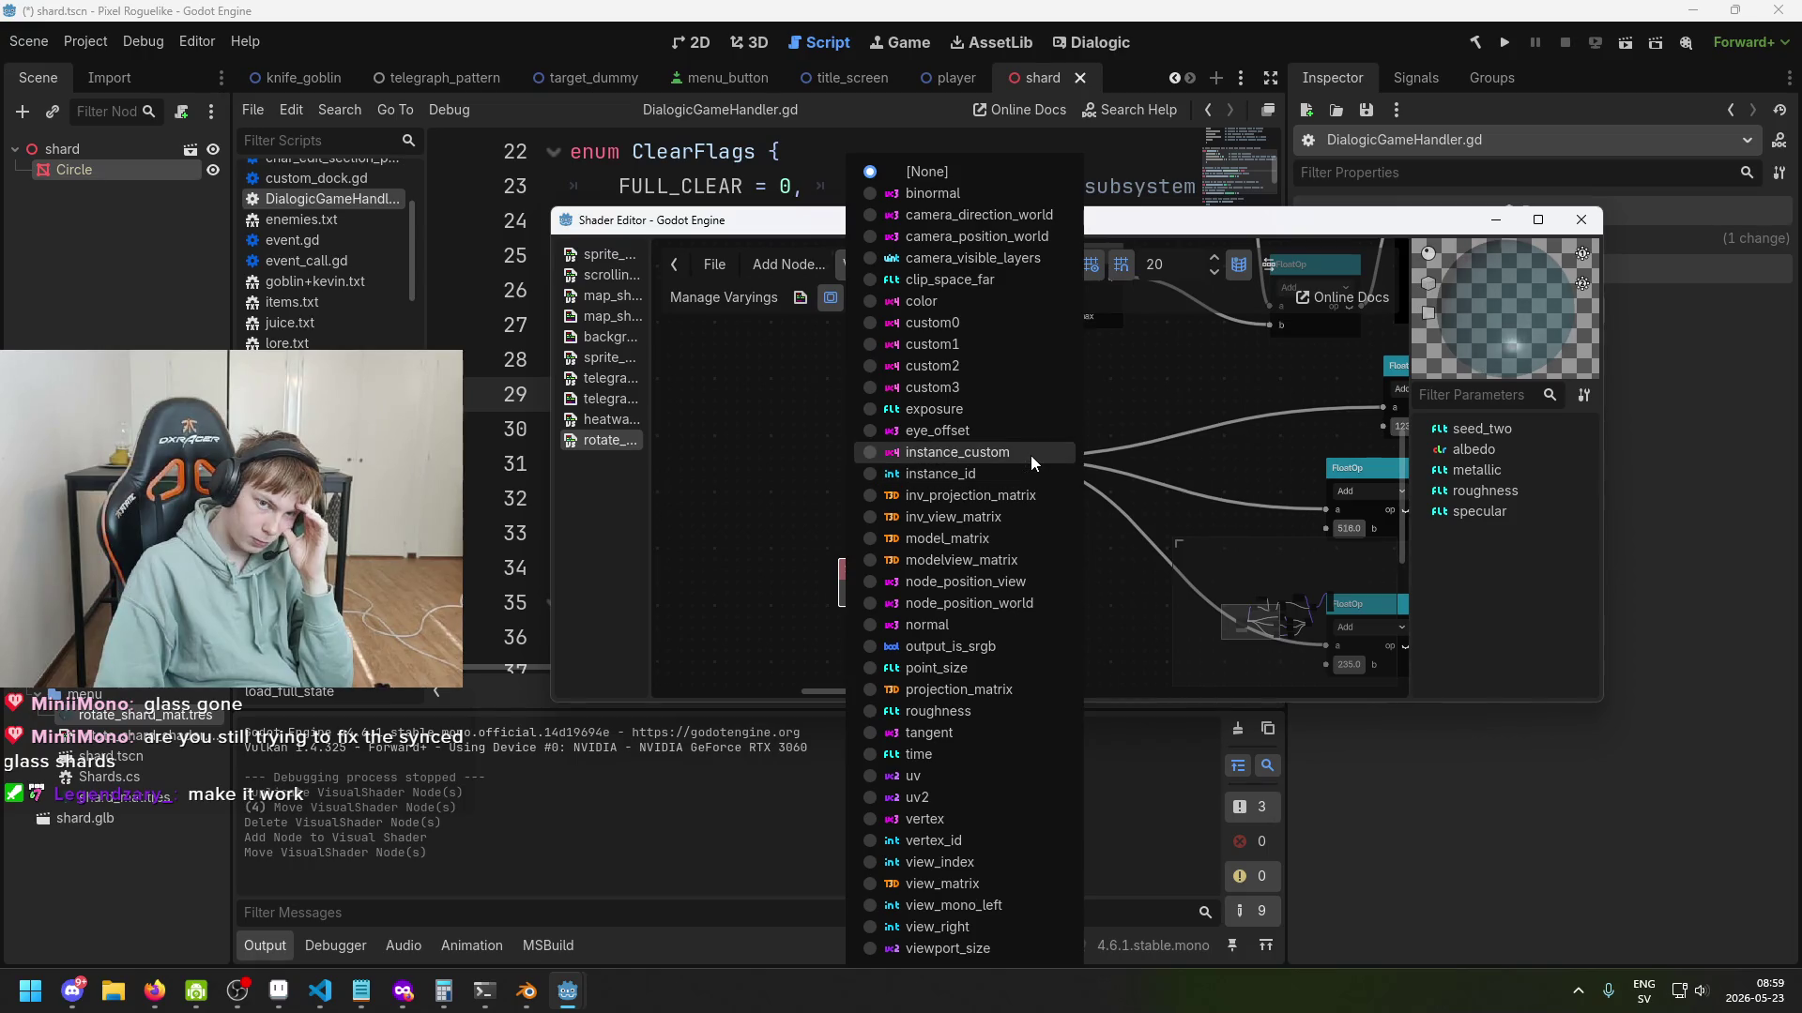
pyautogui.click(1141, 550)
pyautogui.scroll(1, 1065, 581)
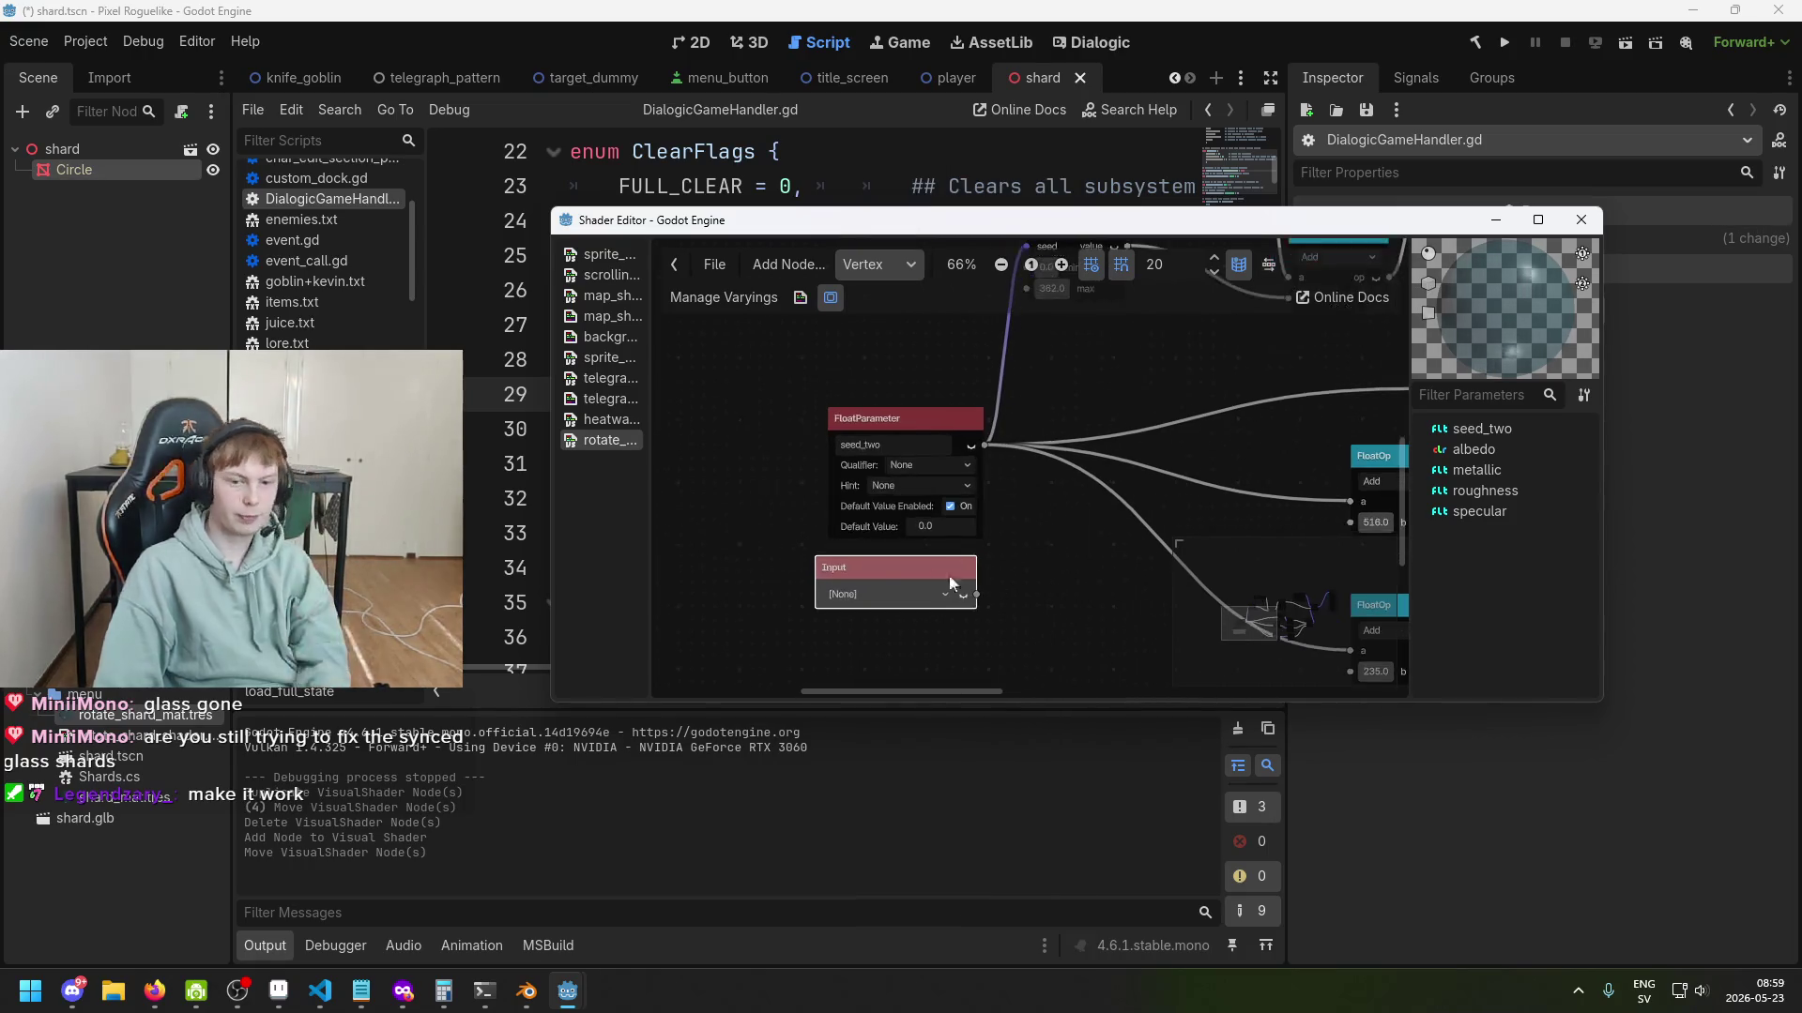
pyautogui.press('Delete')
pyautogui.scroll(-2, 1026, 559)
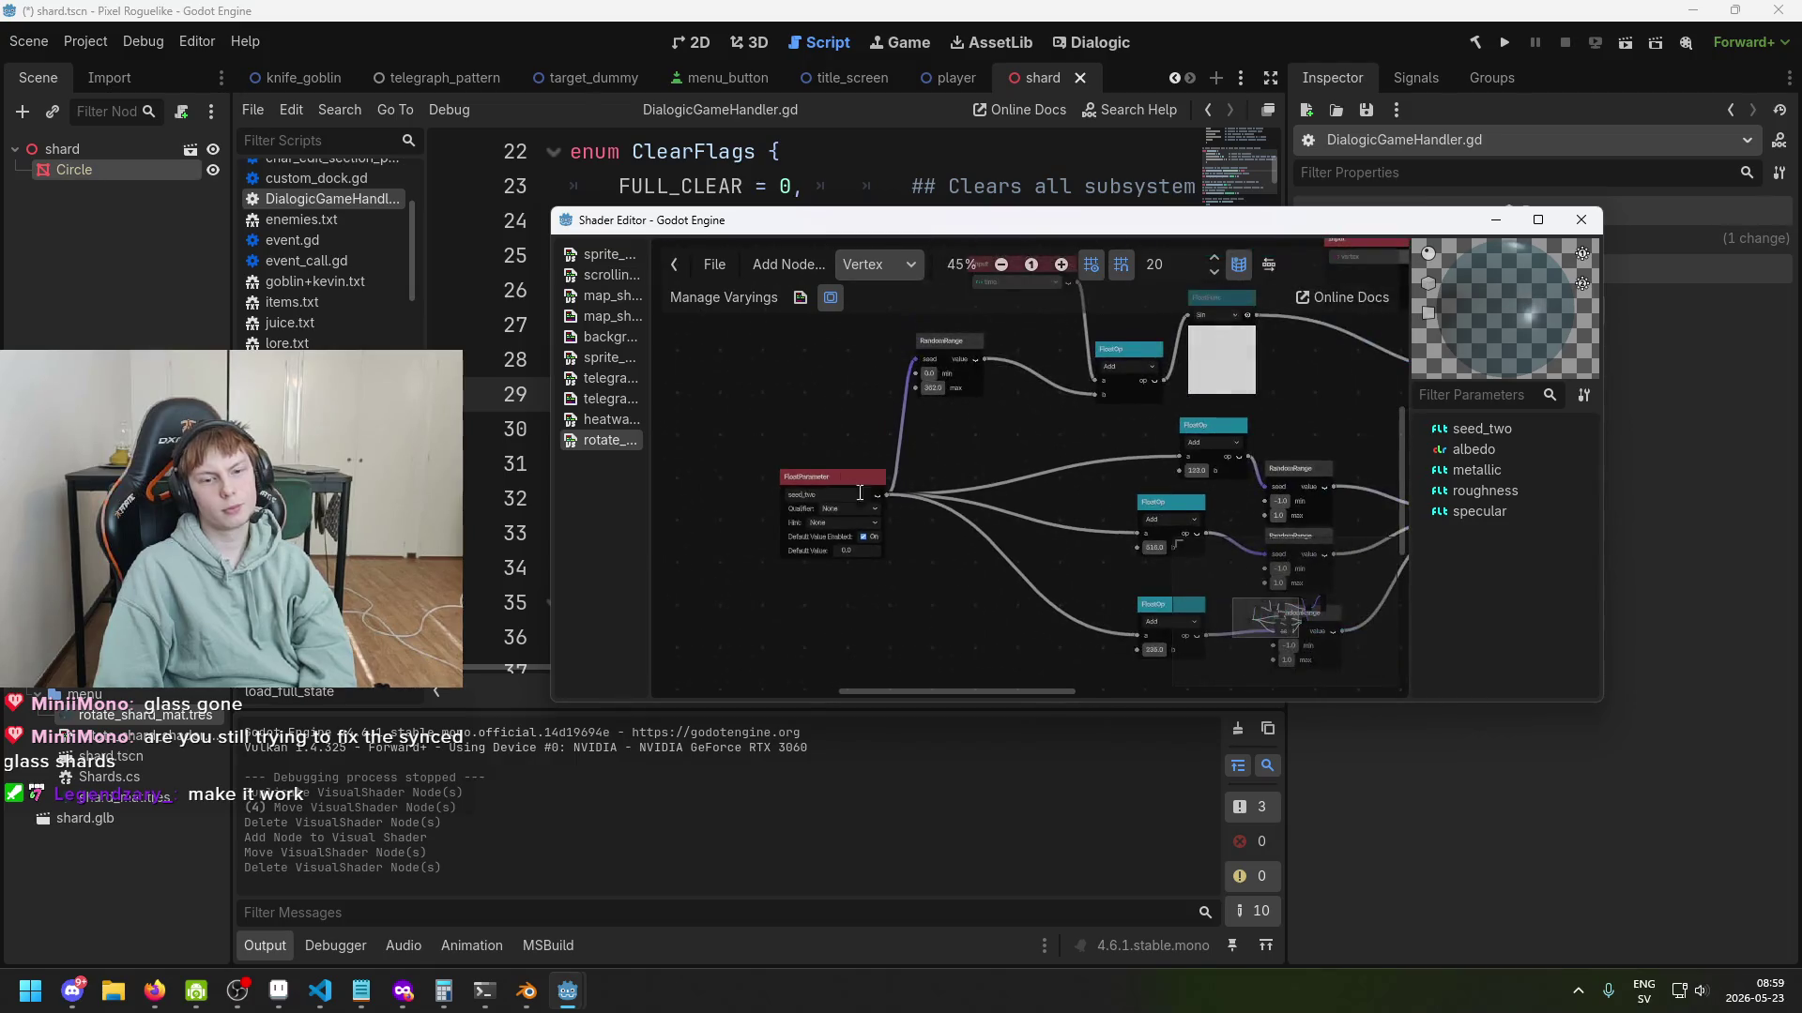
pyautogui.moveTo(833, 492); pyautogui.dragTo(781, 448)
# Select seed_two, move its FloatParameter node slightly lower in the graph, and switch to the player scene.
pyautogui.scroll(2, 1019, 441)
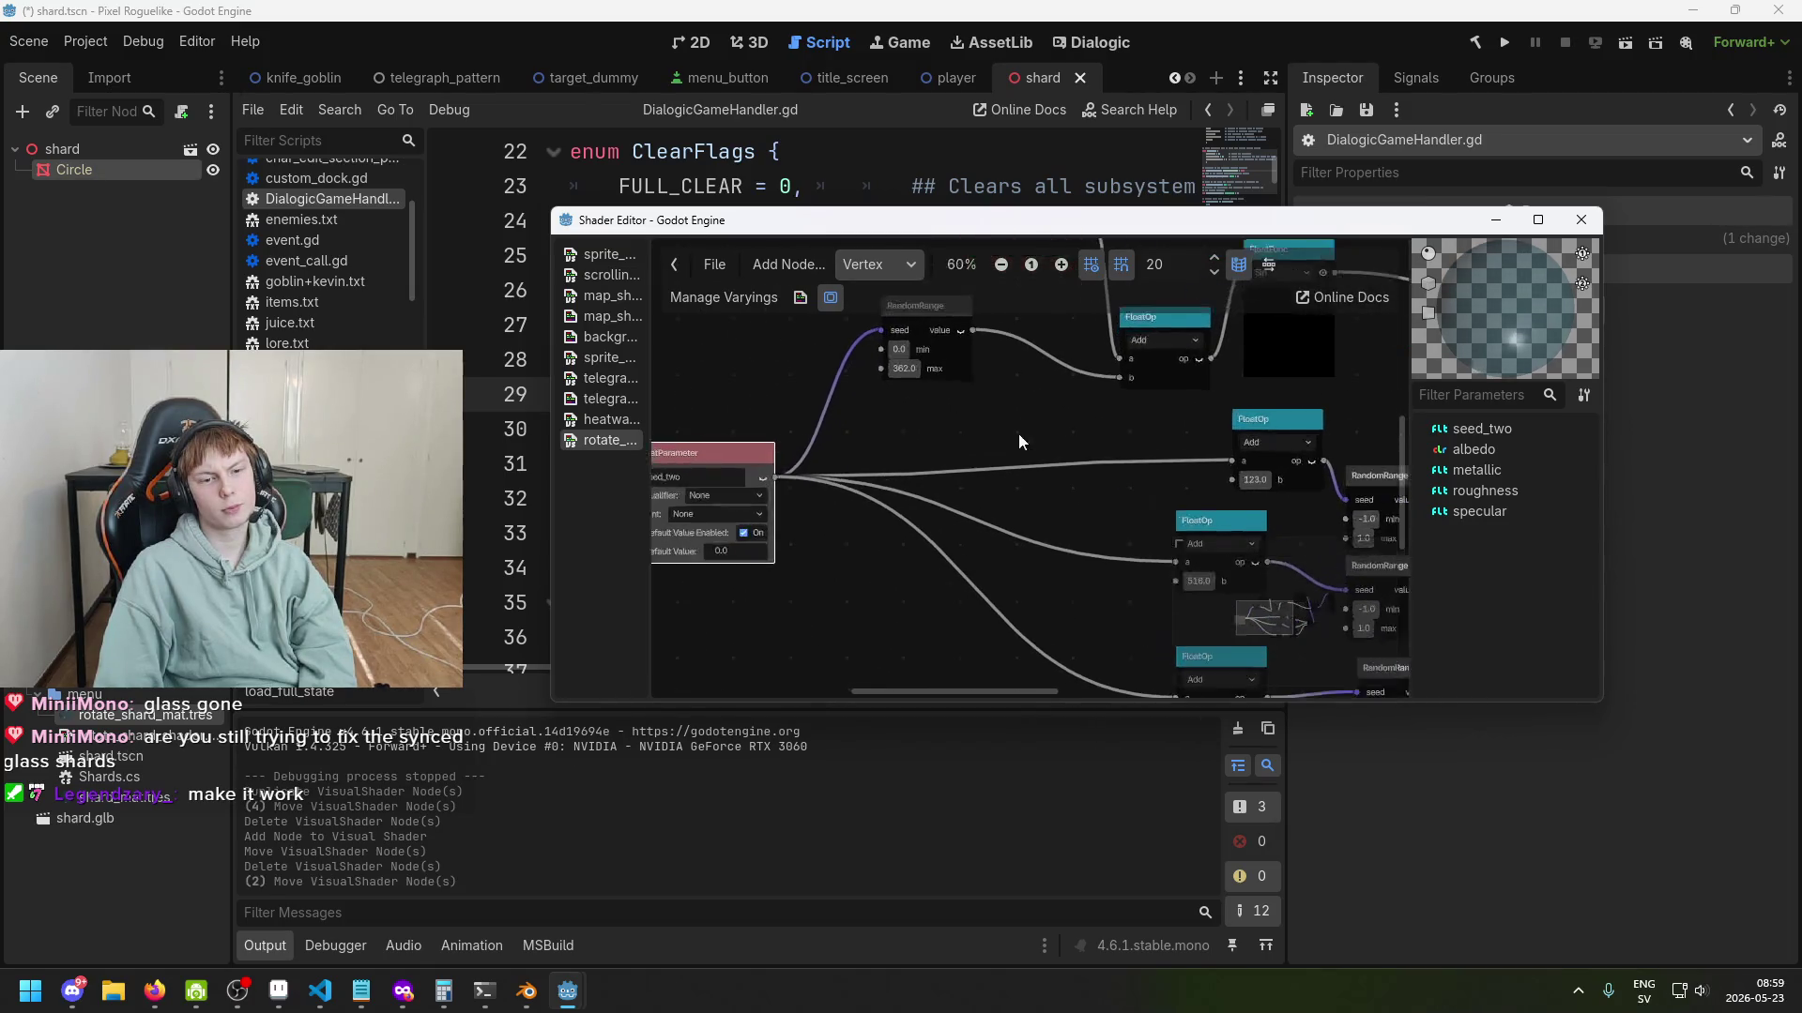
pyautogui.scroll(-2, 1067, 448)
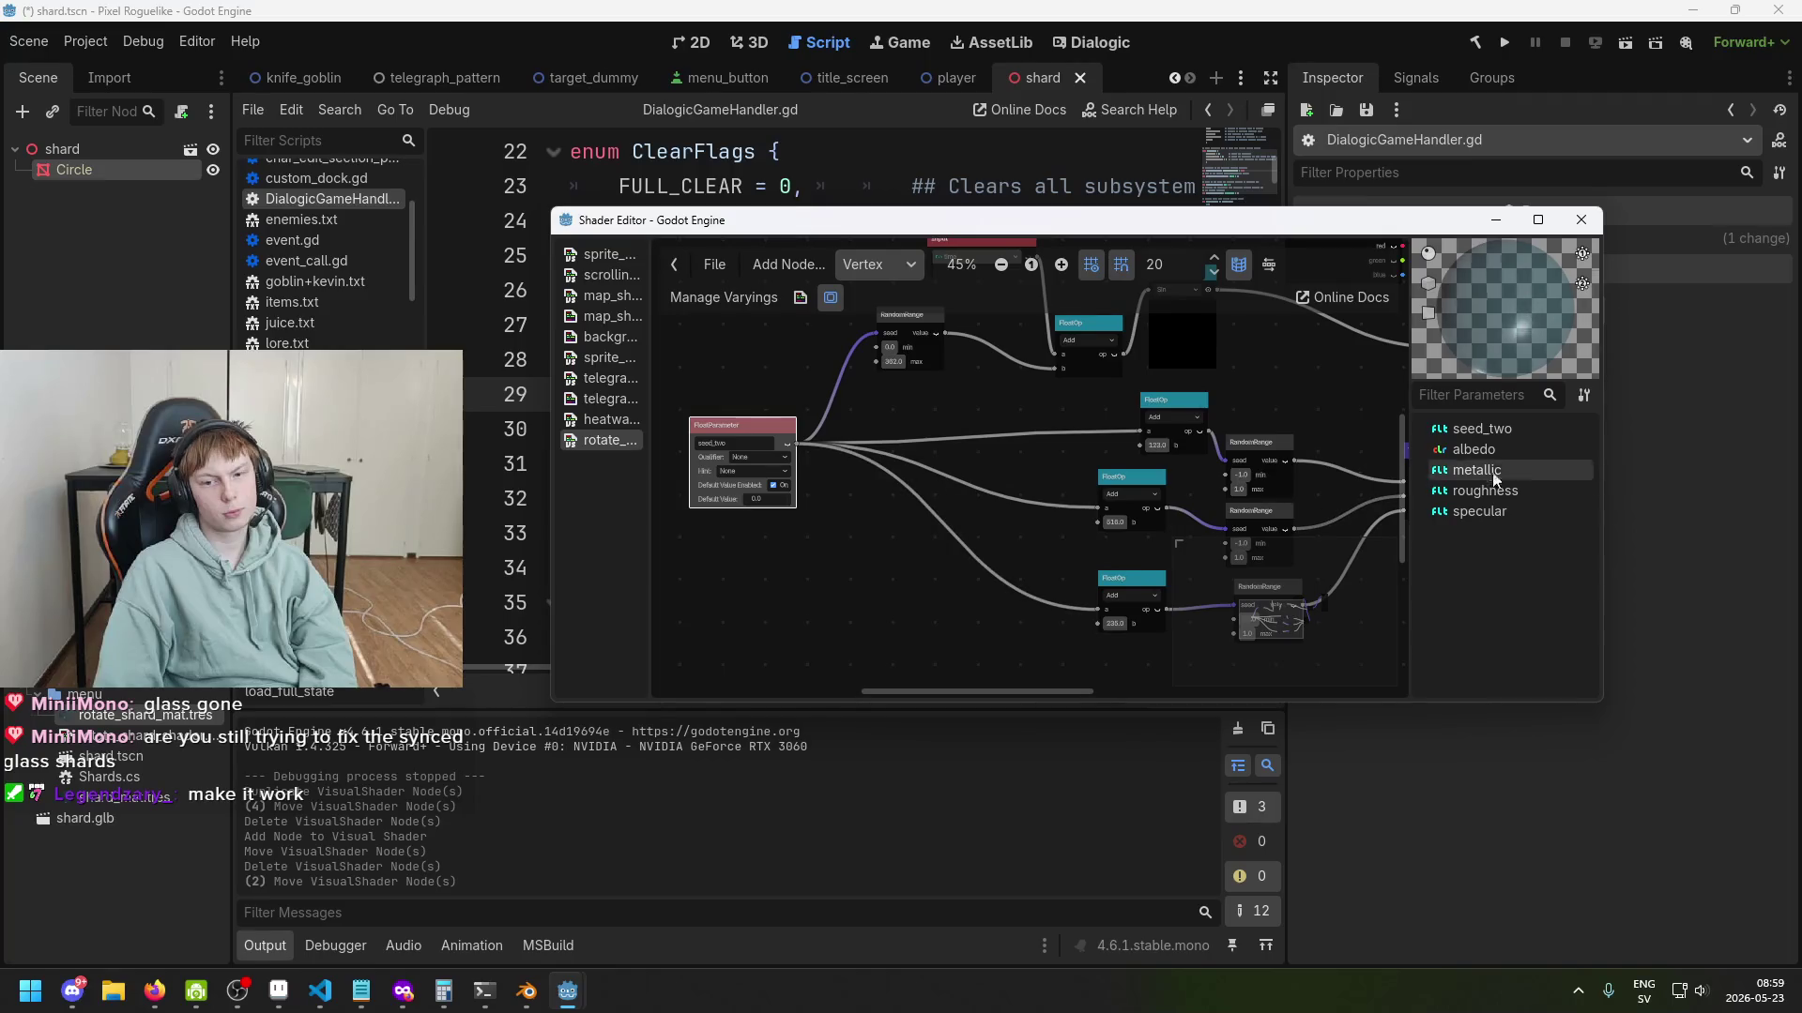
pyautogui.click(1506, 432)
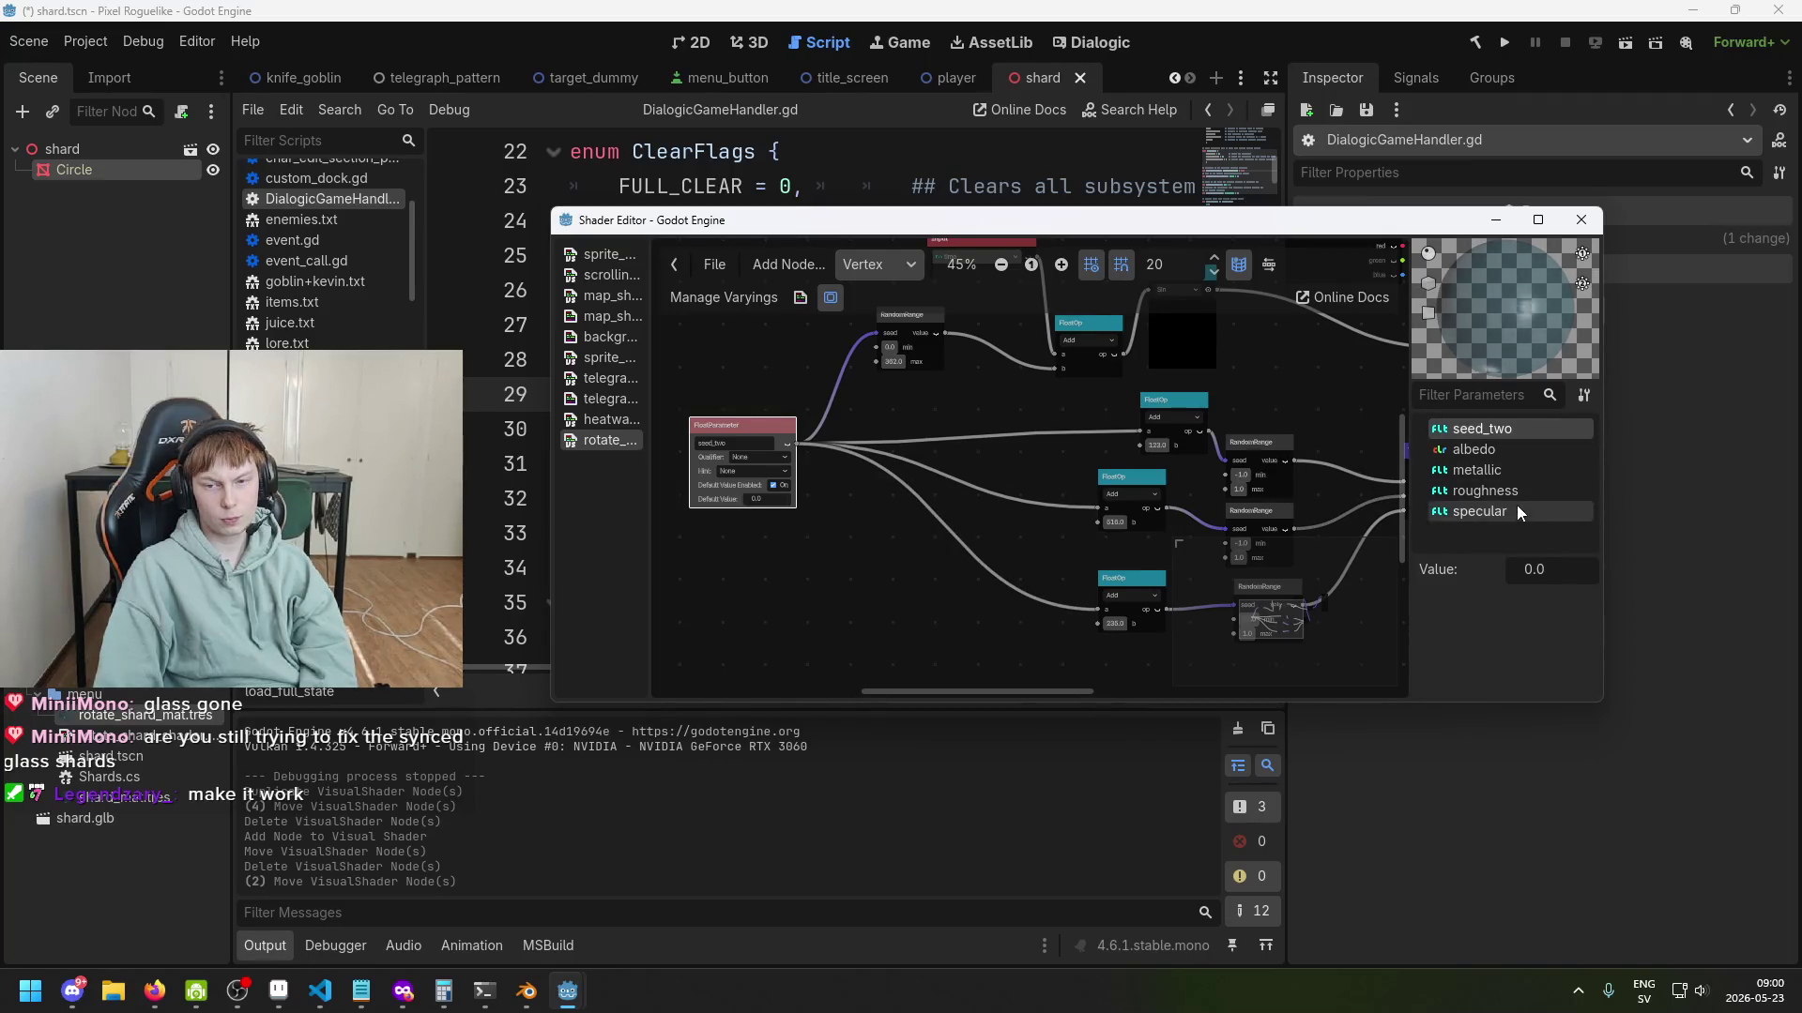
pyautogui.scroll(2, 1008, 542)
pyautogui.scroll(1, 964, 543)
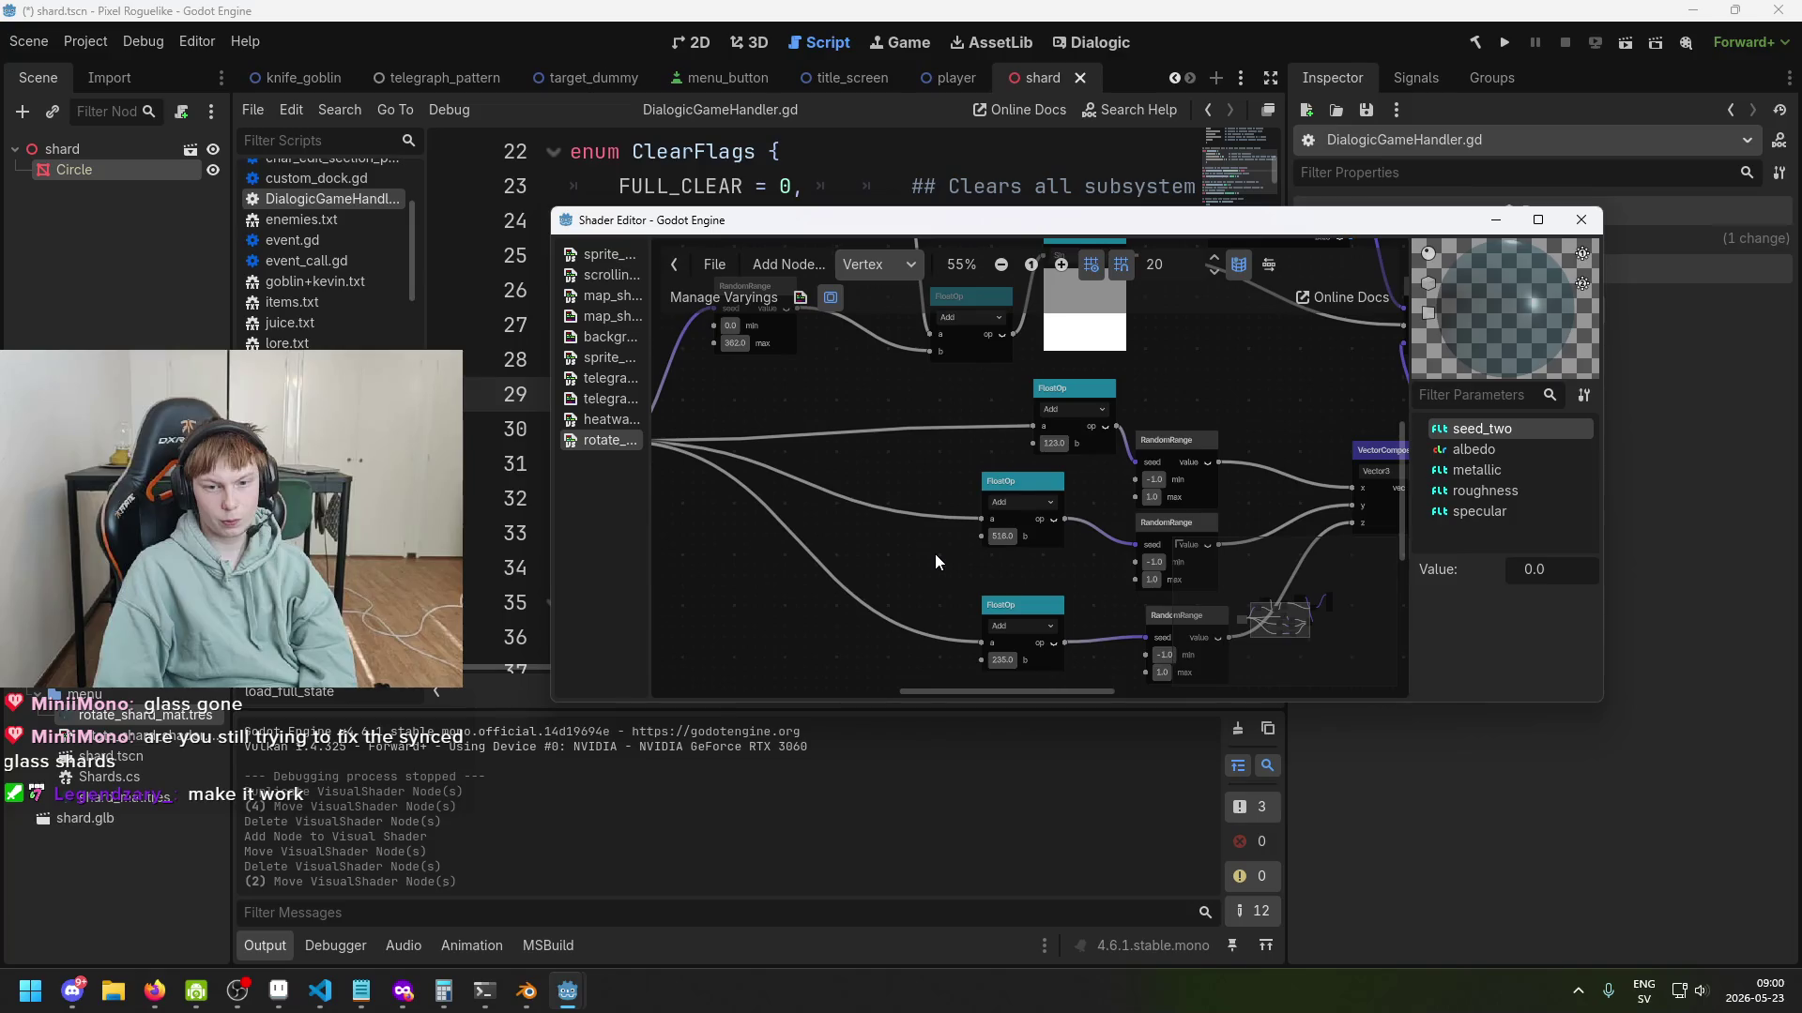
pyautogui.scroll(-2, 950, 568)
pyautogui.hscroll(-5, 978, 560)
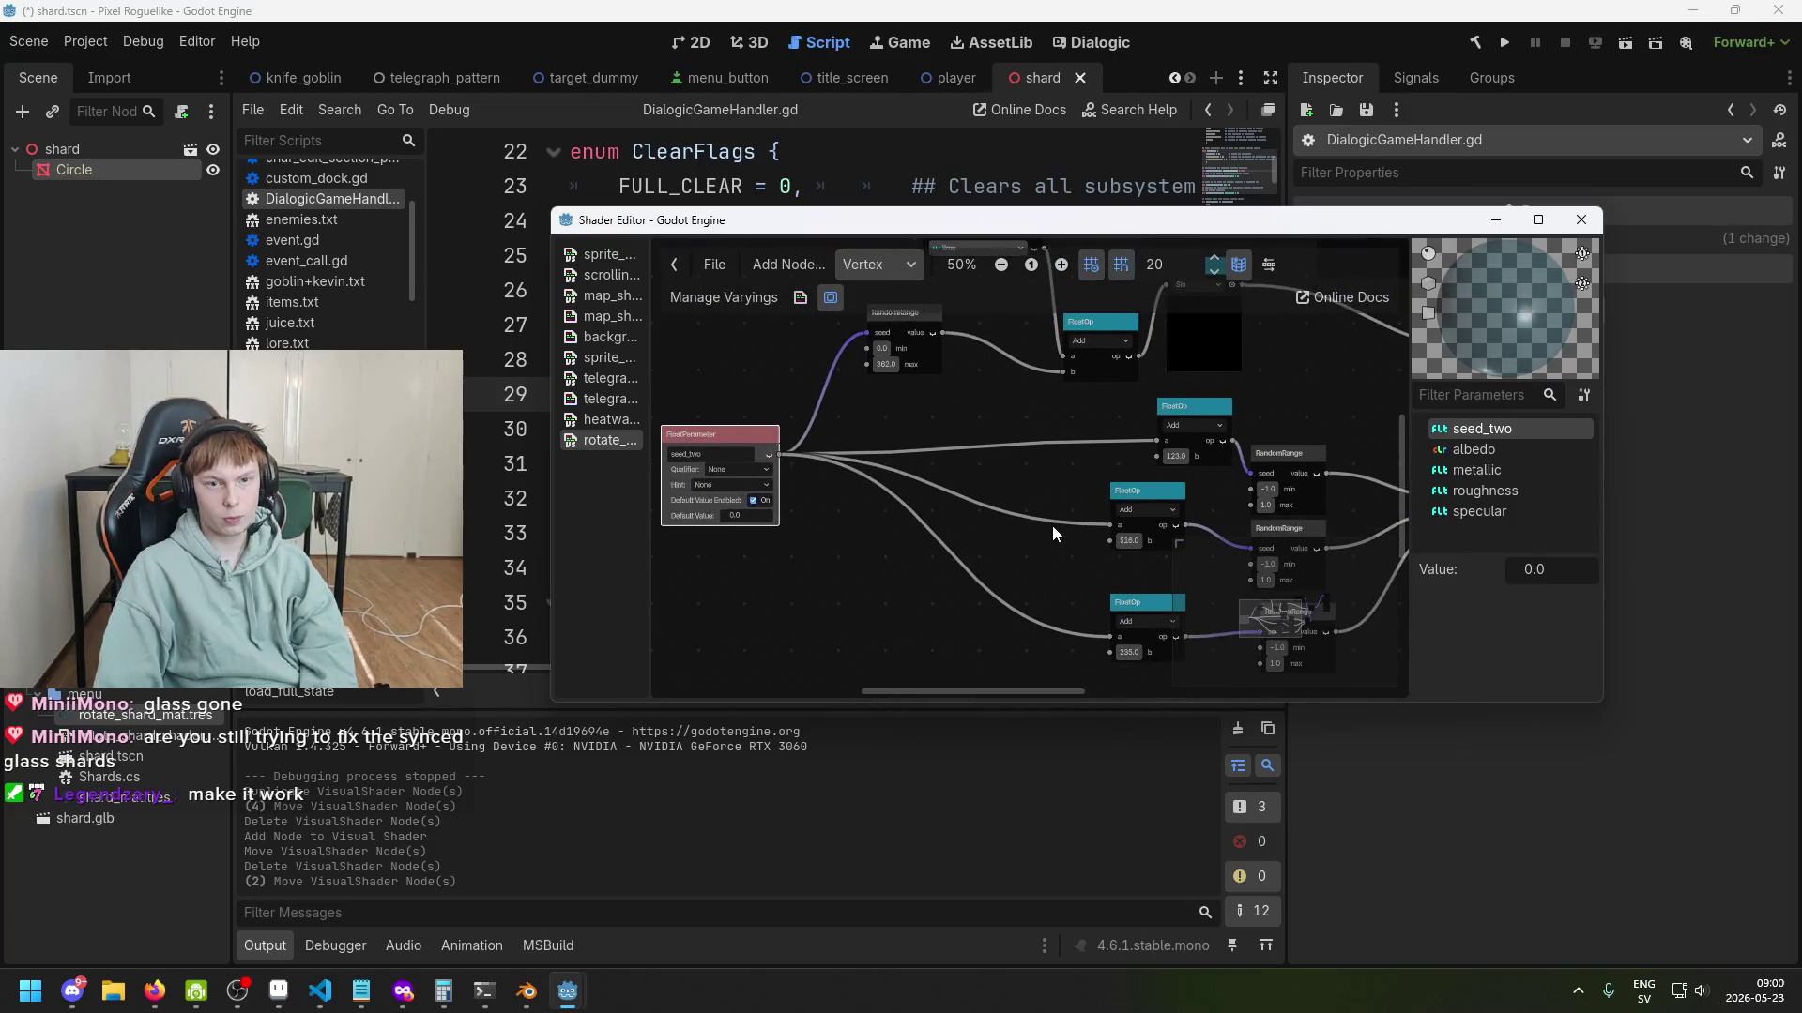
pyautogui.scroll(4, 1062, 526)
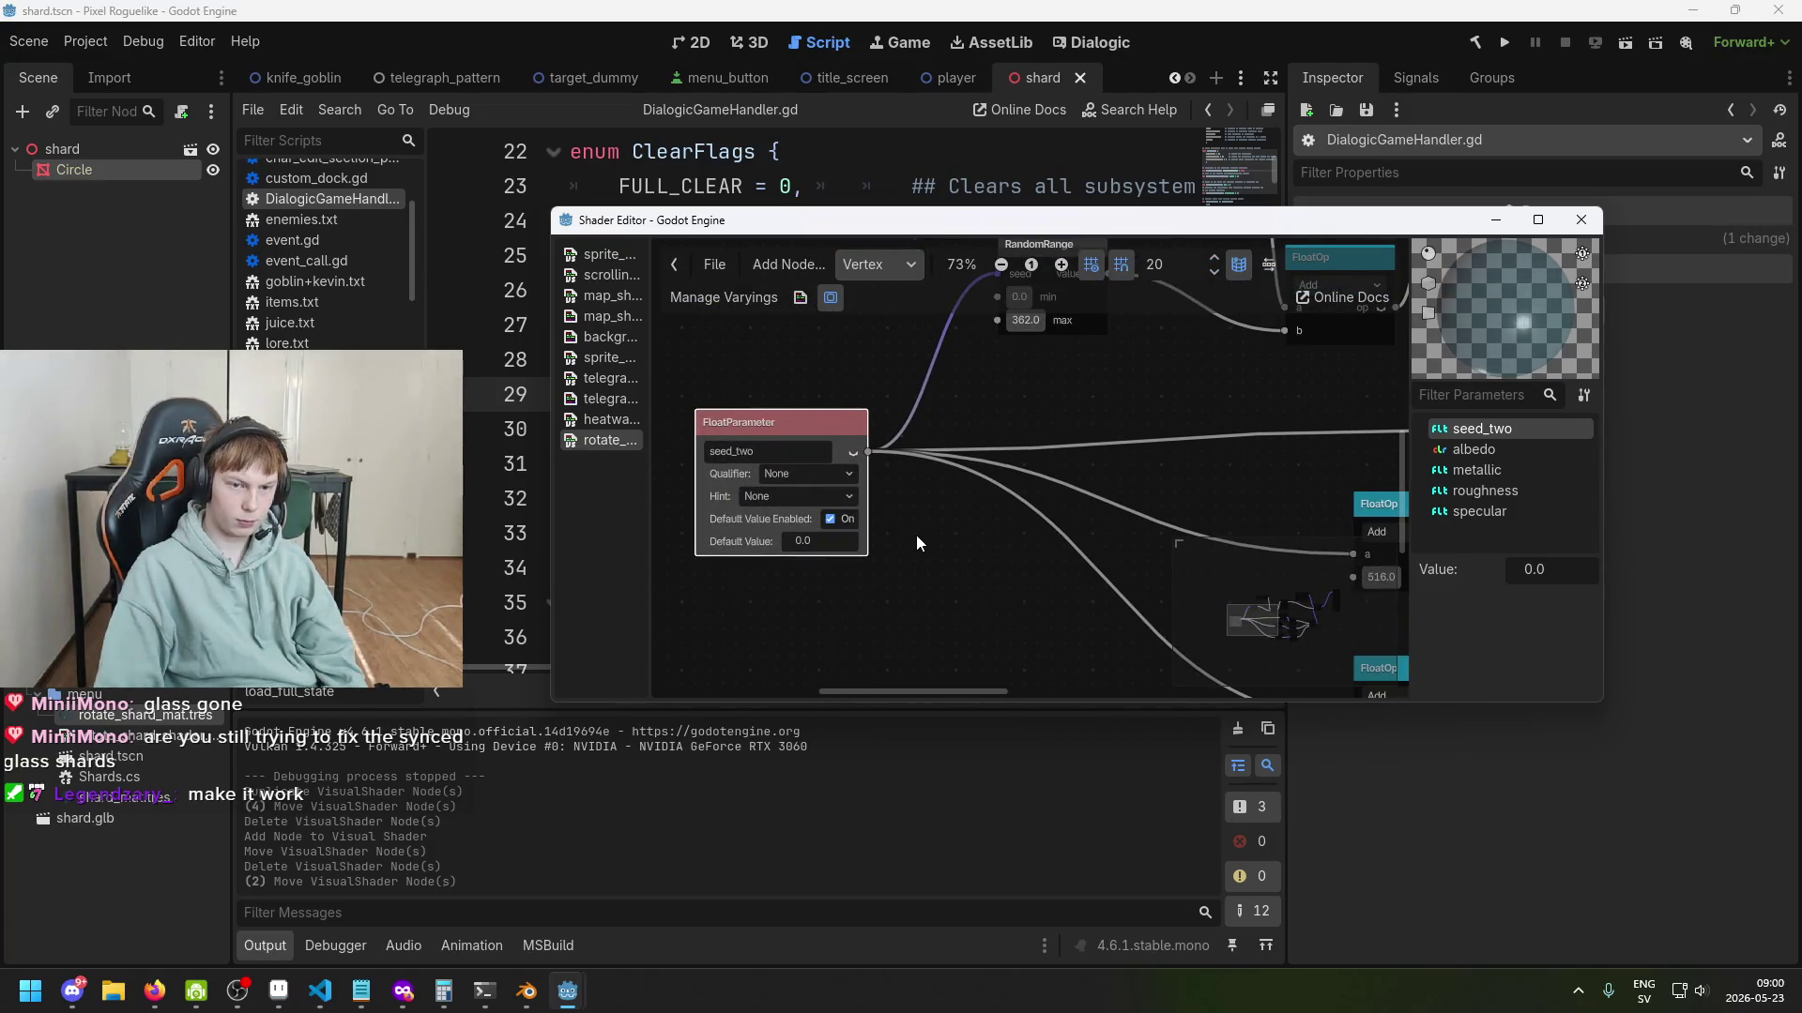
pyautogui.moveTo(818, 430); pyautogui.dragTo(807, 475)
pyautogui.scroll(-2, 1092, 588)
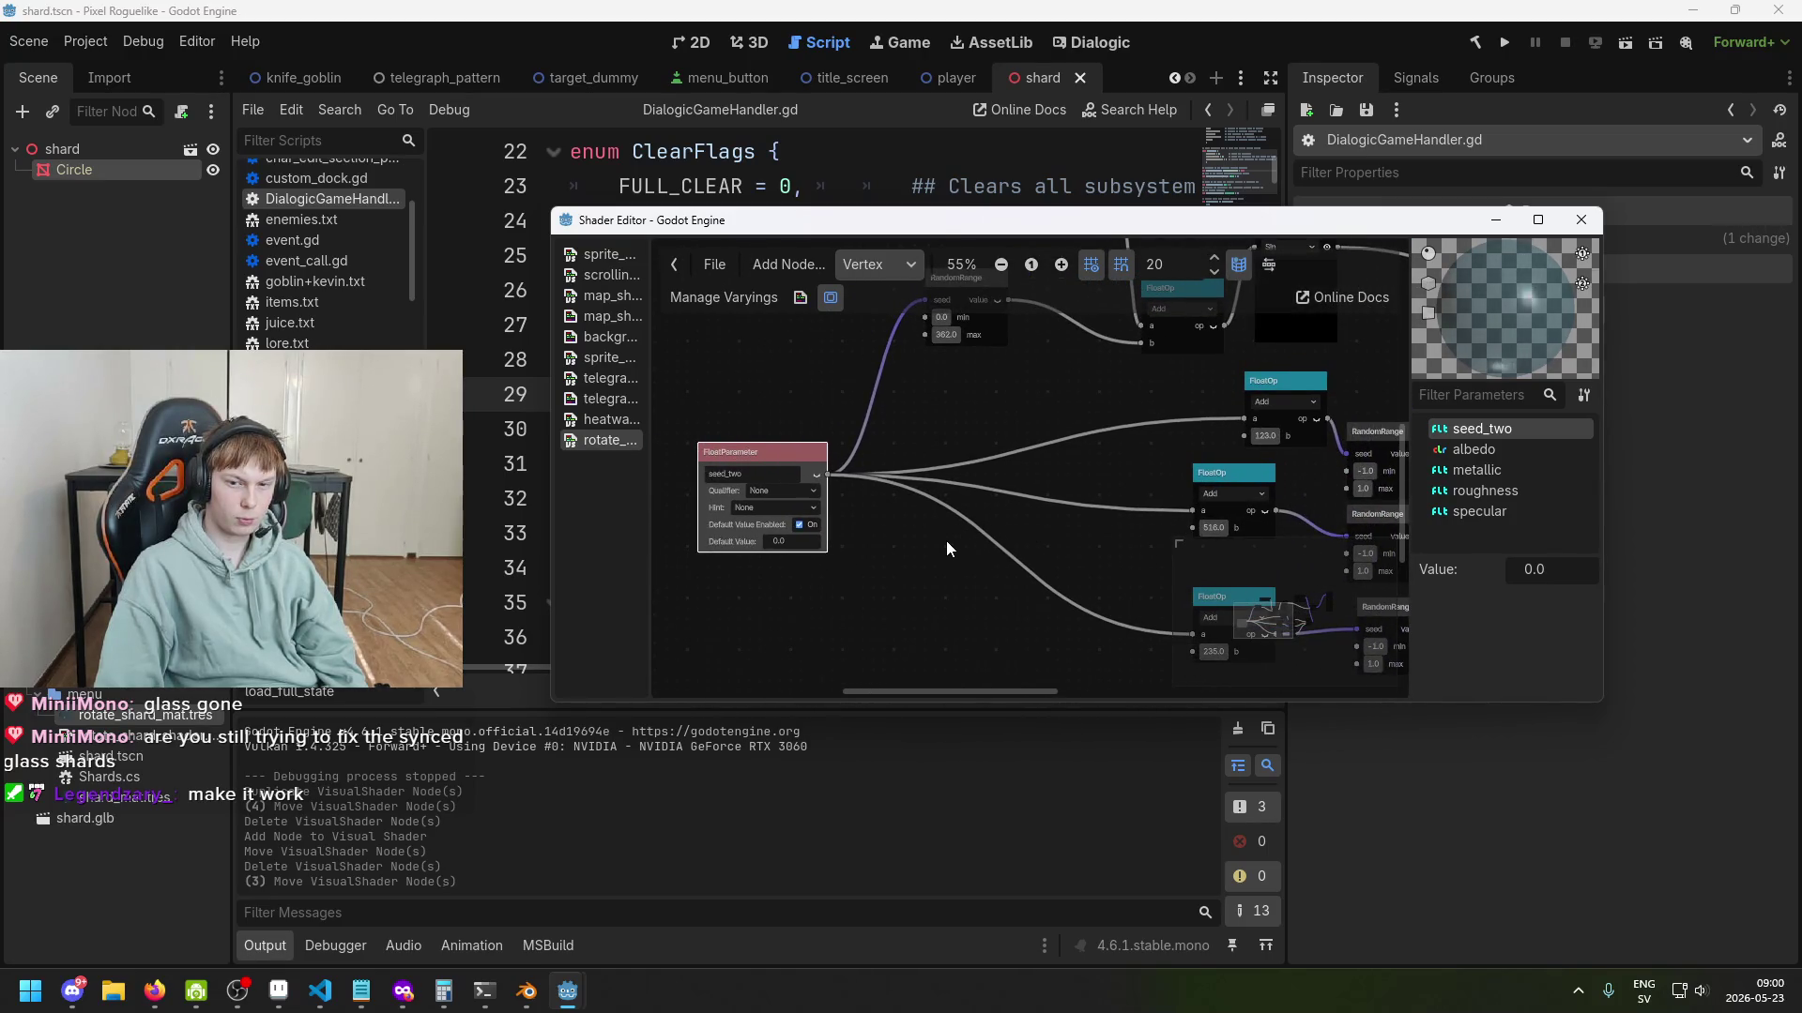
pyautogui.click(932, 77)
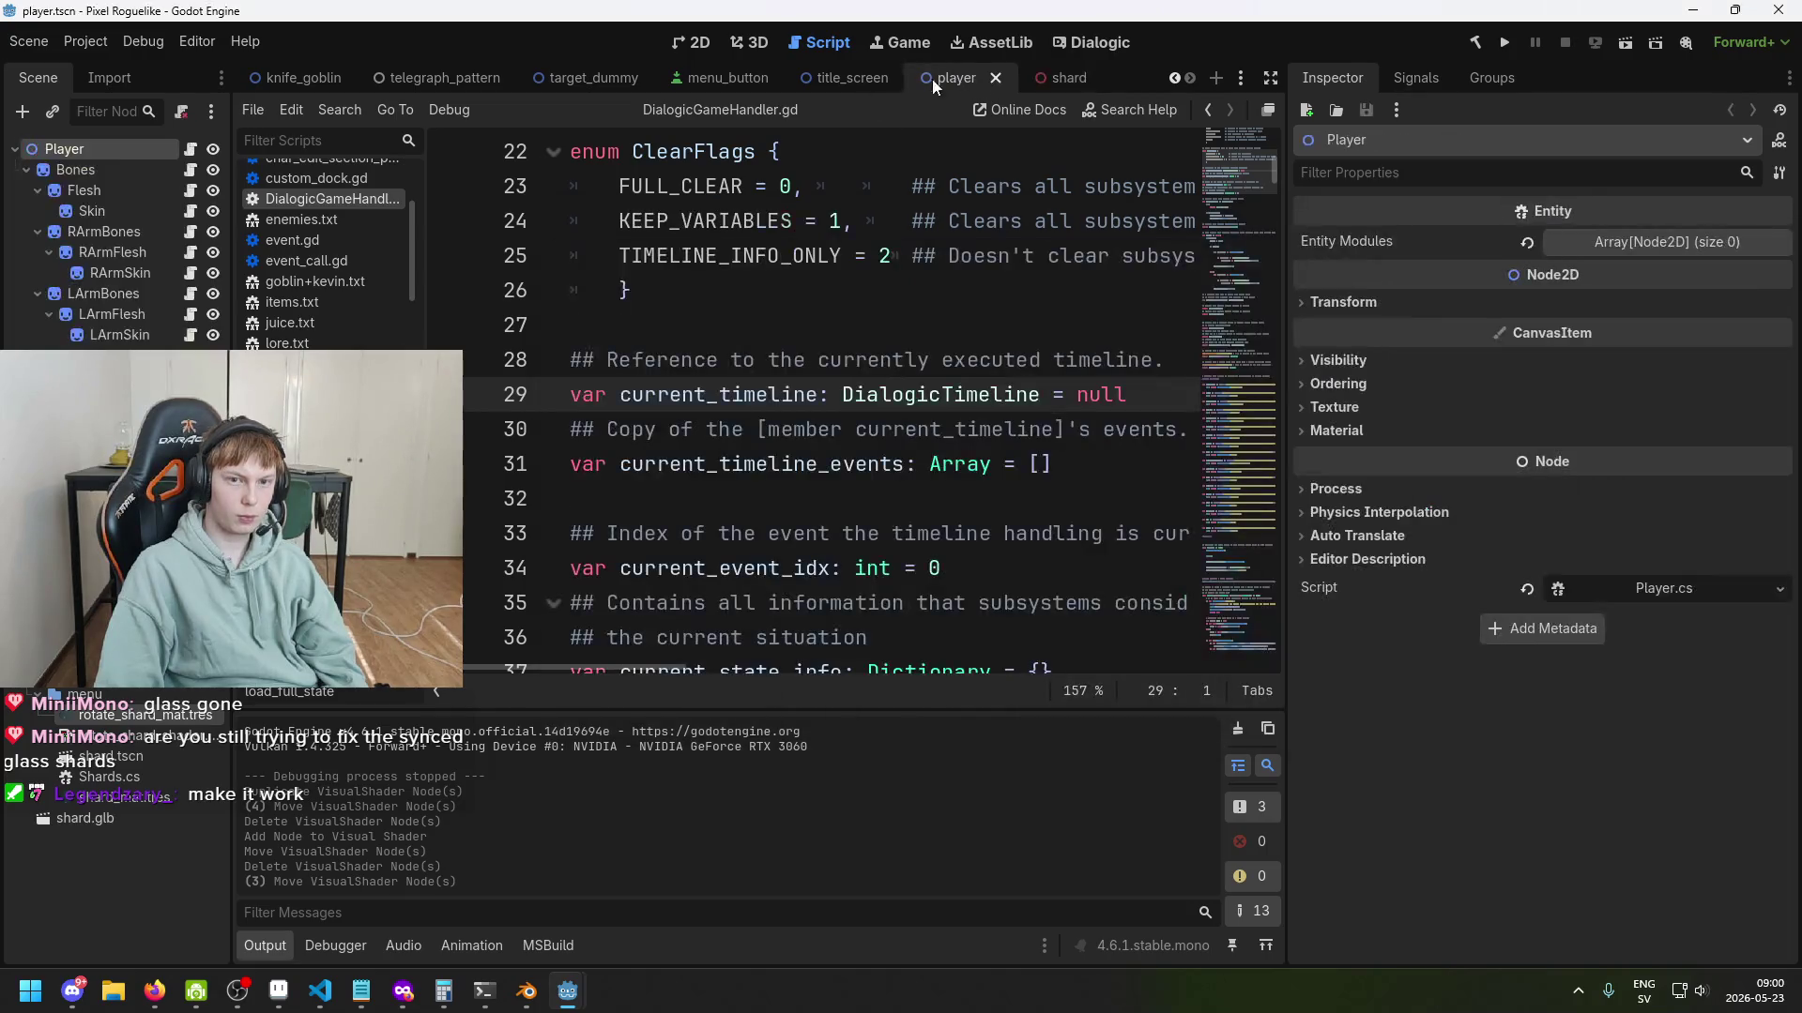
# Open the title_screen scene in the 3D viewport and orbit around the shards.
pyautogui.click(702, 47)
pyautogui.click(758, 44)
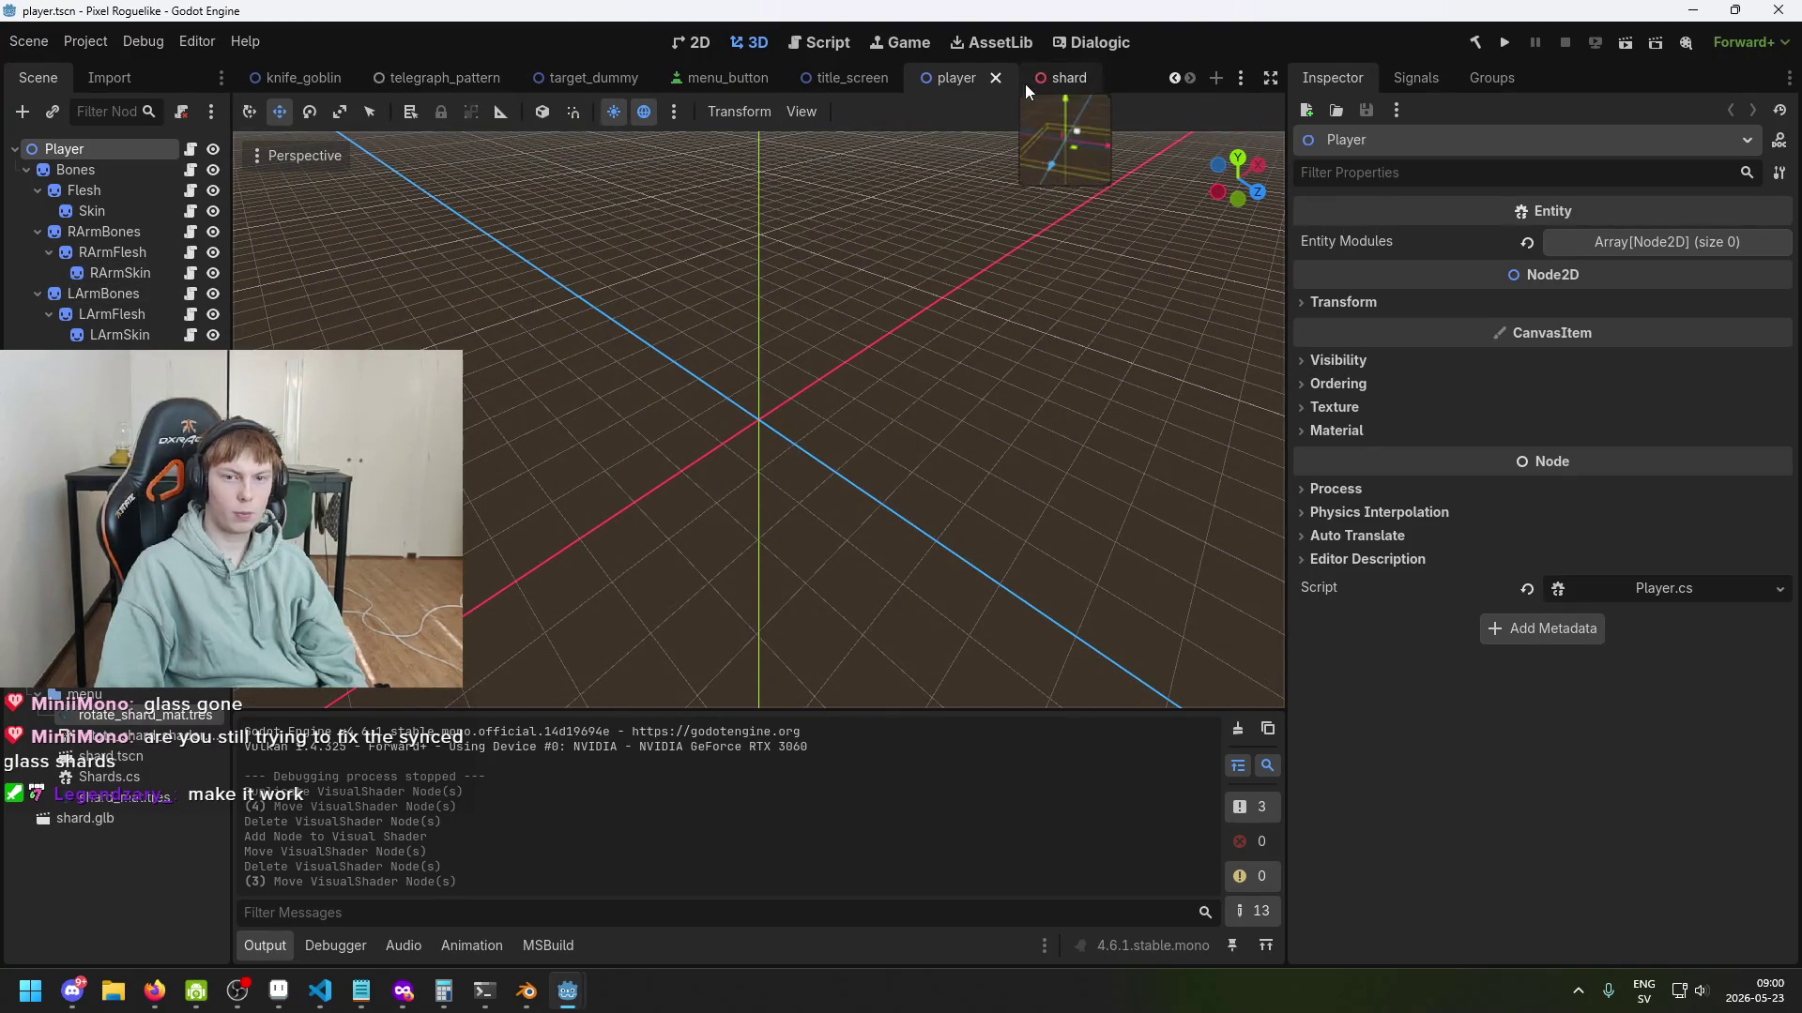
pyautogui.click(848, 78)
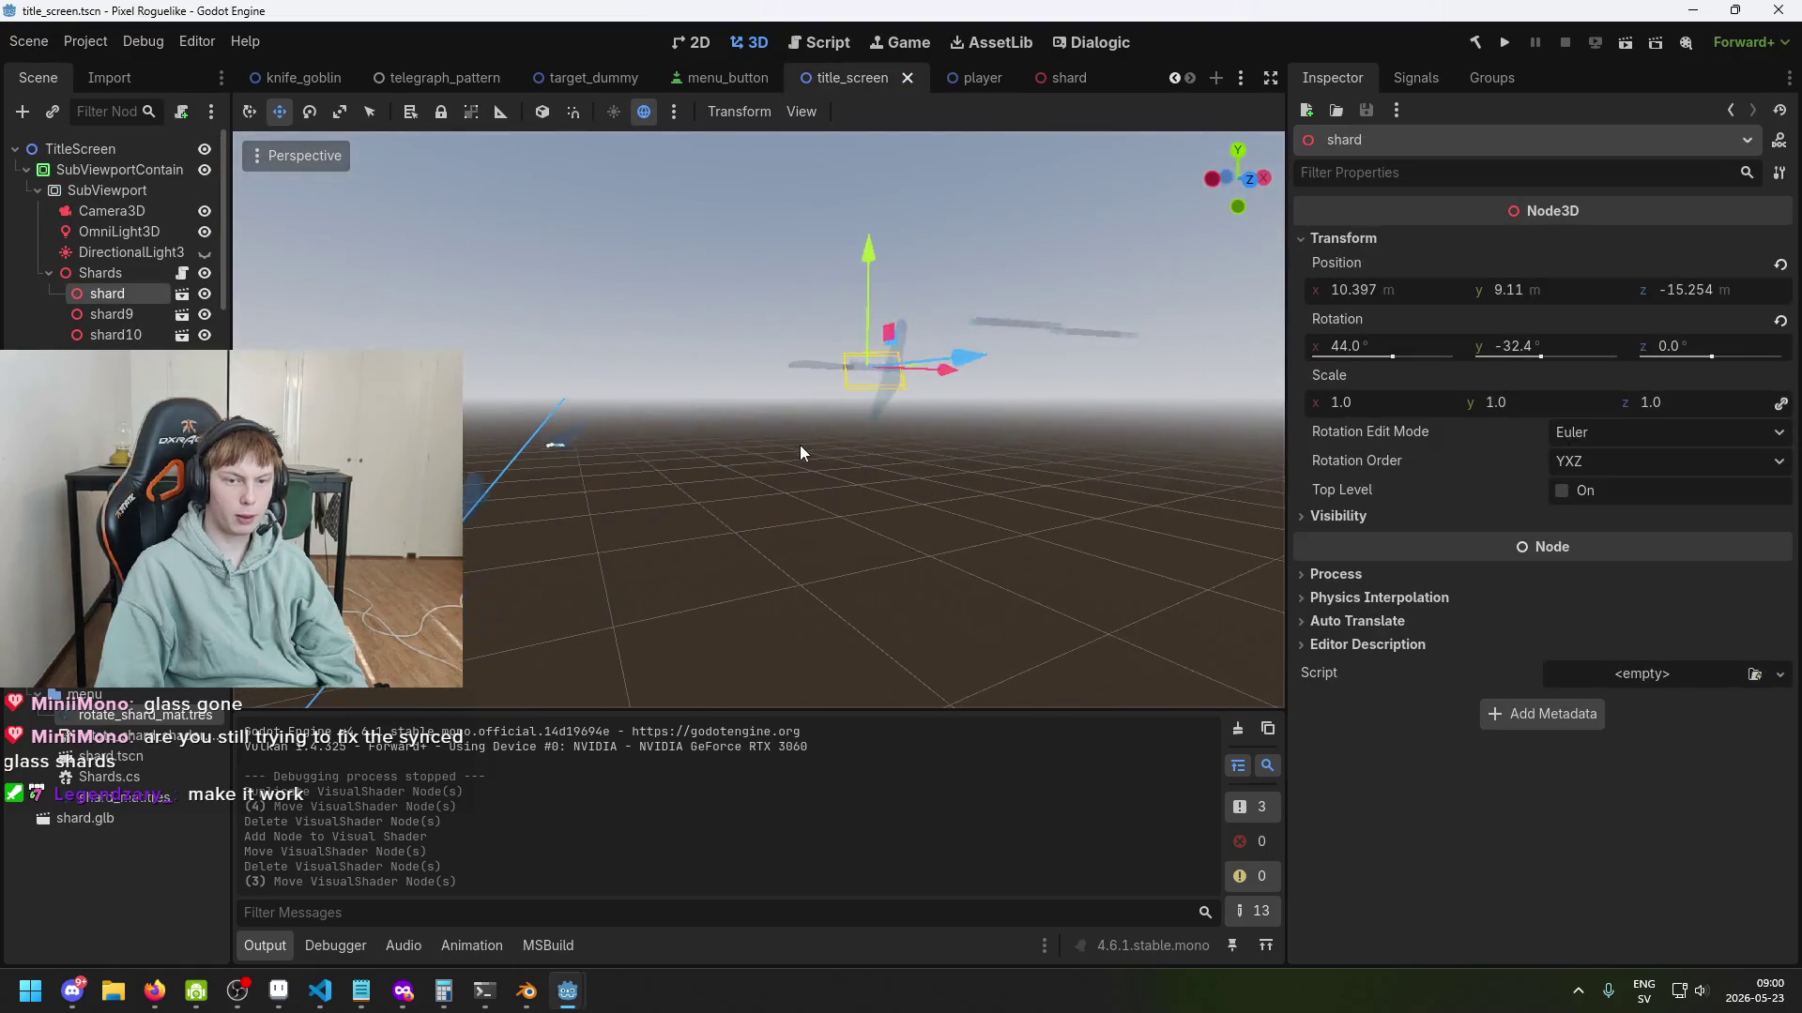
pyautogui.moveTo(820, 578); pyautogui.dragTo(842, 514)
# Restore the Shader Editor window and place it beside the viewport.
pyautogui.moveTo(566, 991)
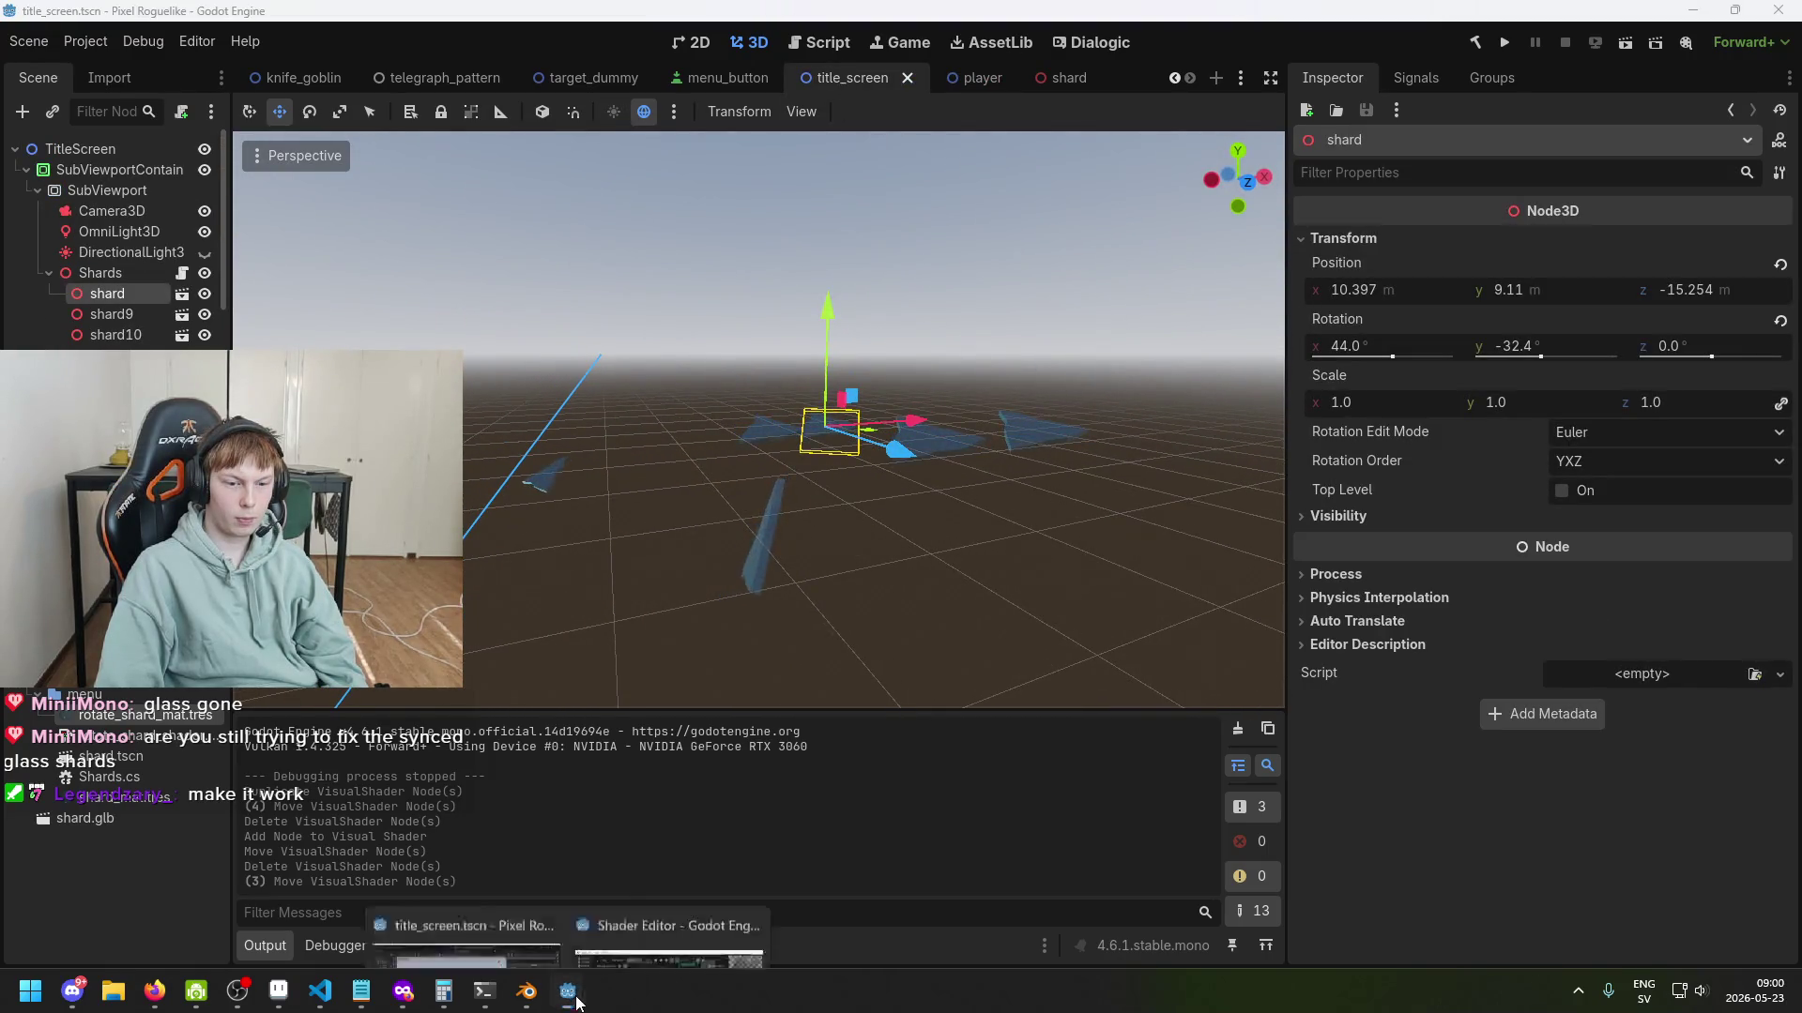
pyautogui.click(683, 923)
pyautogui.moveTo(996, 211)
pyautogui.mouseDown()
pyautogui.moveTo(1503, 296)
pyautogui.moveTo(1434, 288)
pyautogui.mouseUp()
pyautogui.scroll(2, 1212, 621)
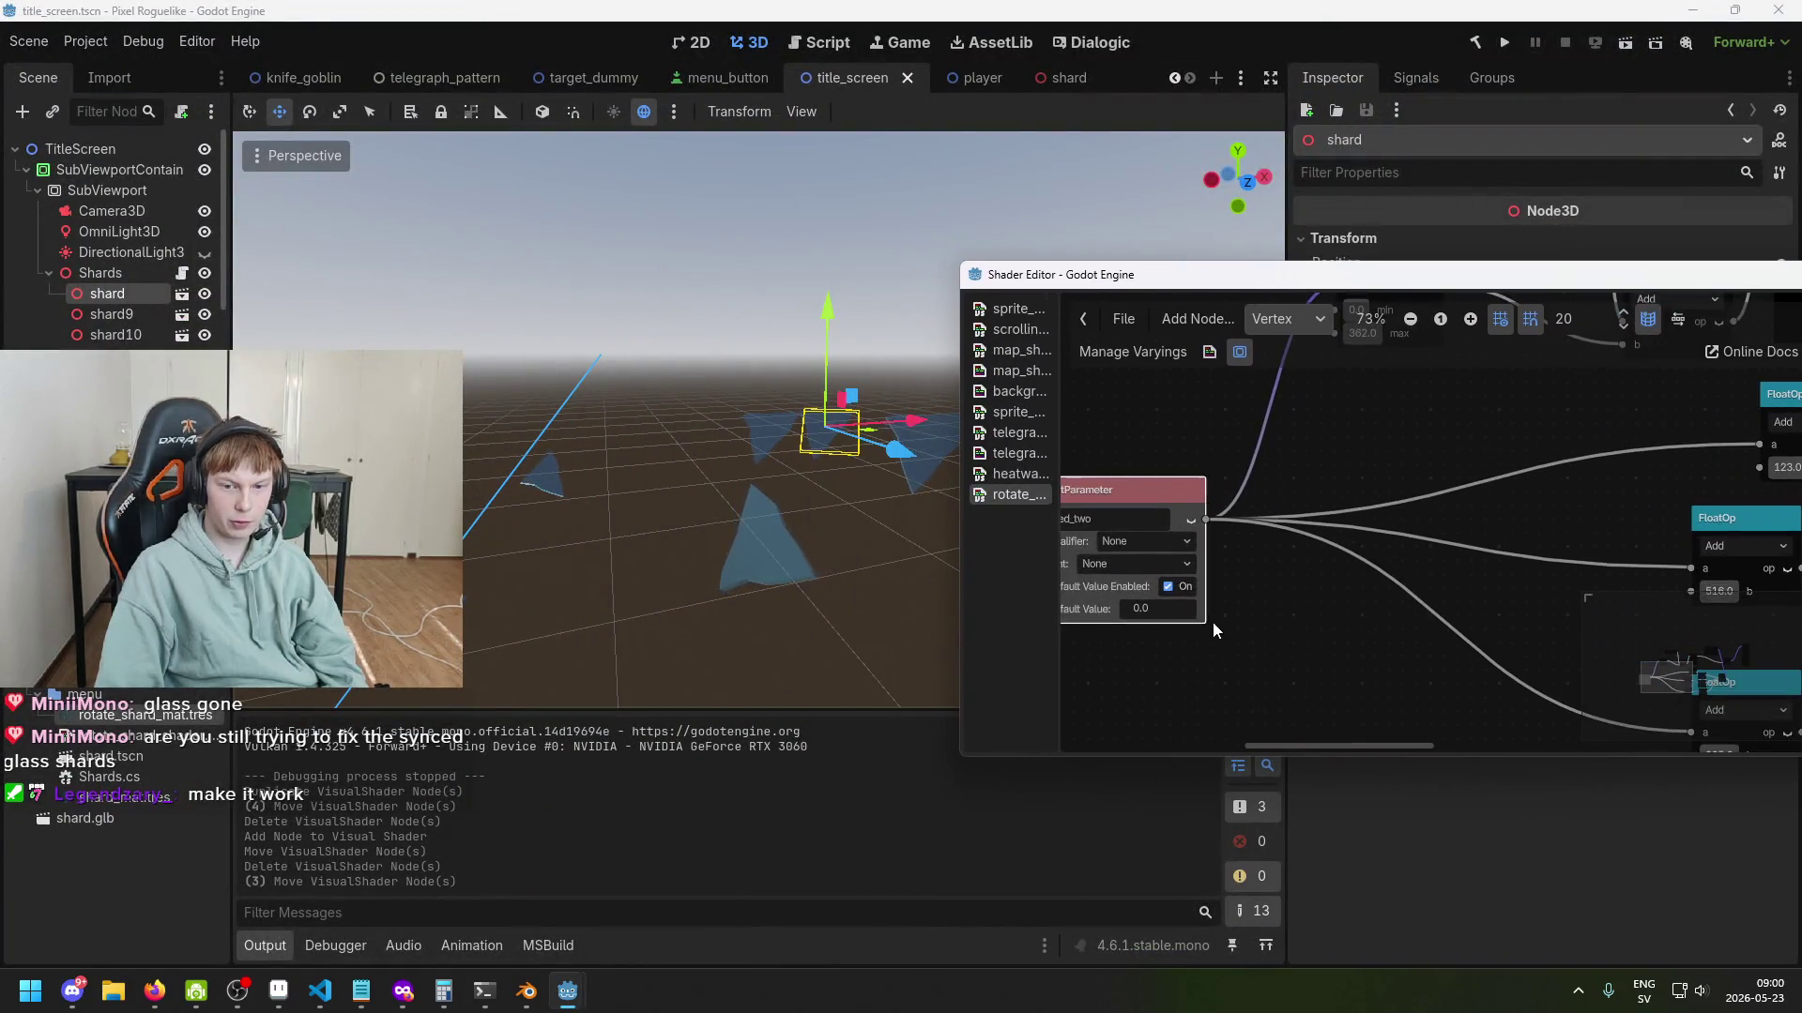
pyautogui.click(1138, 616)
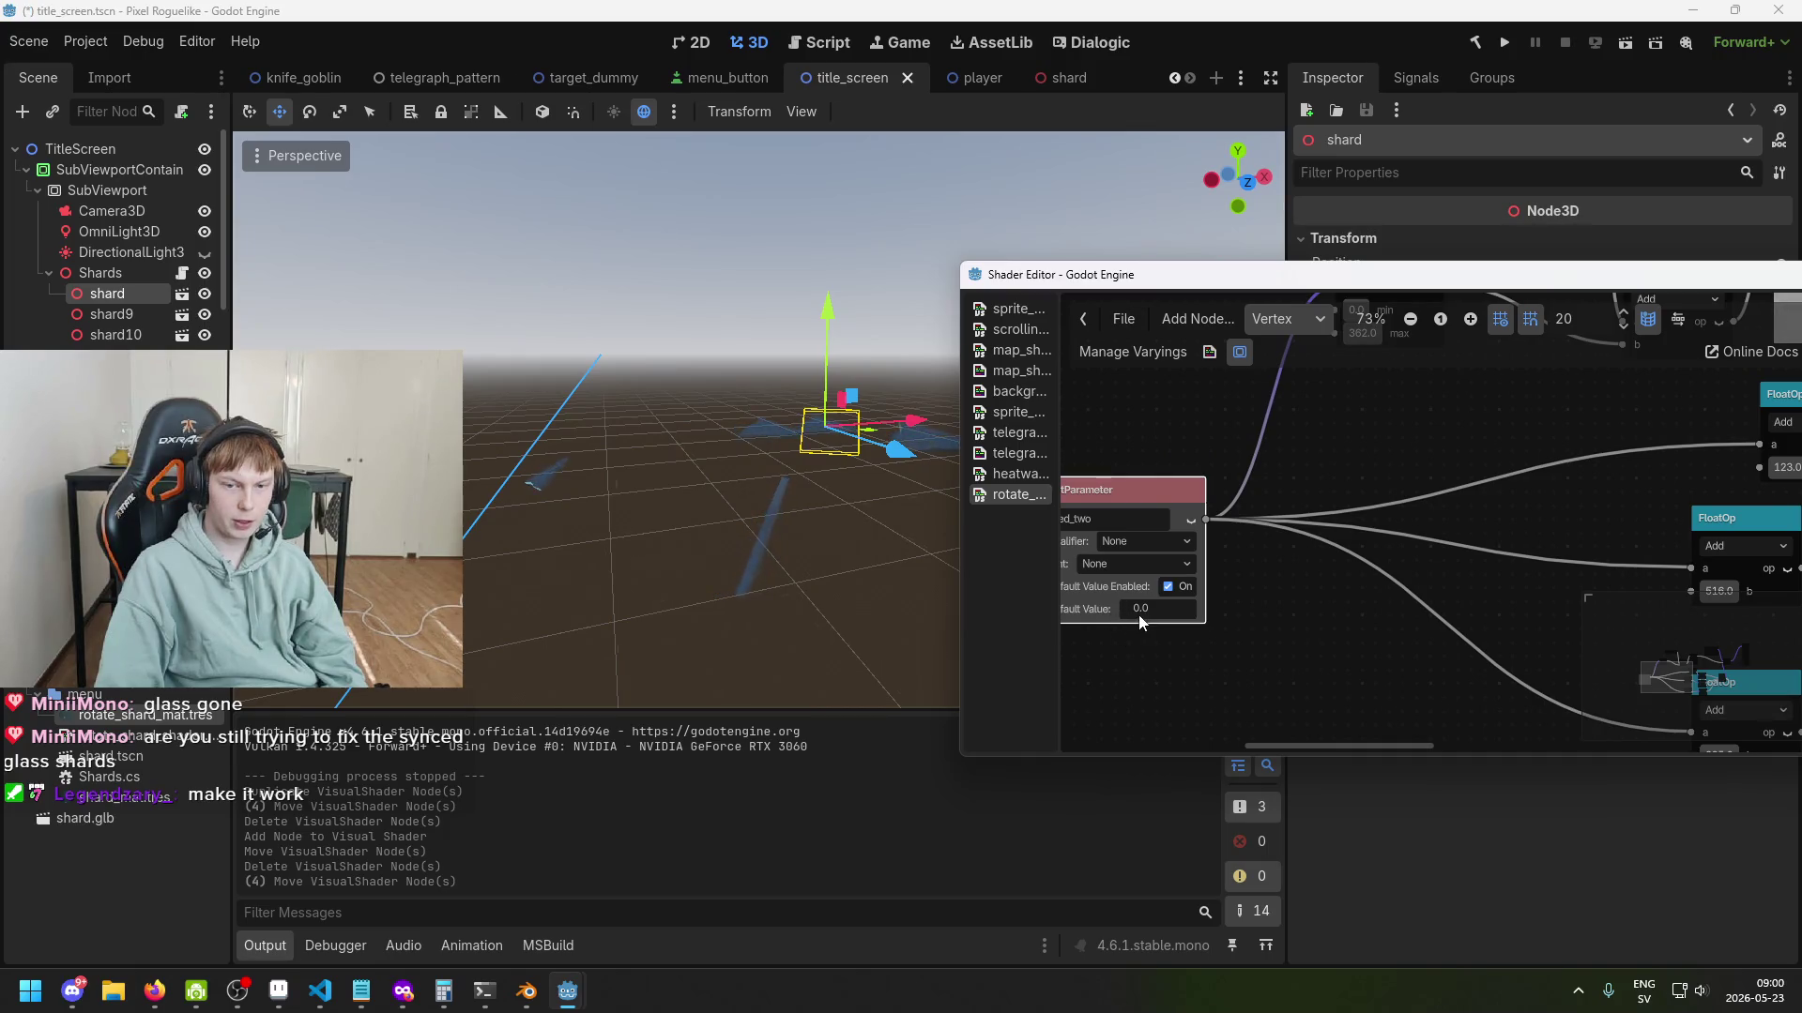
pyautogui.write('0.021')
pyautogui.press('Return')
pyautogui.click(1149, 610)
pyautogui.write('0.042')
pyautogui.press('Return')
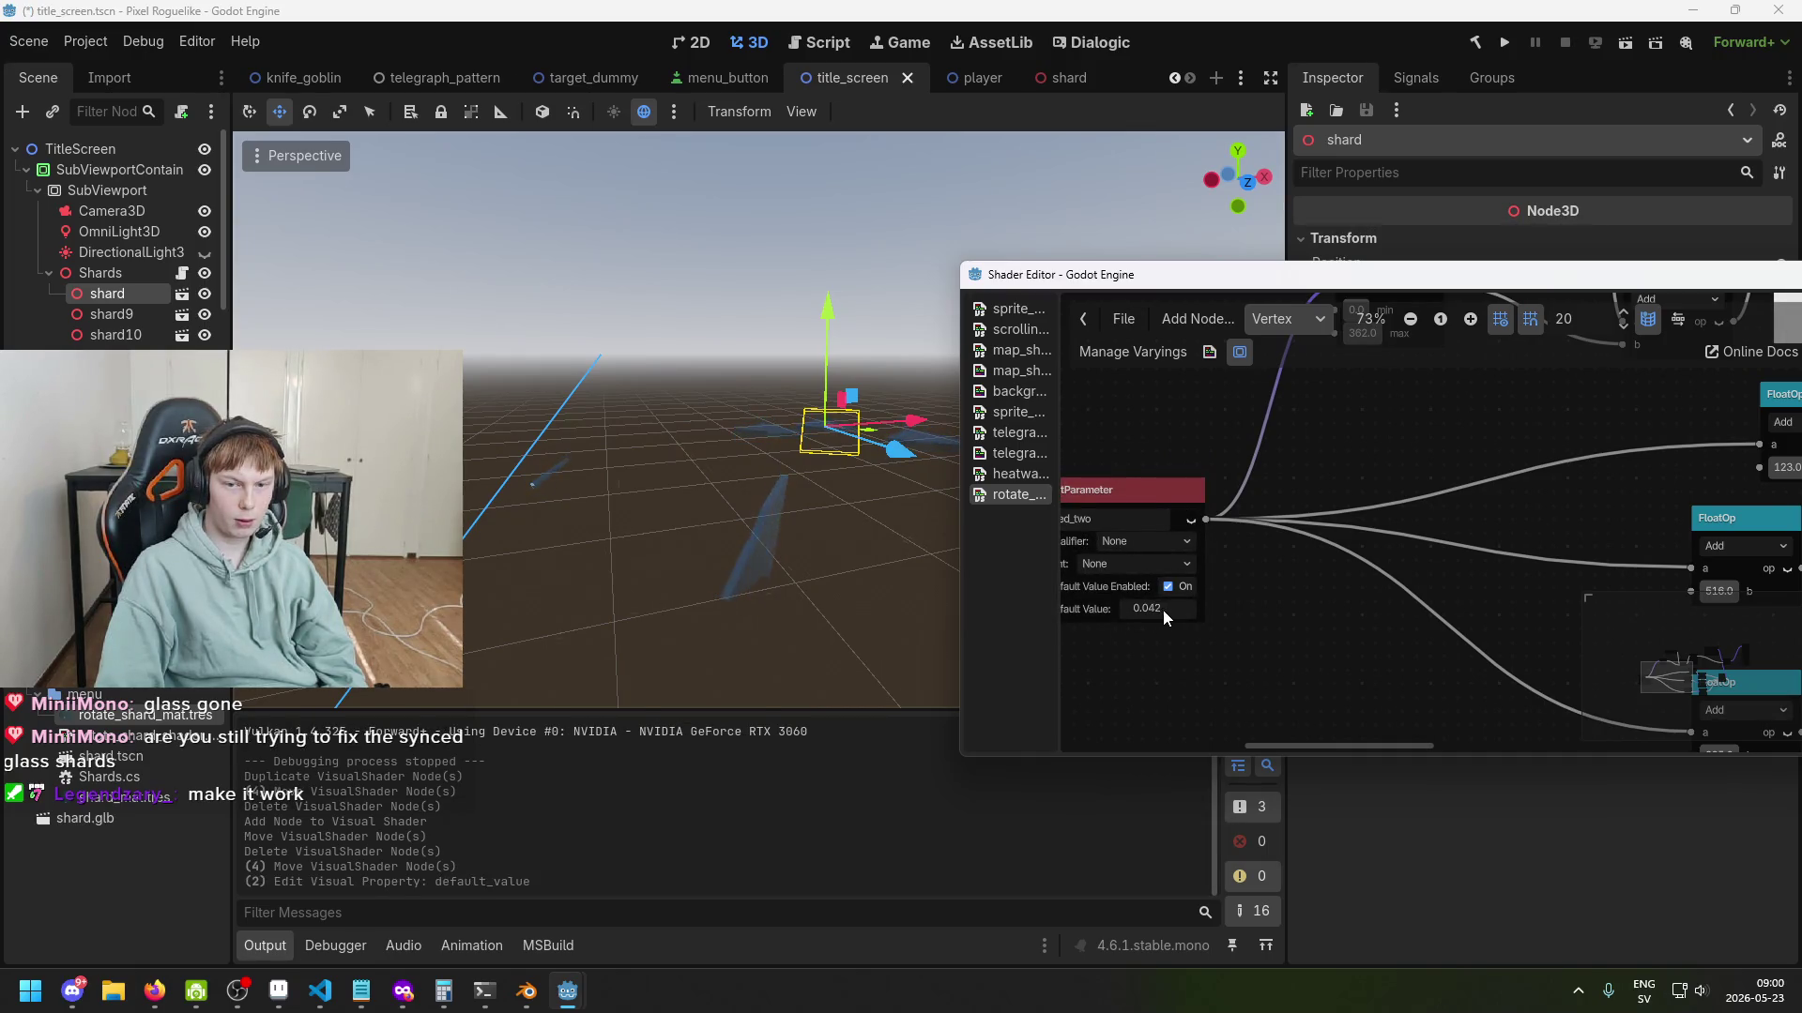
pyautogui.click(1179, 614)
pyautogui.write('0.021')
pyautogui.press('Return')
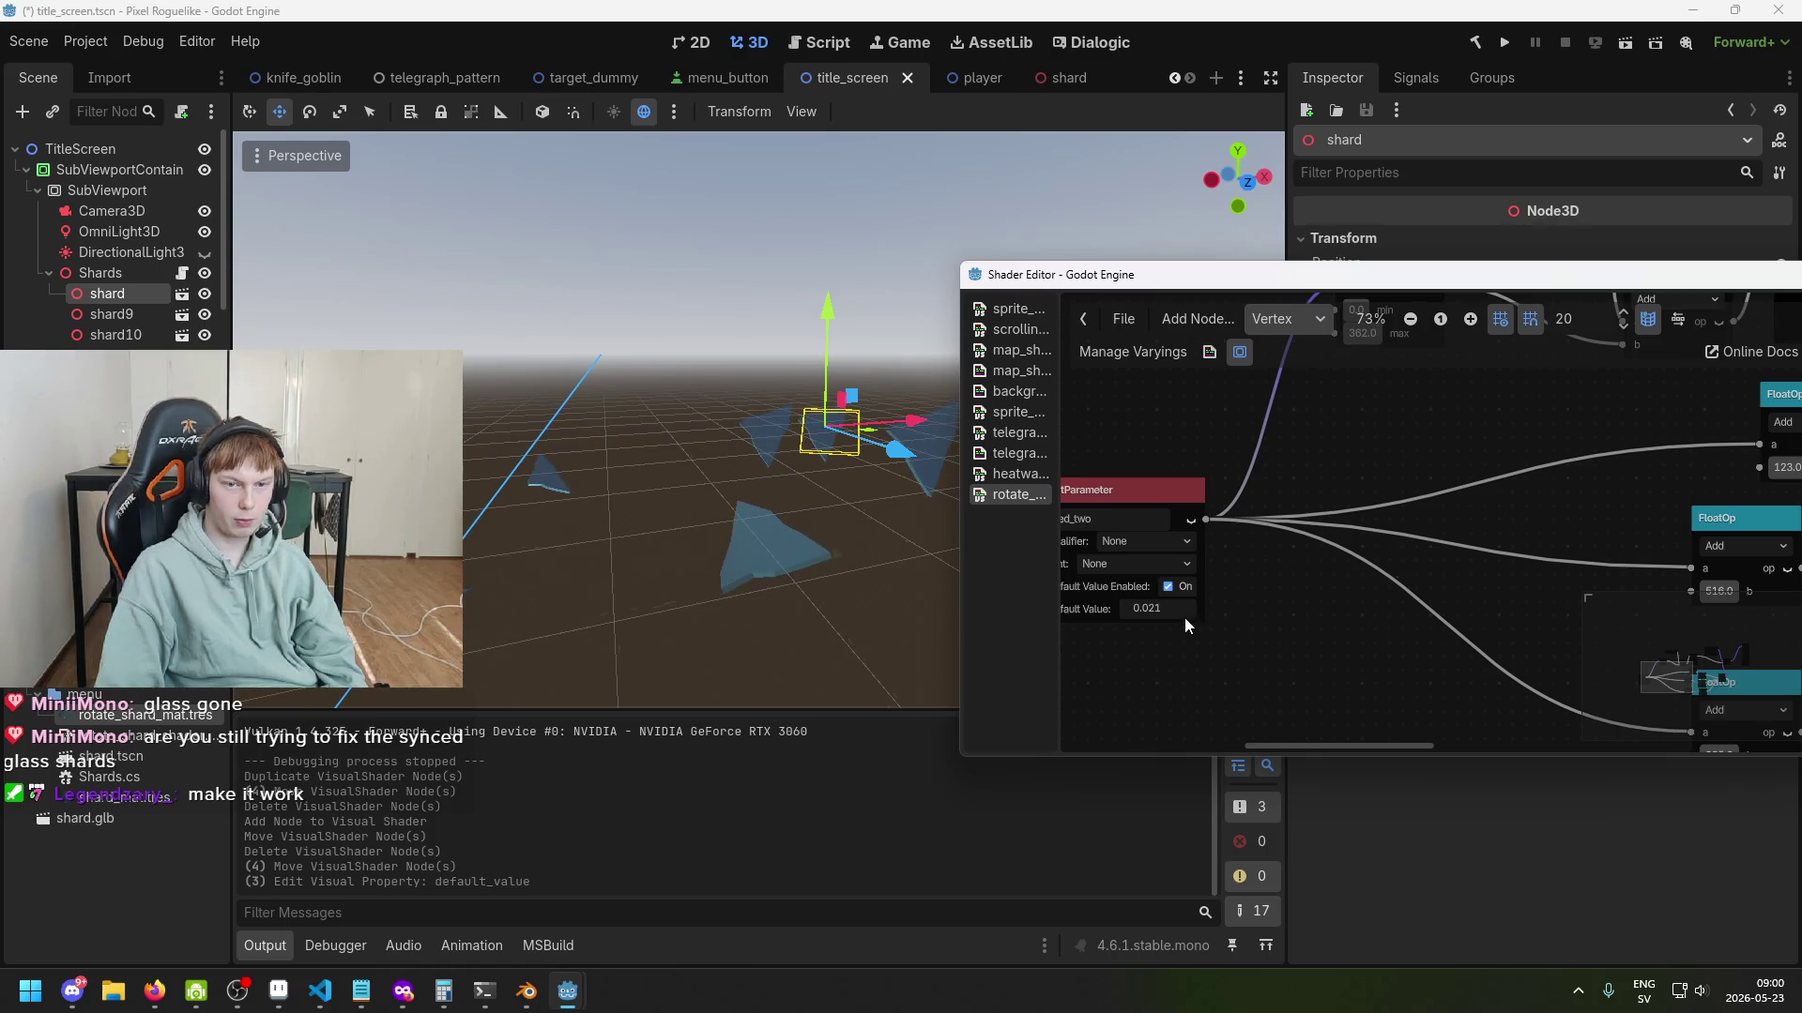
pyautogui.moveTo(1124, 606); pyautogui.dragTo(1139, 611)
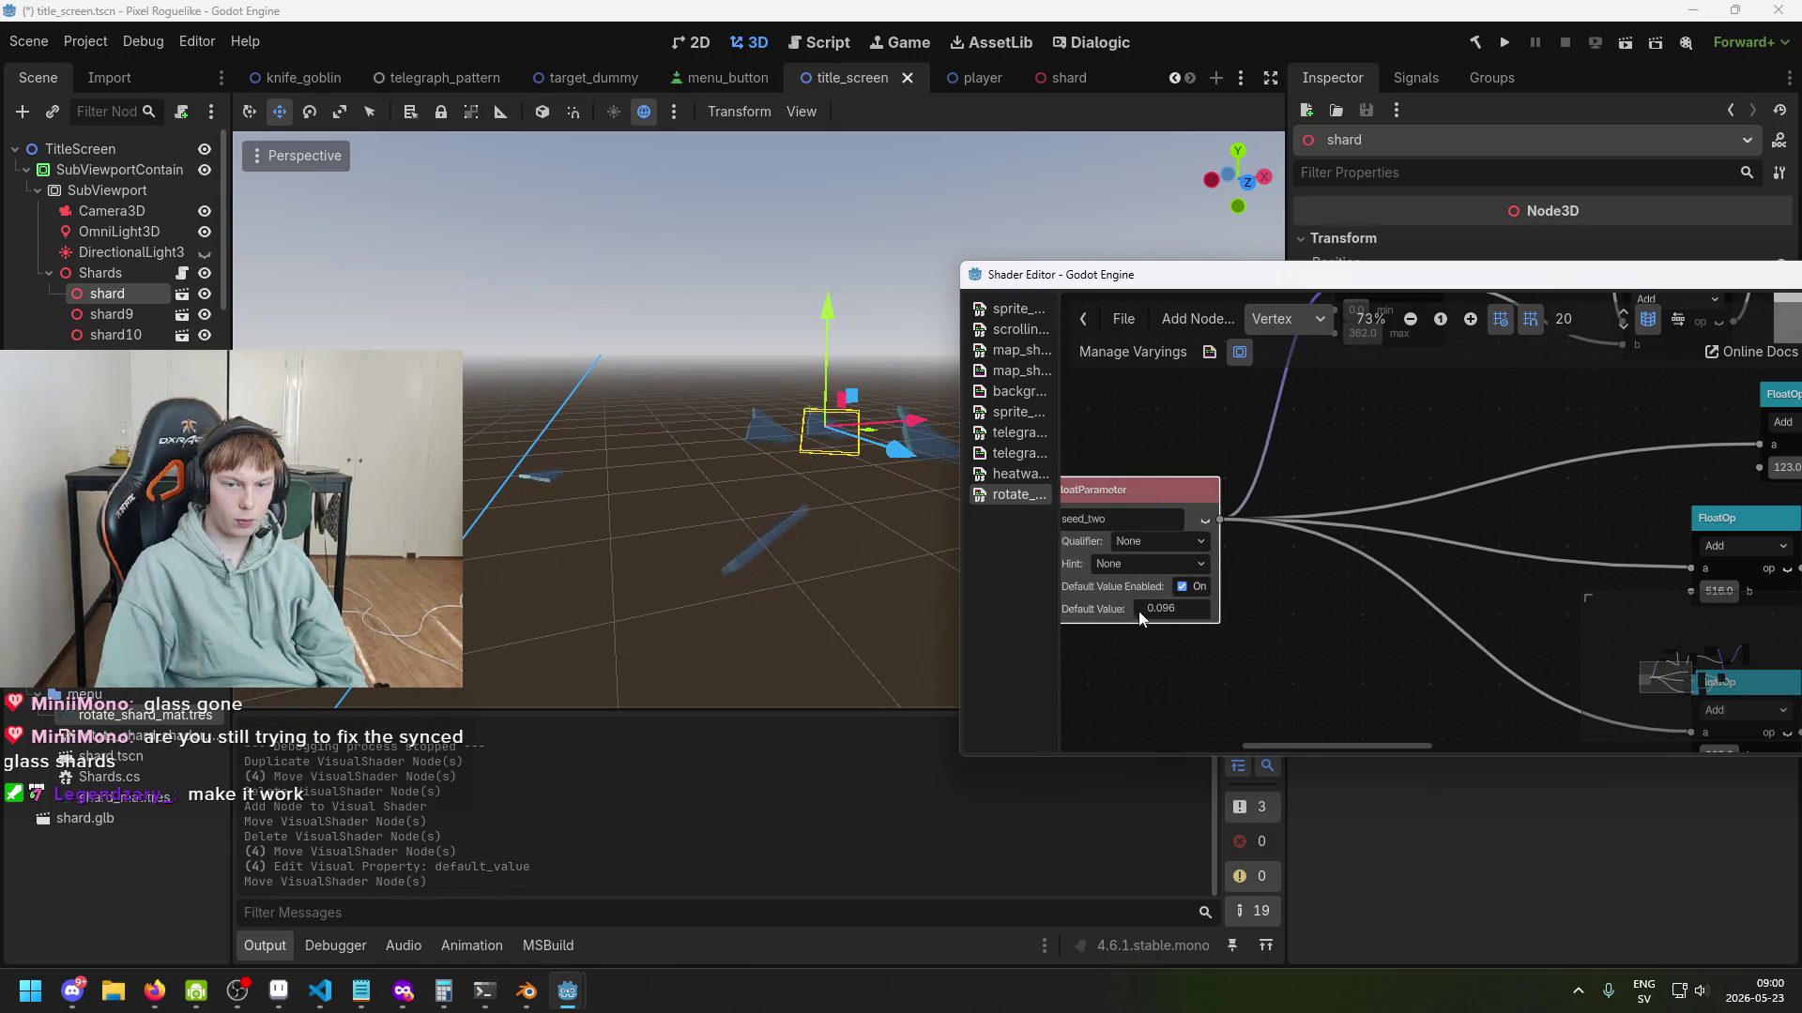
pyautogui.scroll(-2, 1227, 635)
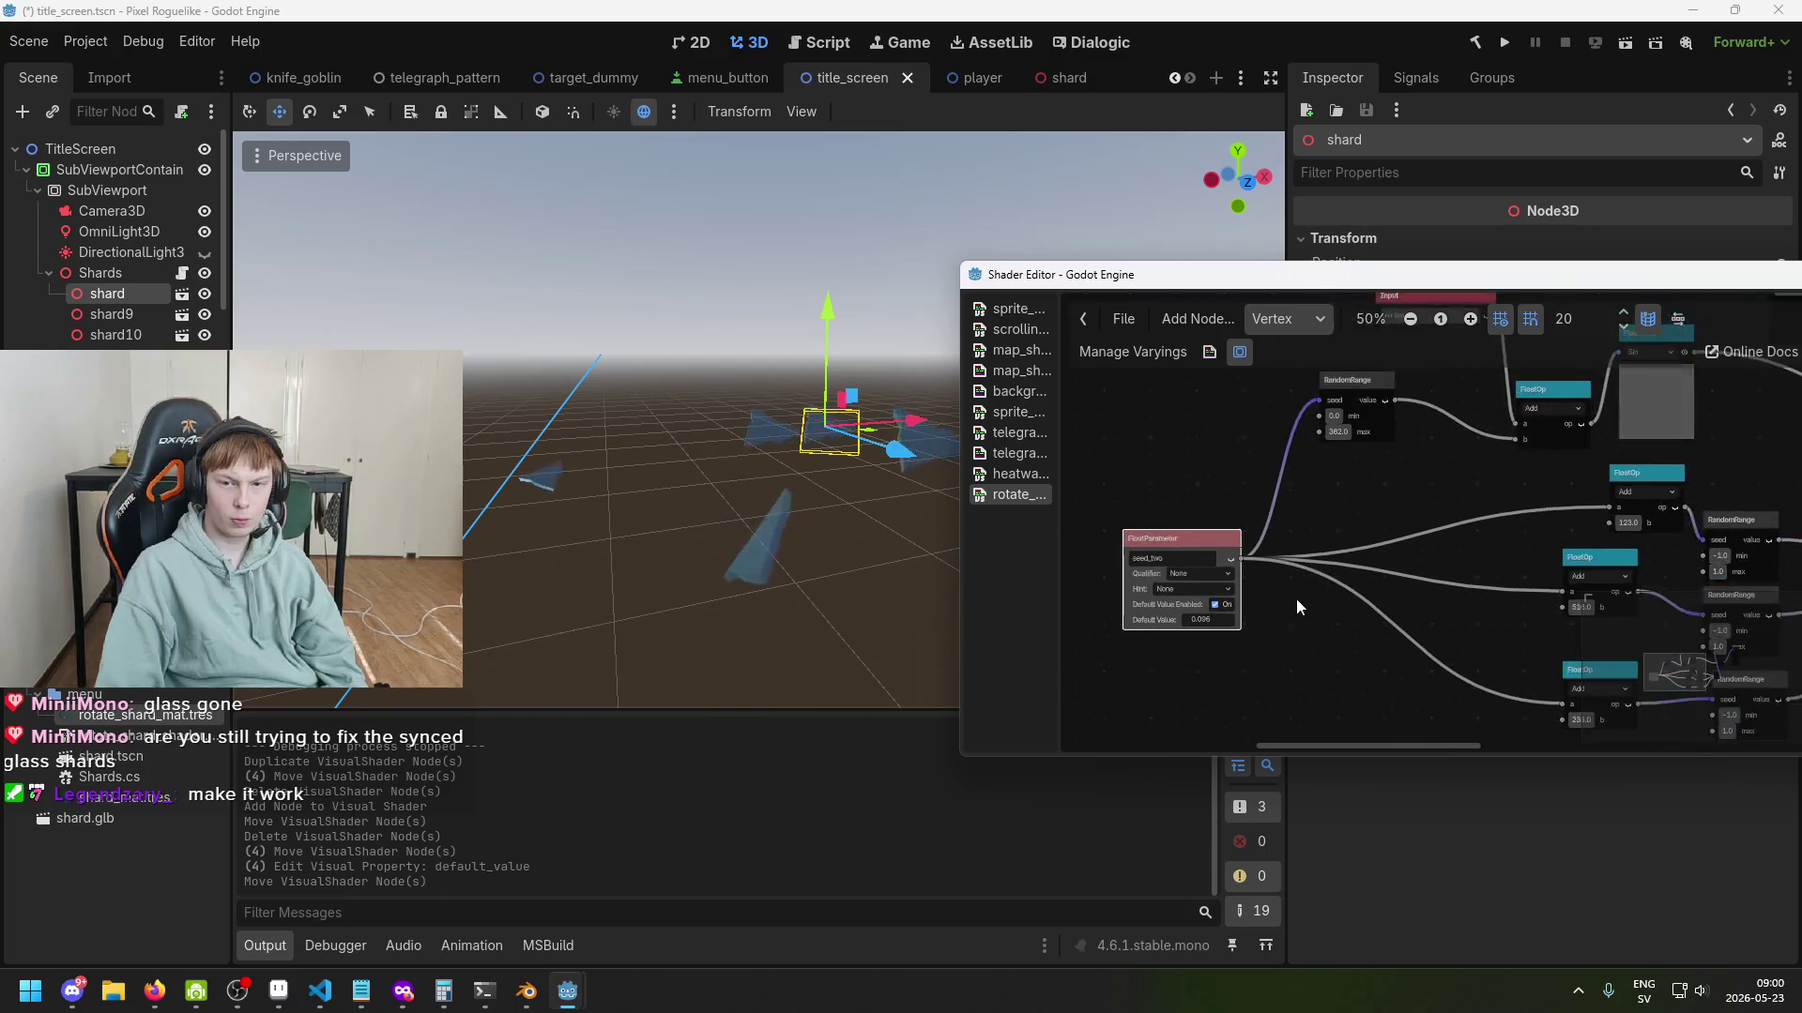
pyautogui.scroll(2, 1297, 607)
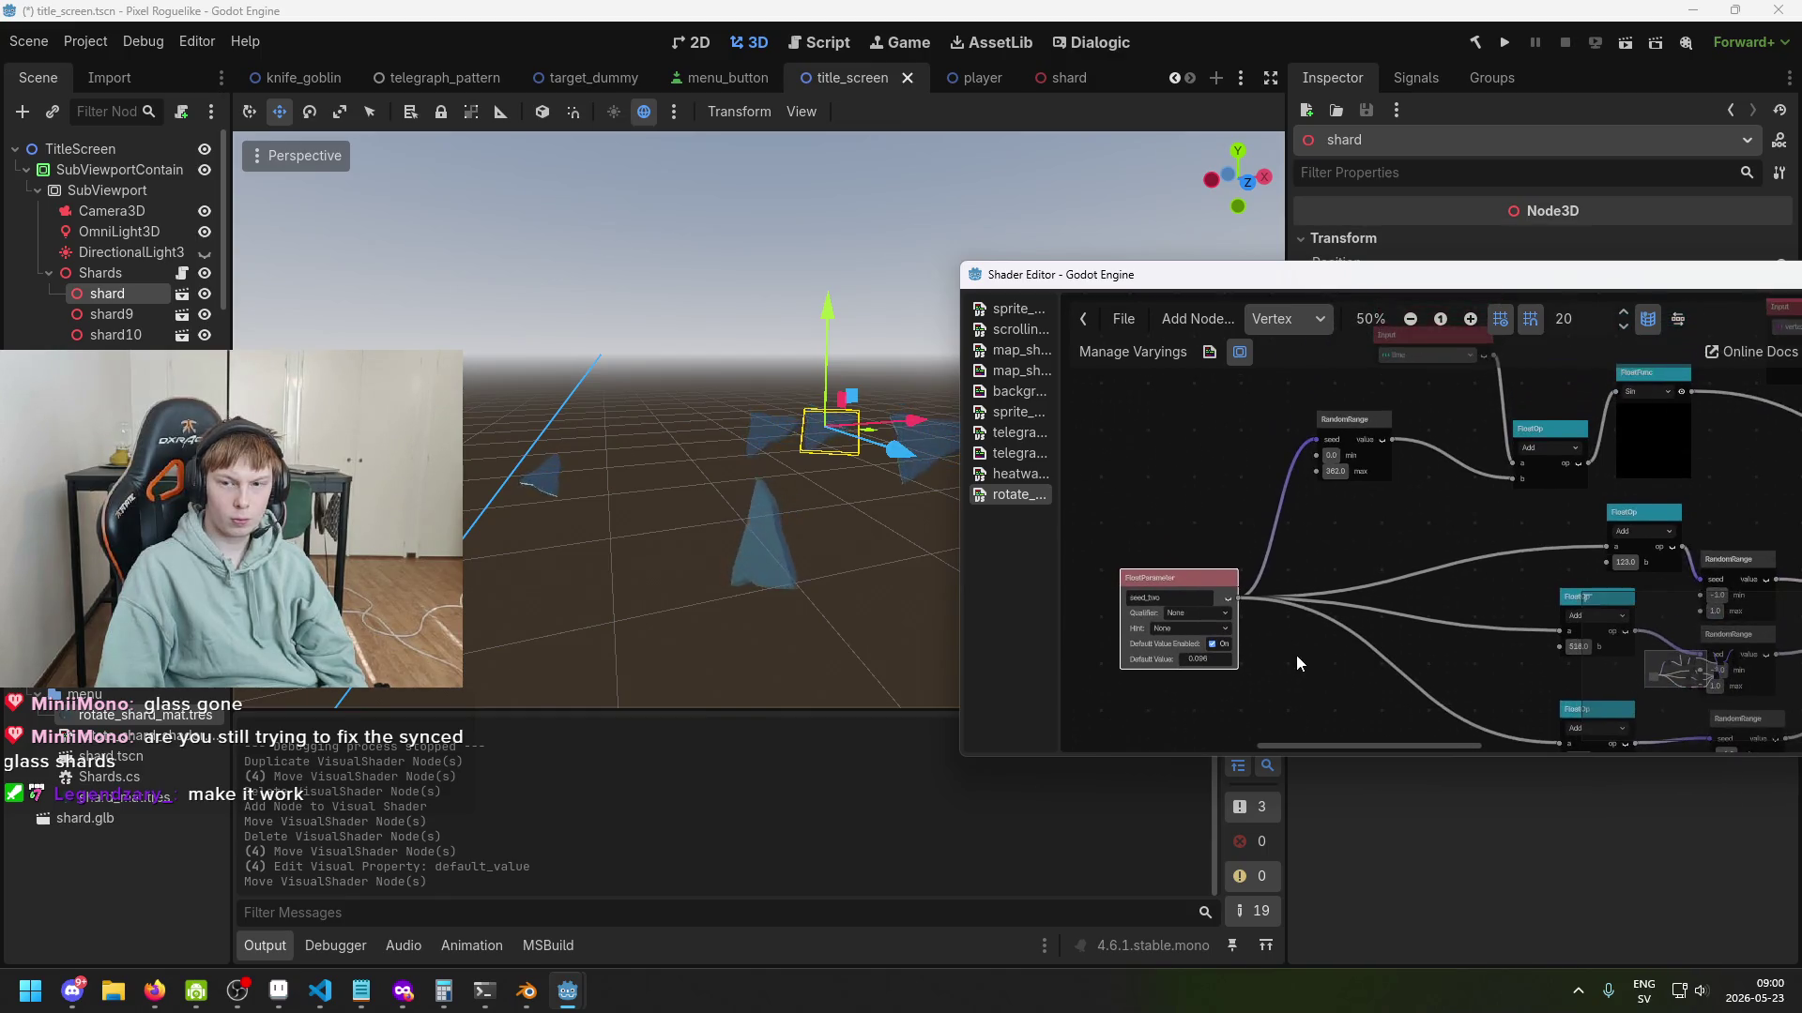
# Set seed_two's qualifier to Instance + Index, save the scene, and run the project.
pyautogui.click(1194, 623)
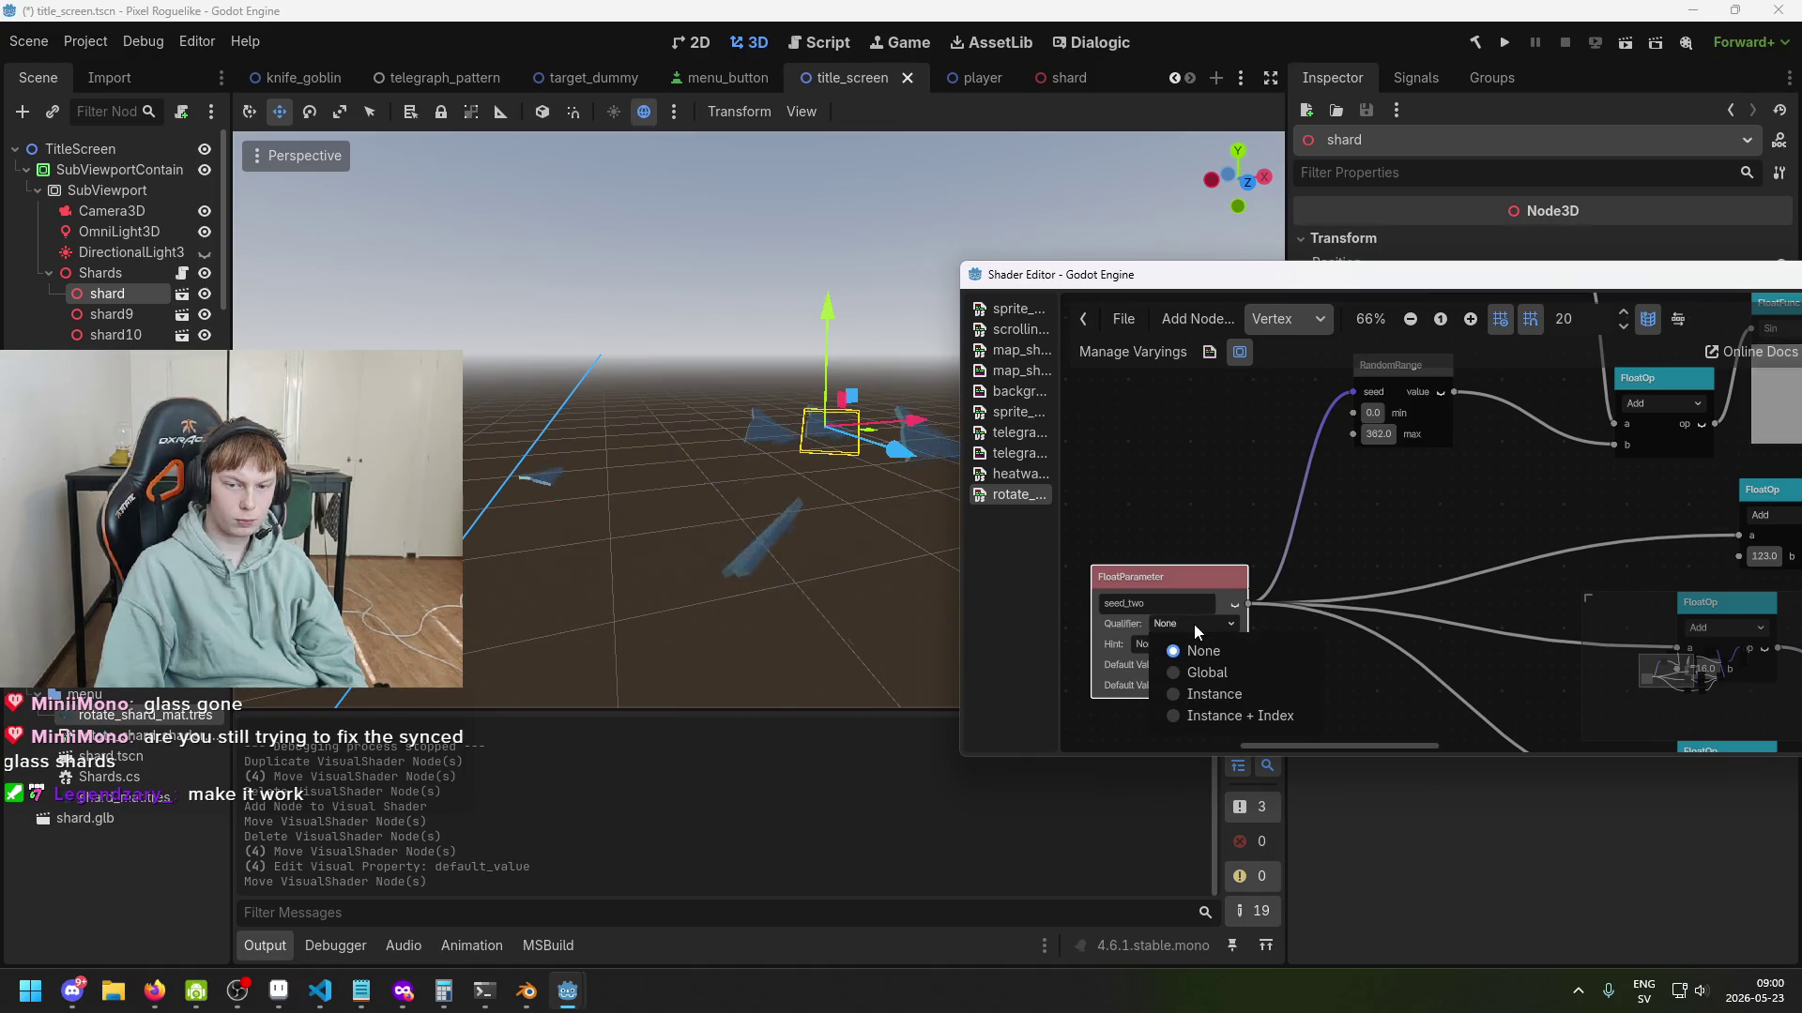
pyautogui.click(1231, 716)
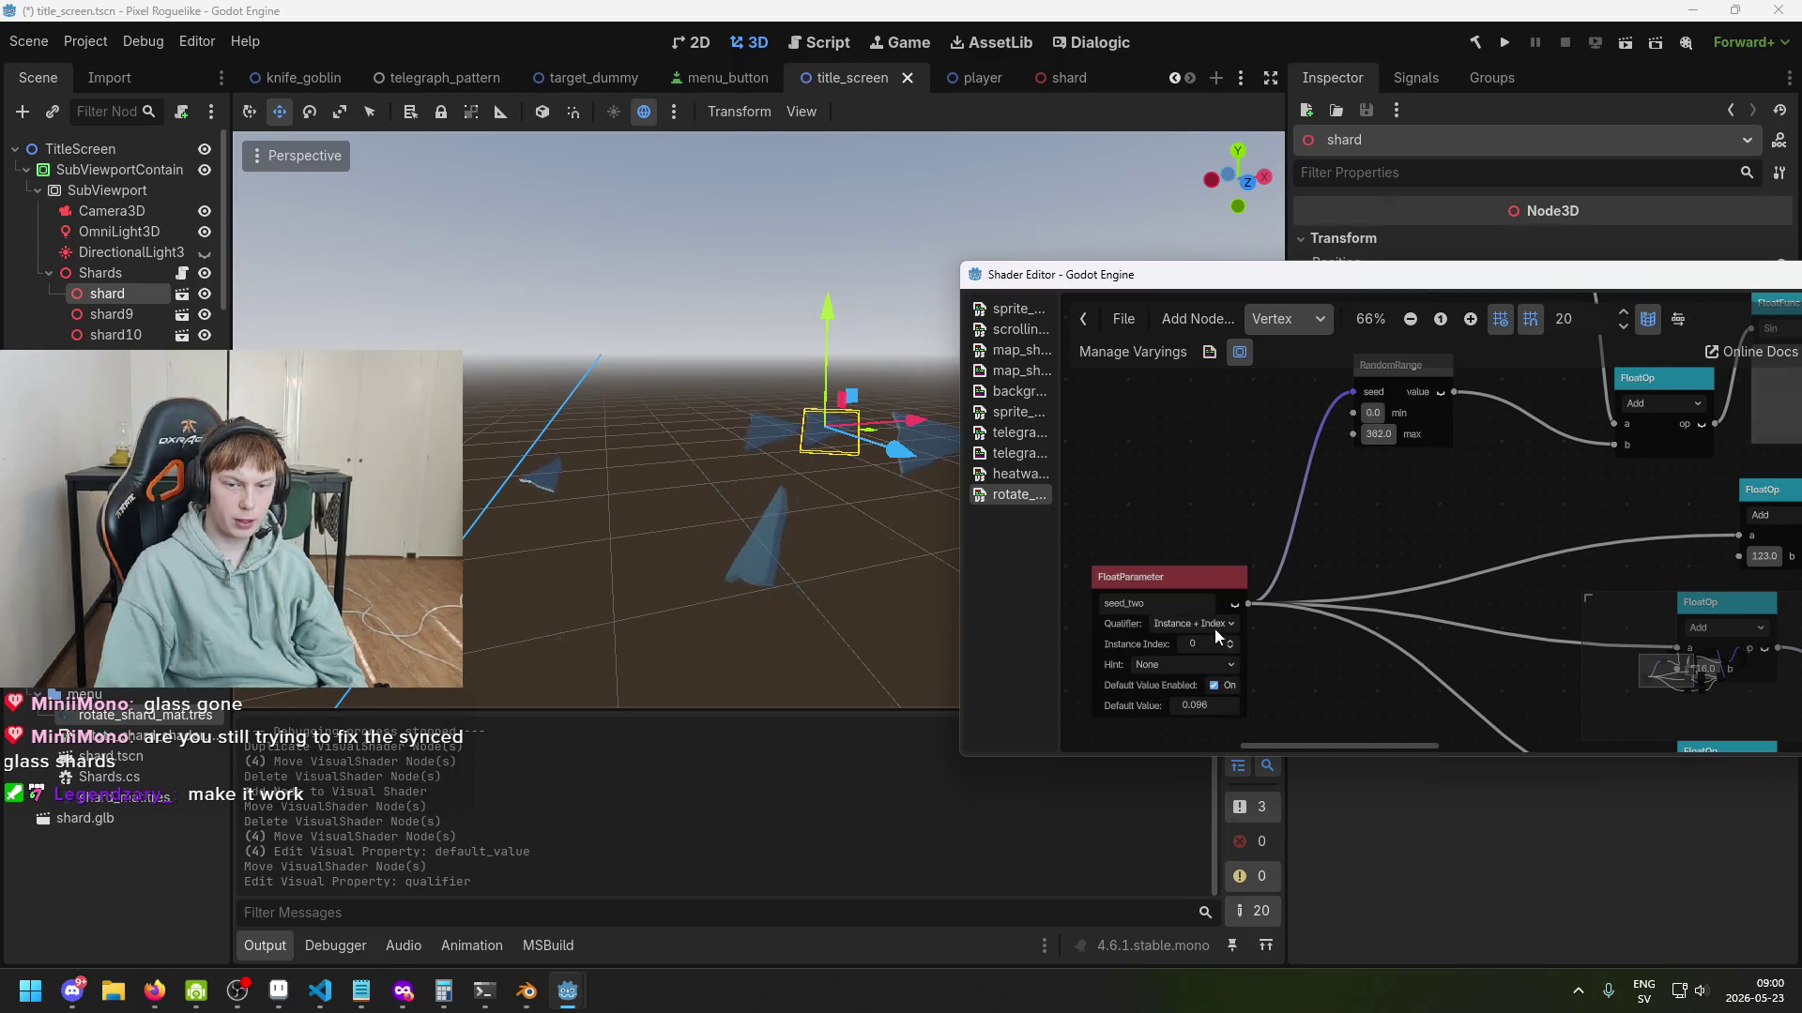
pyautogui.scroll(2, 1220, 672)
pyautogui.scroll(1, 1220, 672)
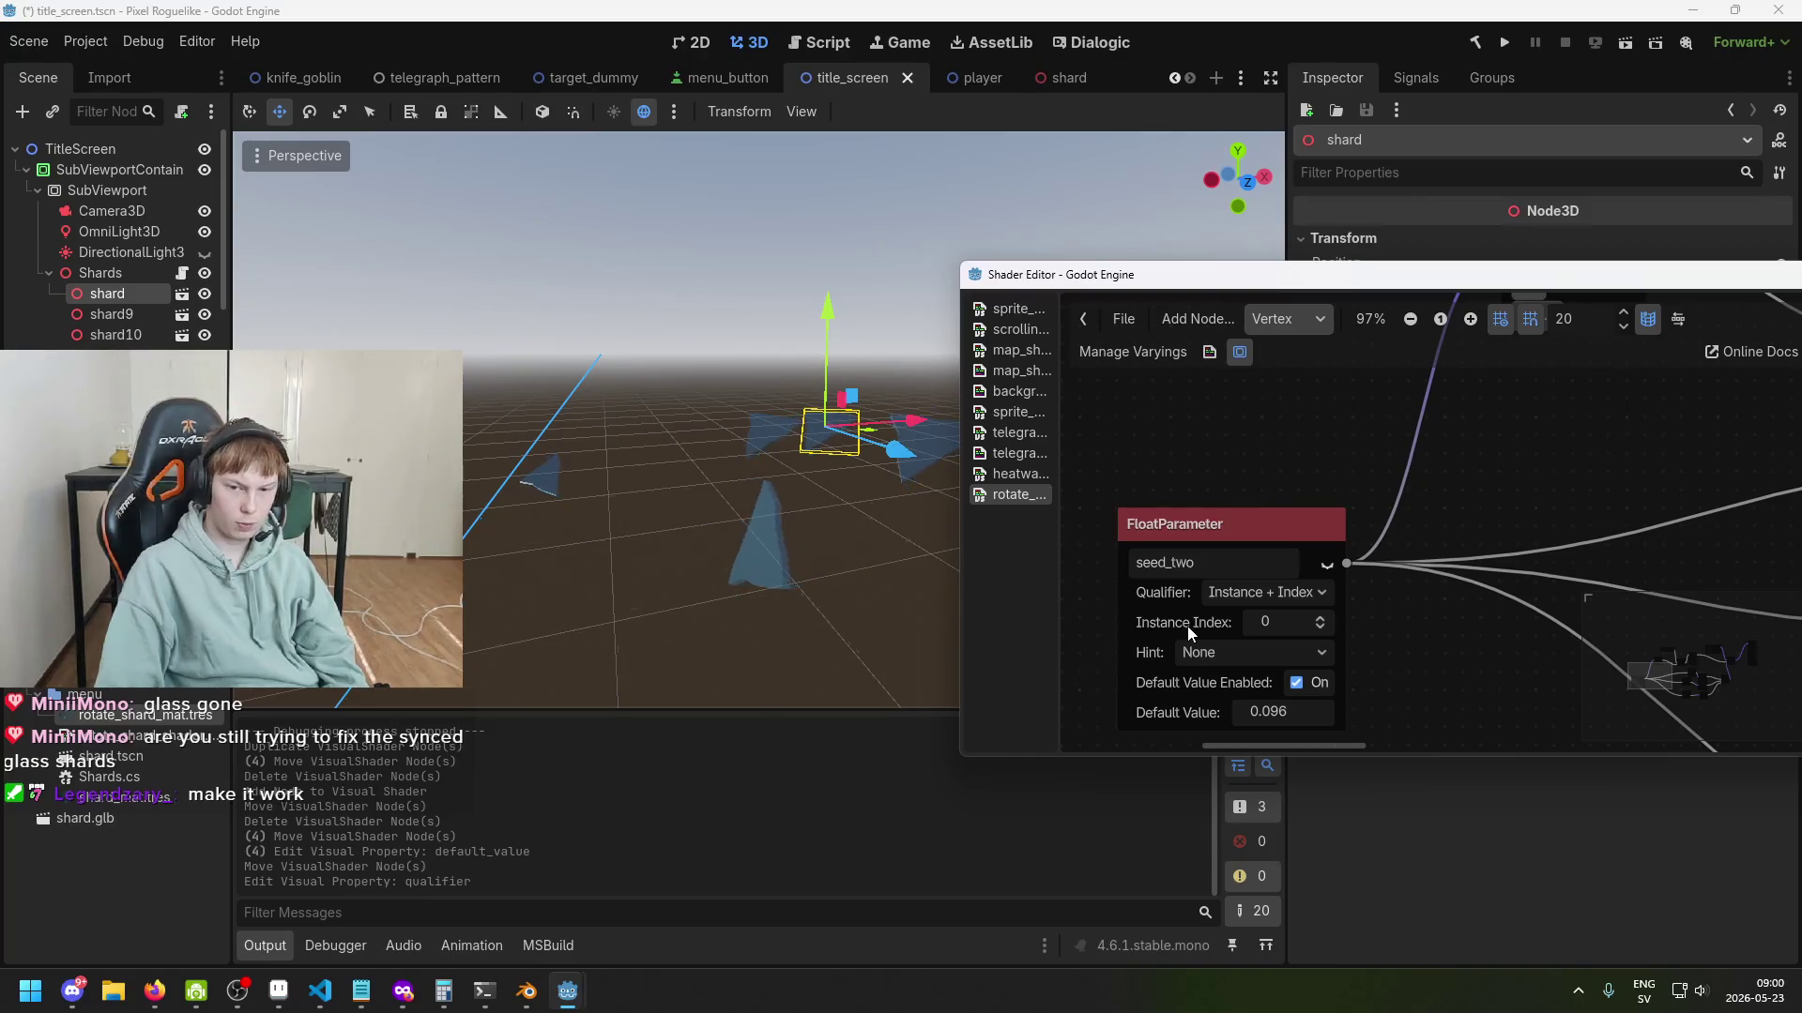
pyautogui.click(1186, 627)
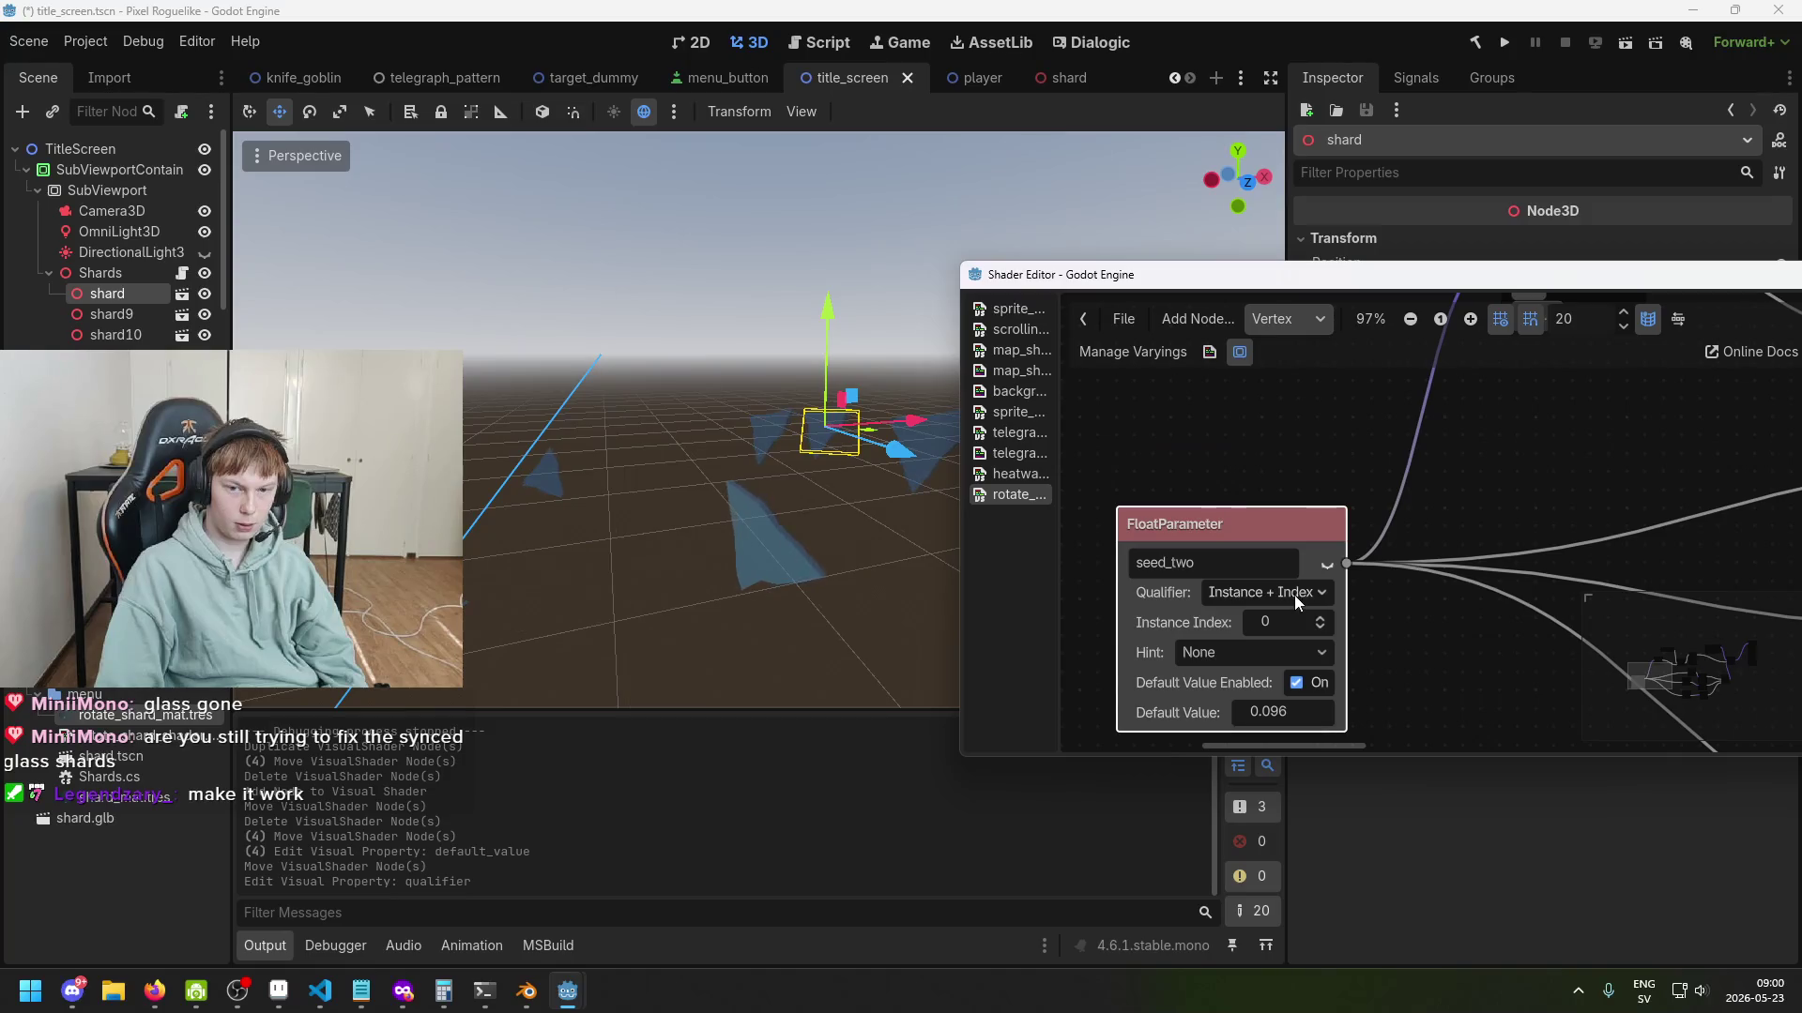
pyautogui.hotkey('ctrl', 's')
pyautogui.click(1511, 43)
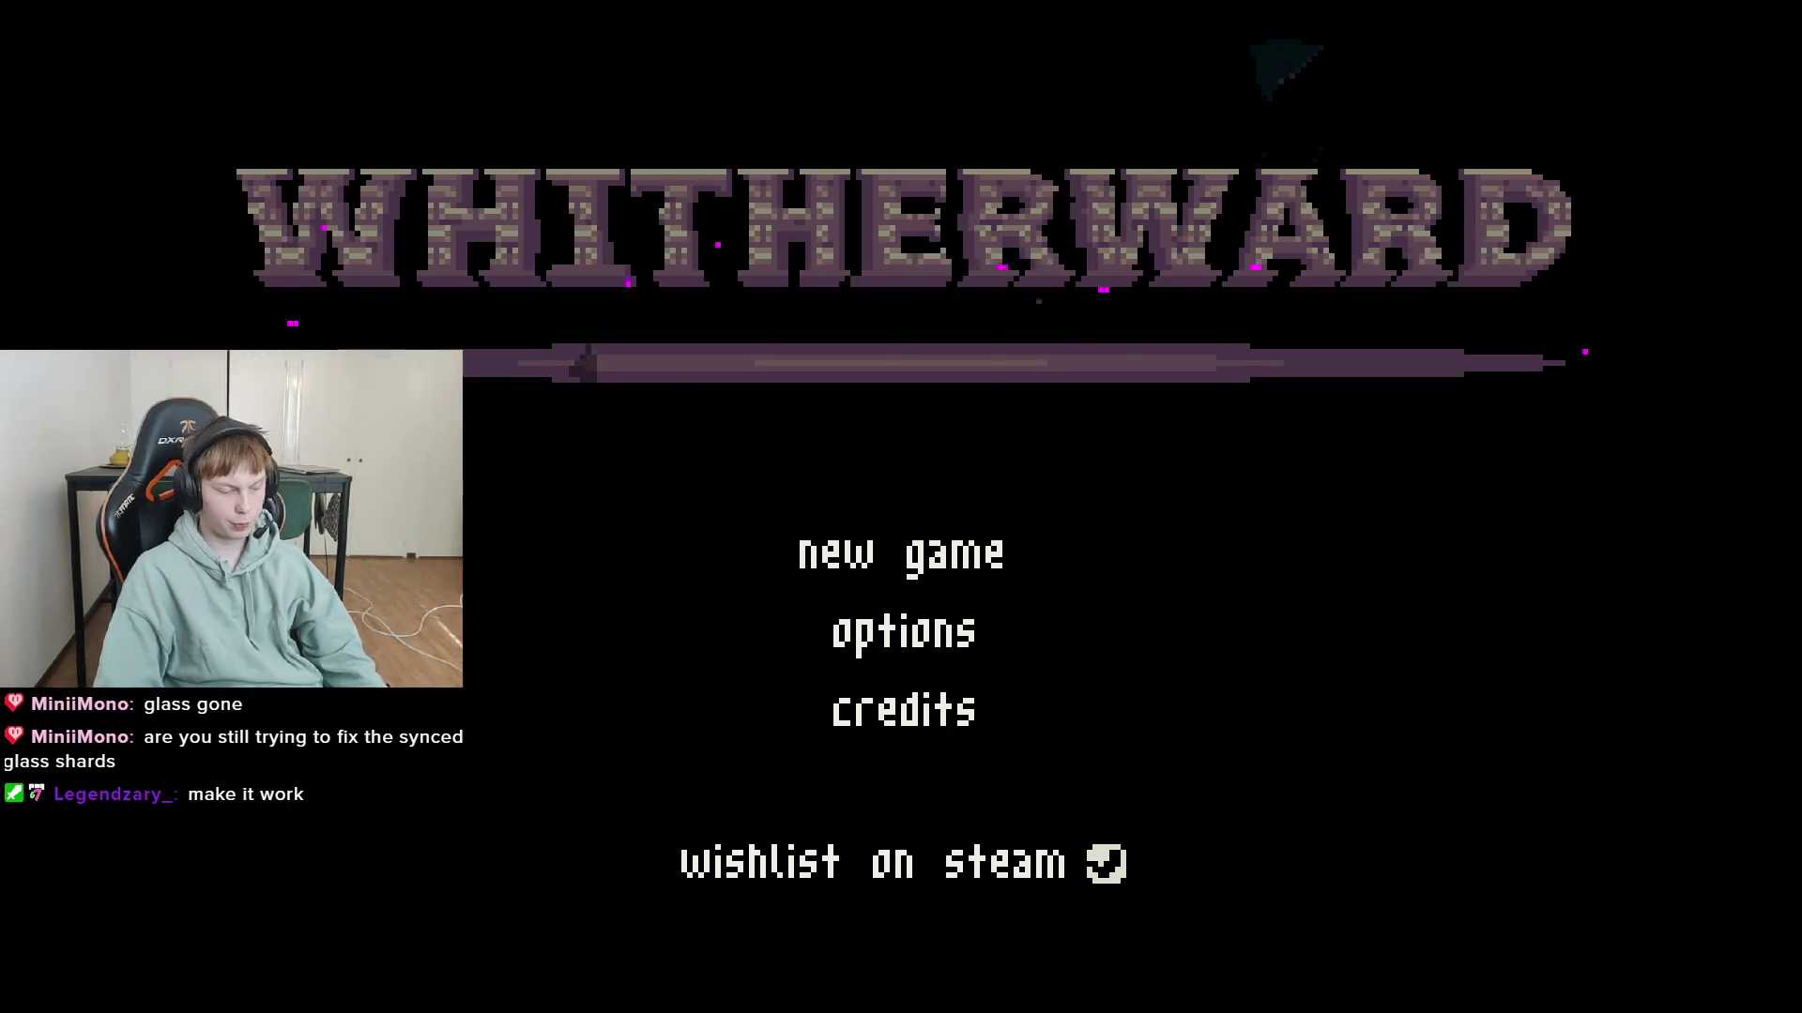
# Quit the running Whitherward game after viewing the shards and save in the editor.
pyautogui.hotkey('alt', 'F4')
pyautogui.hotkey('ctrl', 's')
# Reopen the Shader Editor and try seed_two's qualifier as Global, then Instance + Index.
pyautogui.moveTo(567, 991)
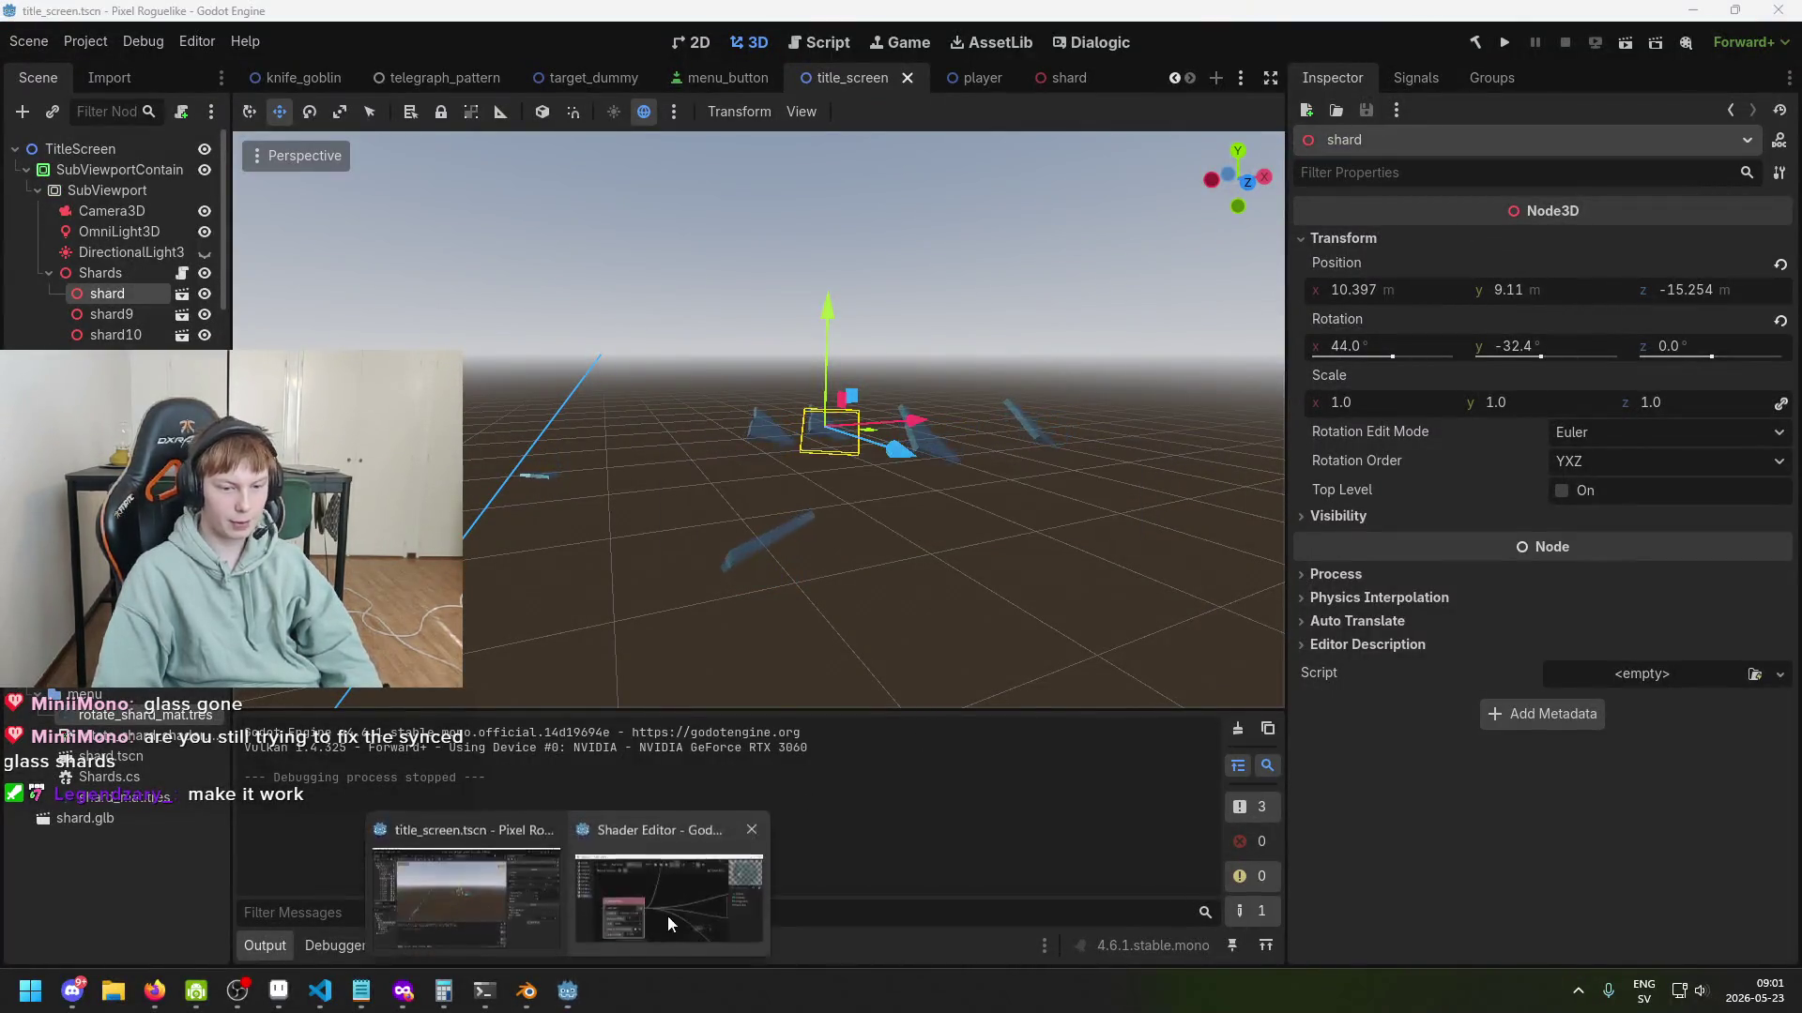
pyautogui.click(667, 915)
pyautogui.click(1291, 595)
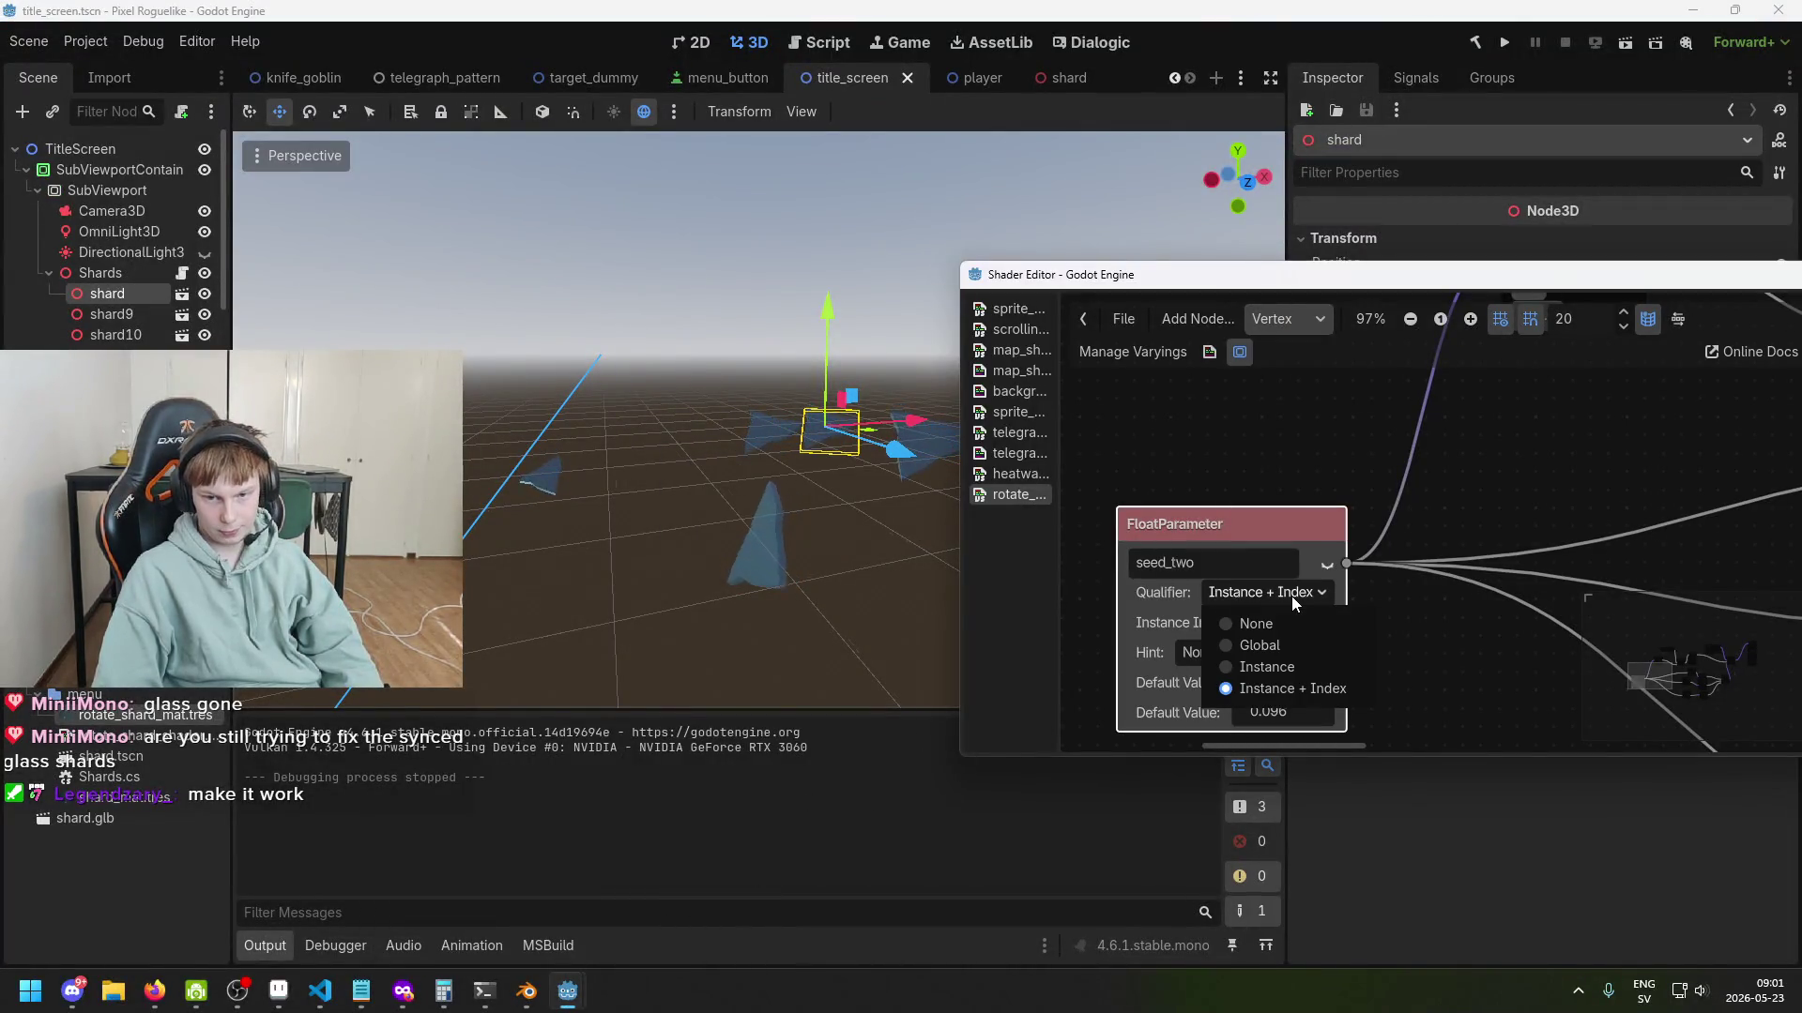
pyautogui.click(1280, 645)
pyautogui.scroll(-1, 1312, 649)
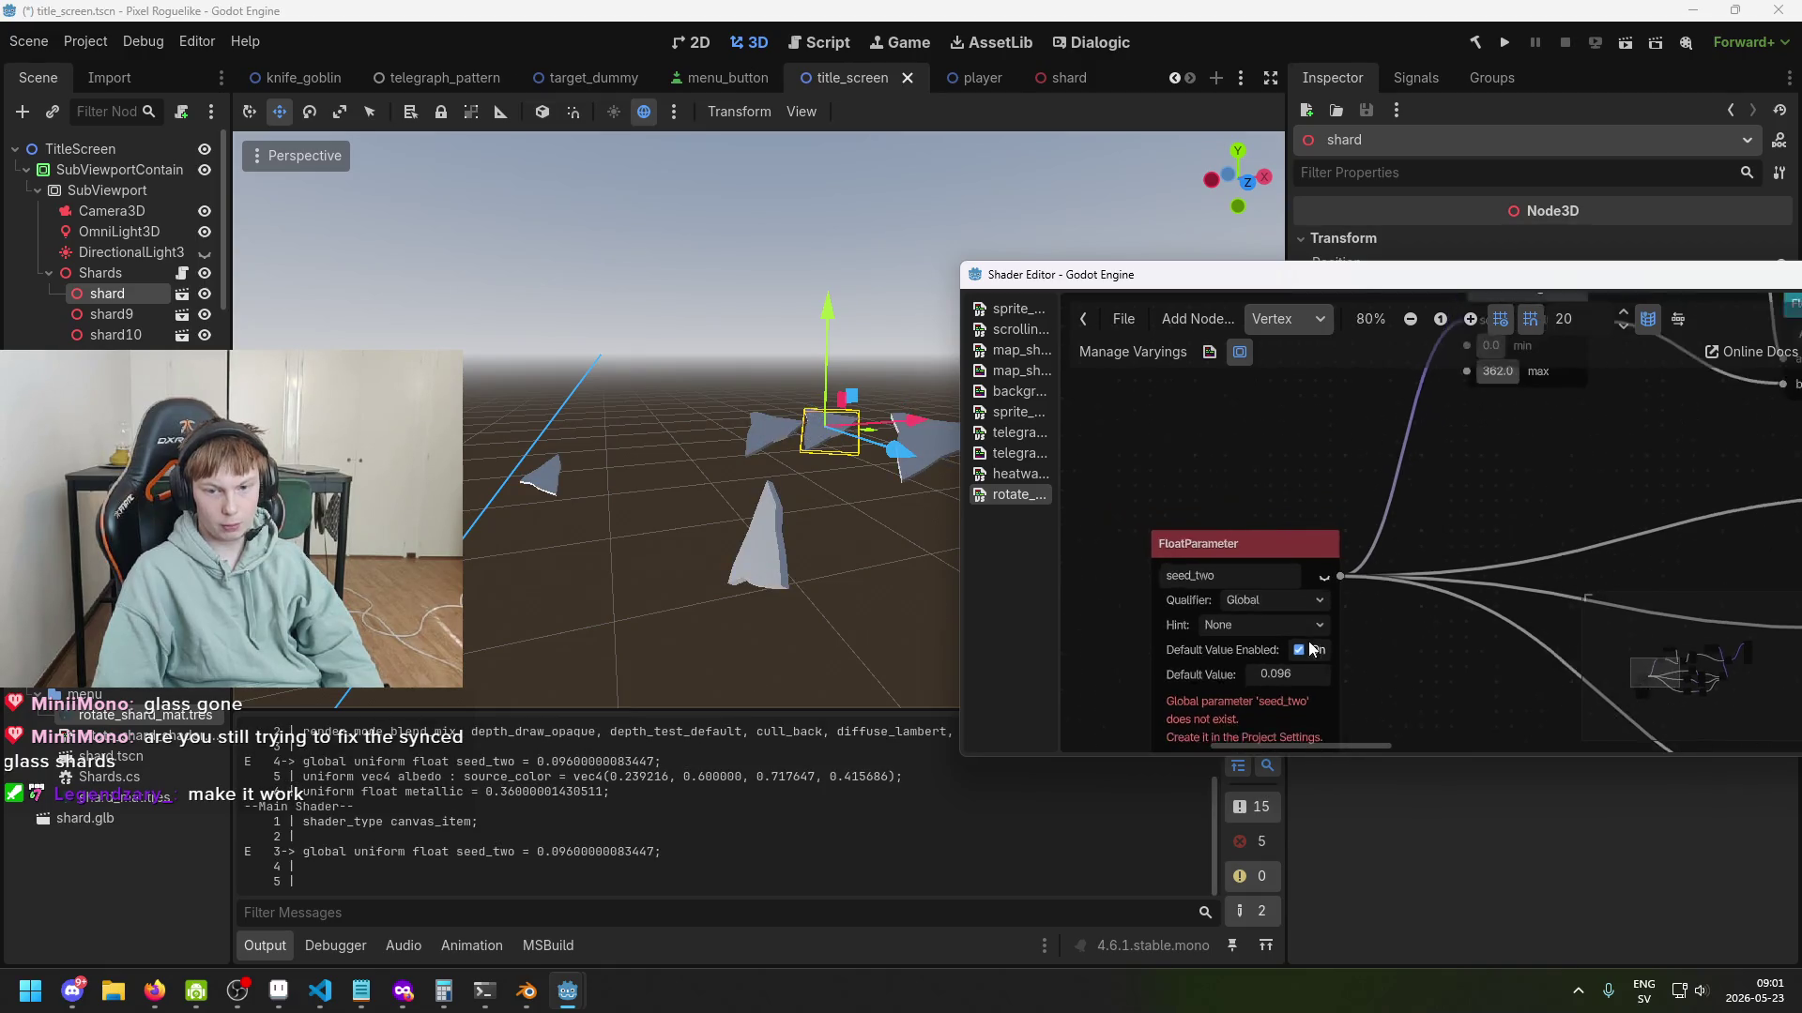
pyautogui.scroll(1, 1293, 556)
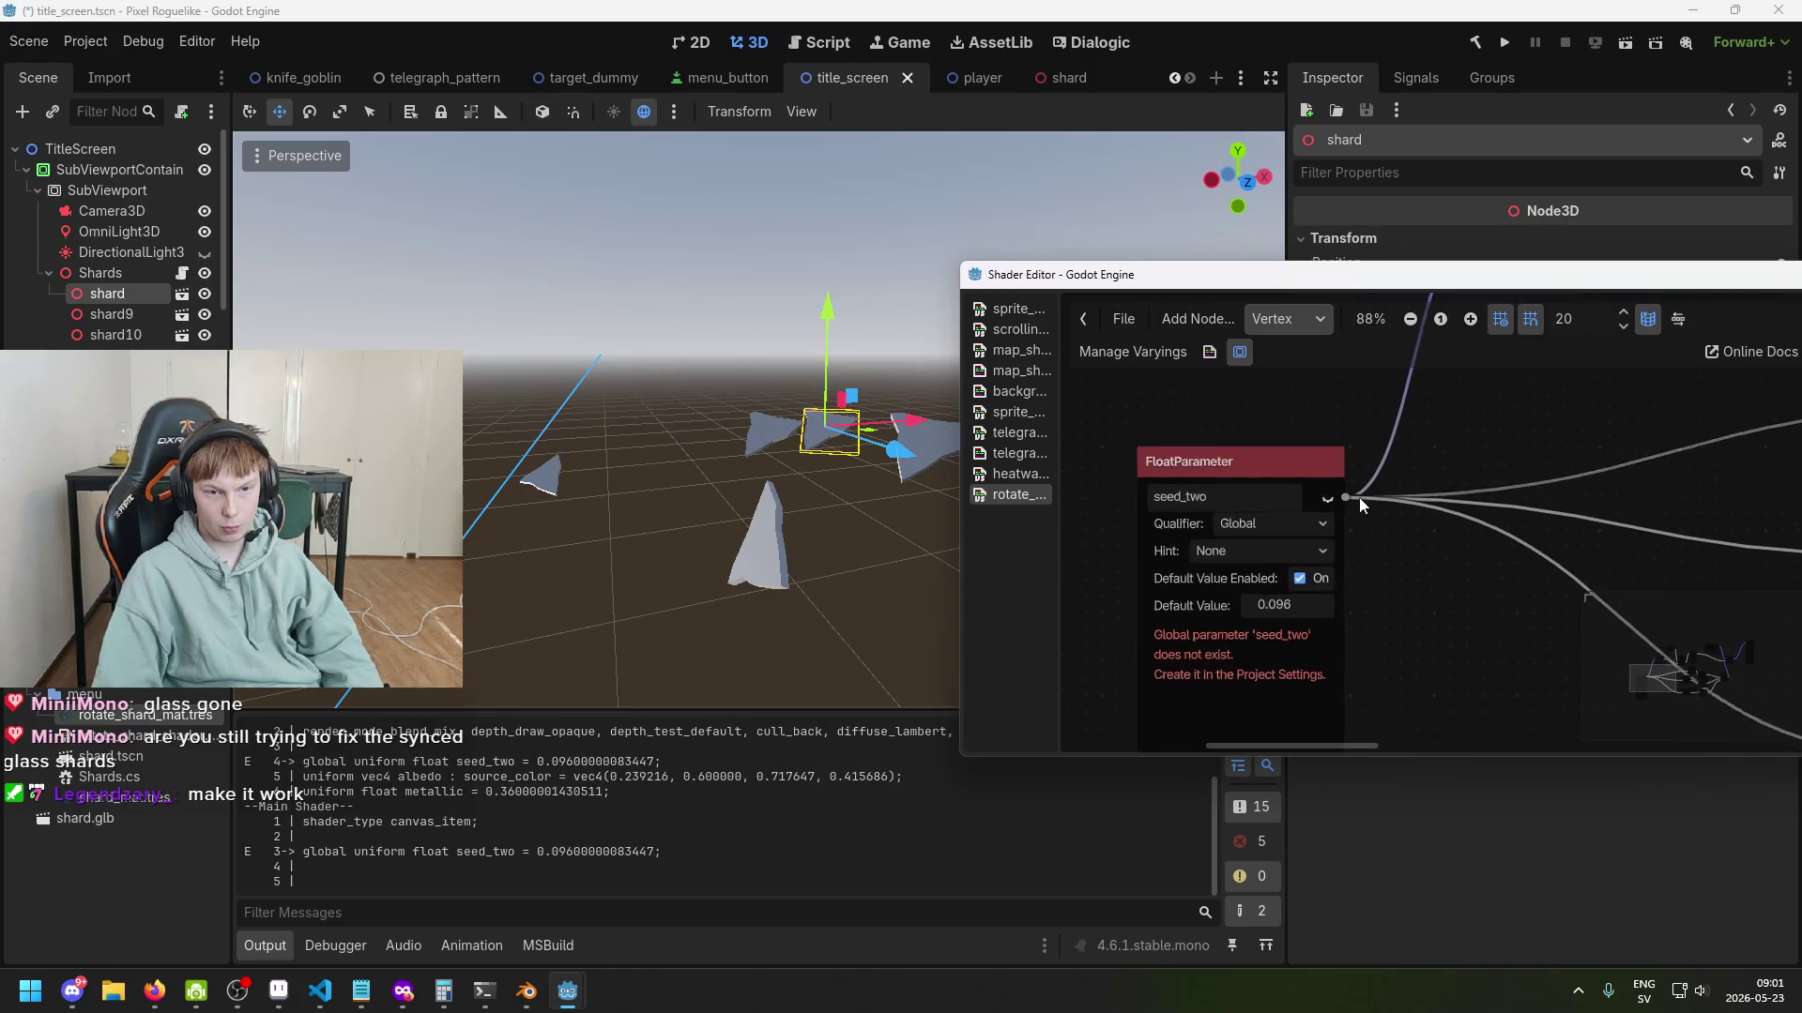
pyautogui.click(1300, 523)
pyautogui.click(1309, 618)
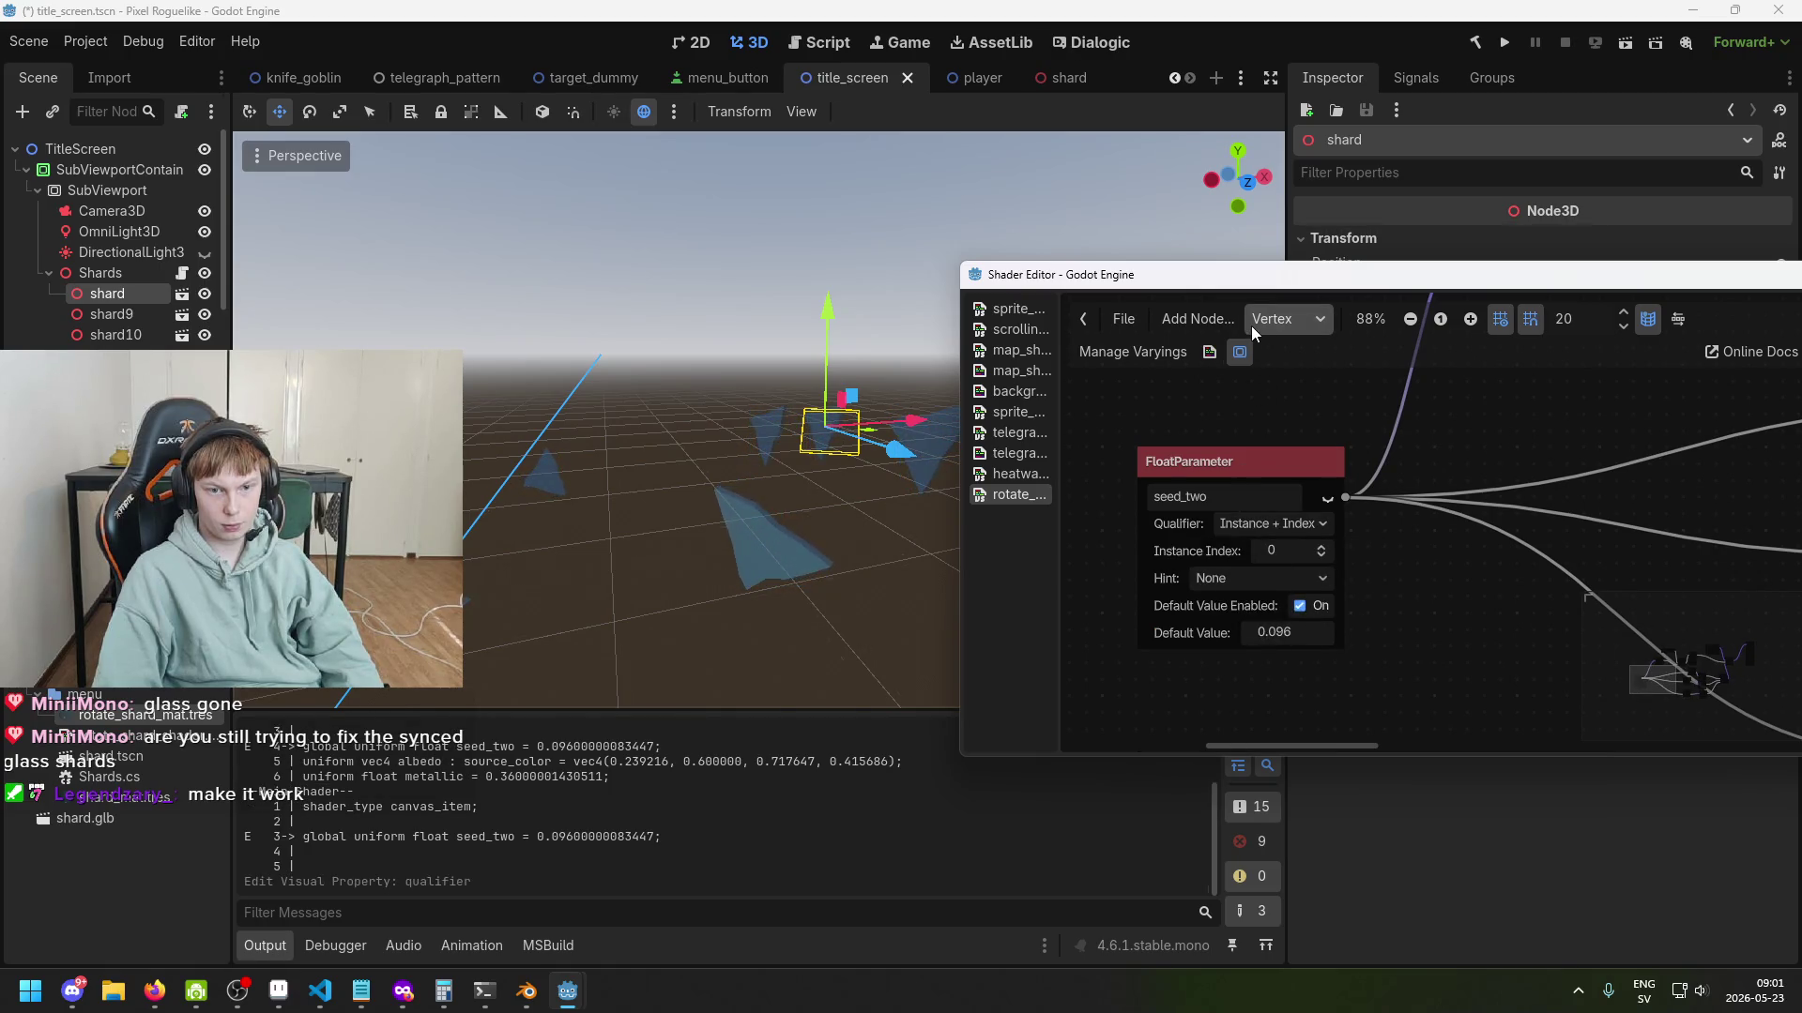
# Set the seed_two qualifier to None, save the scene, and close the Shader Editor window.
pyautogui.scroll(-2, 1375, 567)
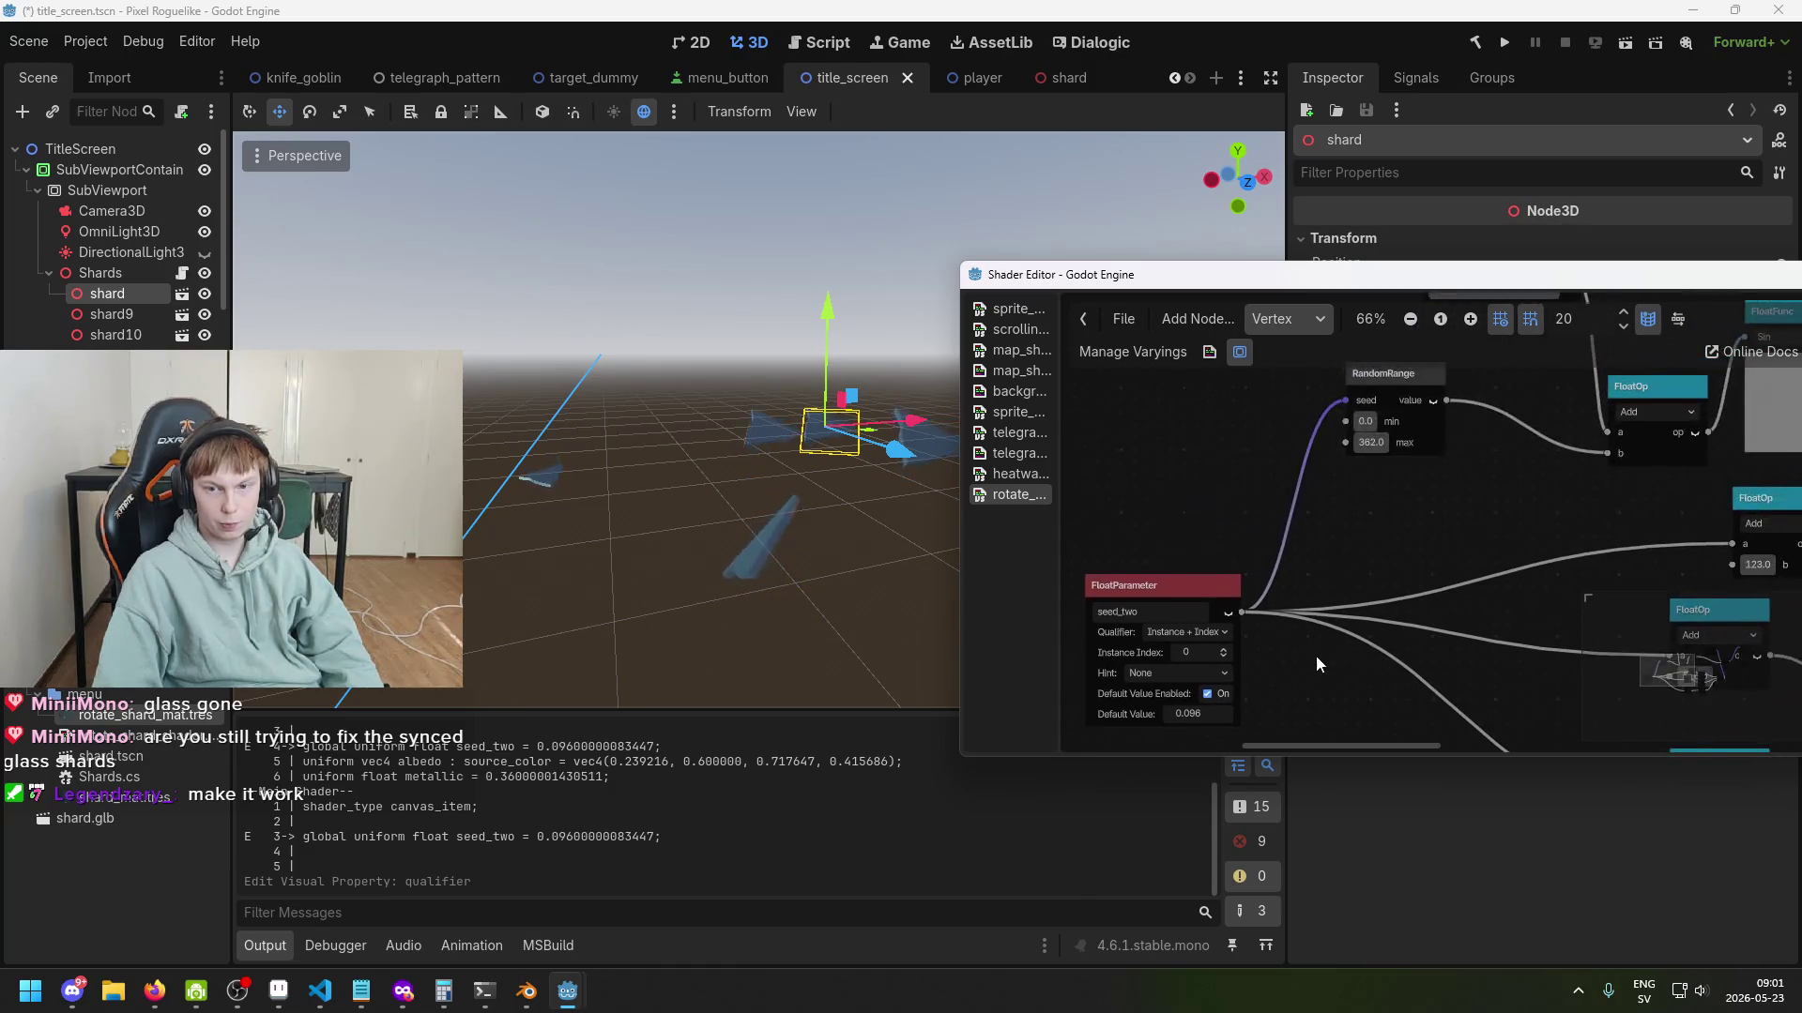
pyautogui.scroll(2, 1366, 483)
pyautogui.scroll(-2, 1261, 380)
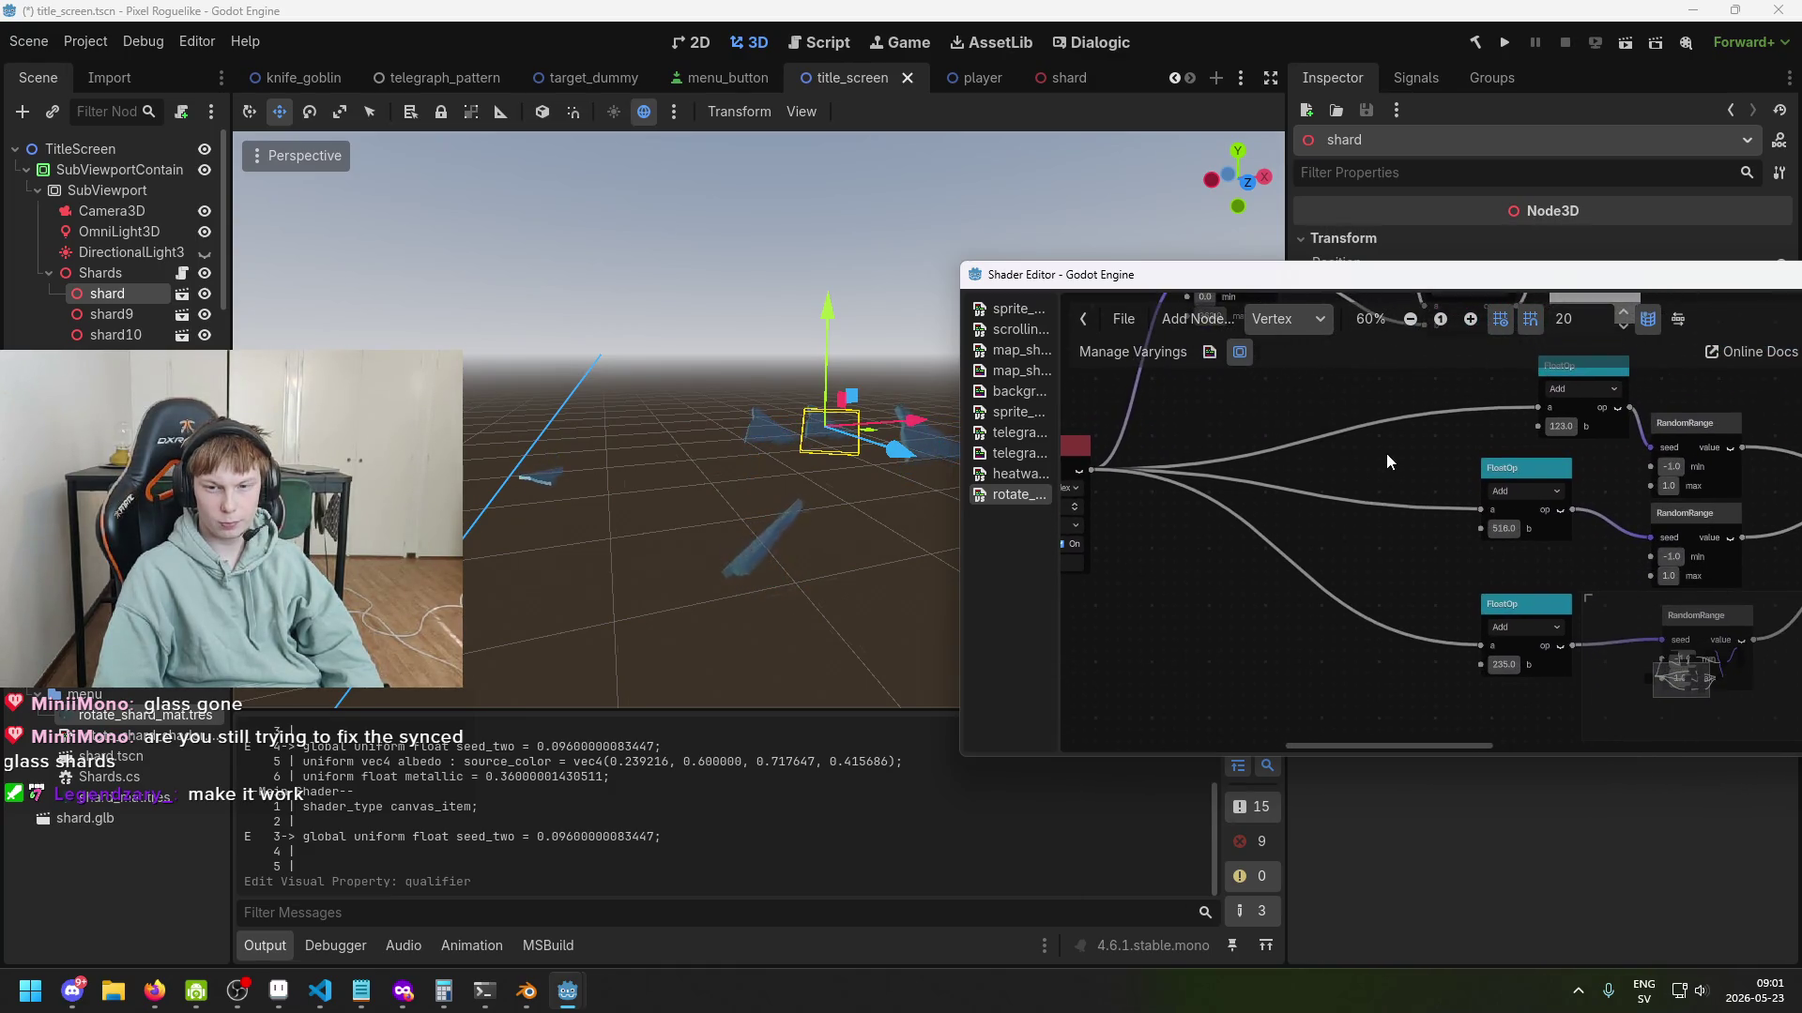
pyautogui.hscroll(-3, 1467, 566)
pyautogui.scroll(2, 1375, 585)
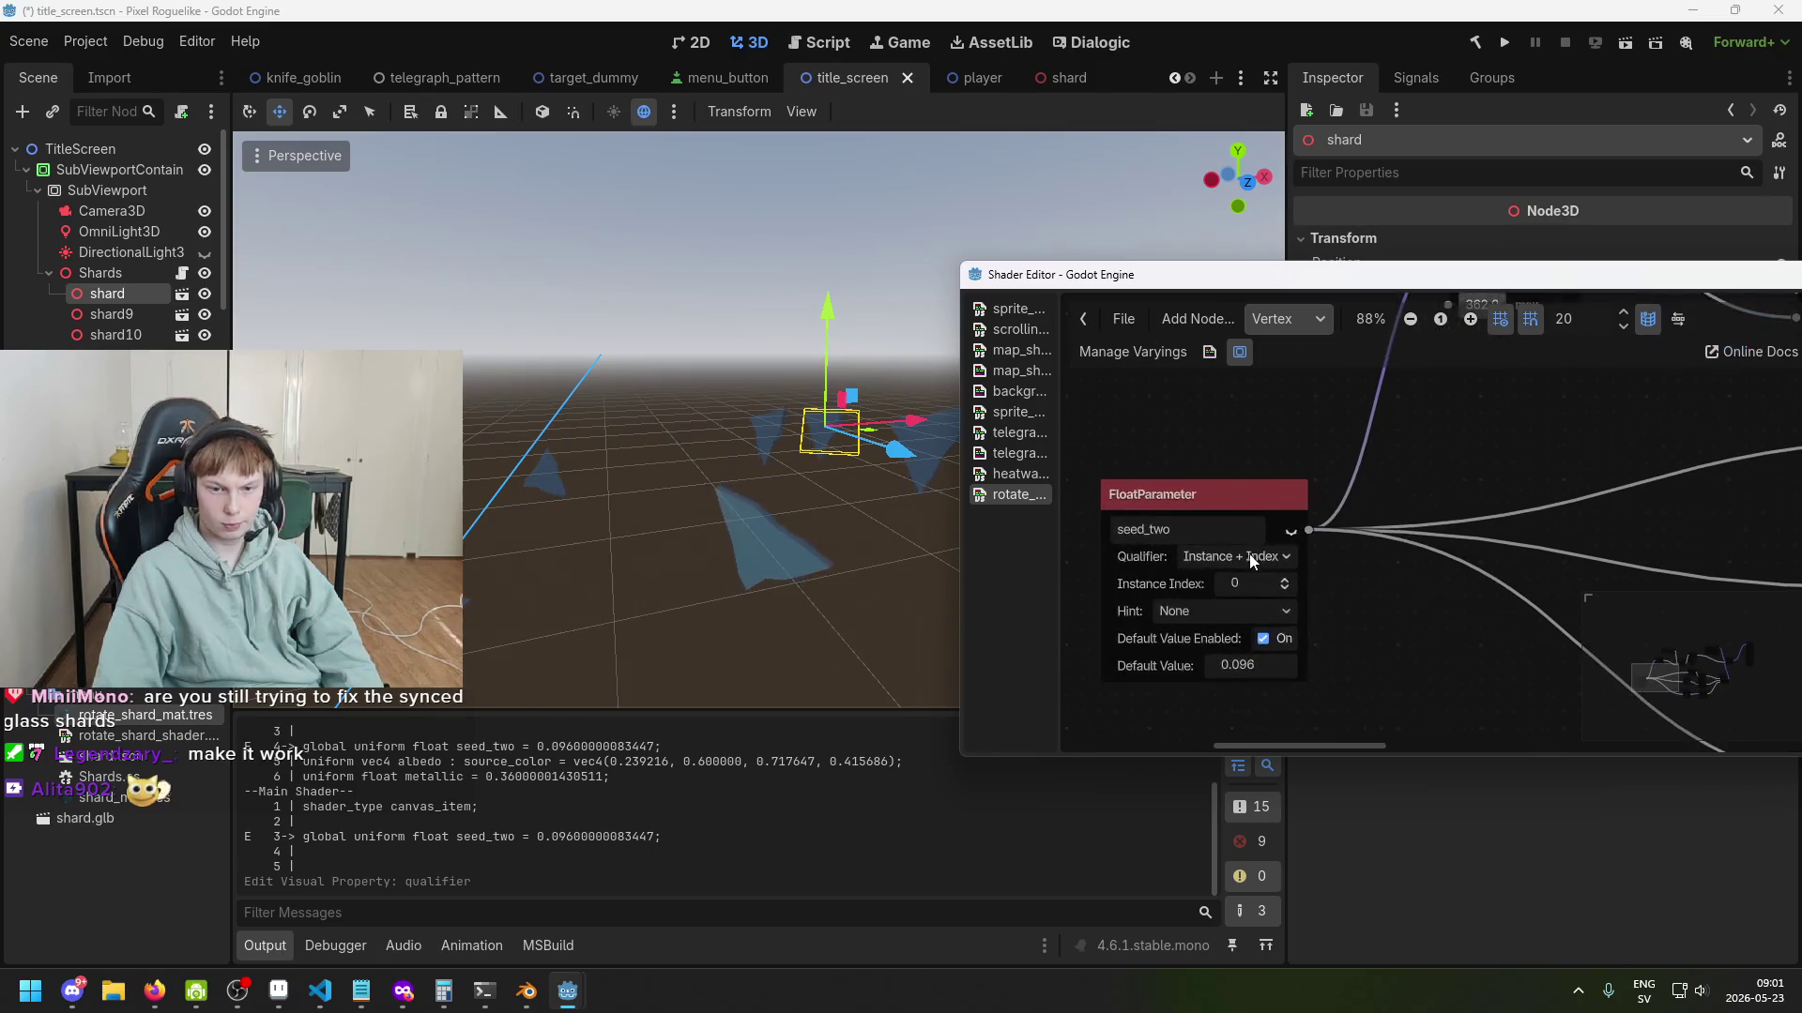
pyautogui.click(1235, 557)
pyautogui.click(1250, 588)
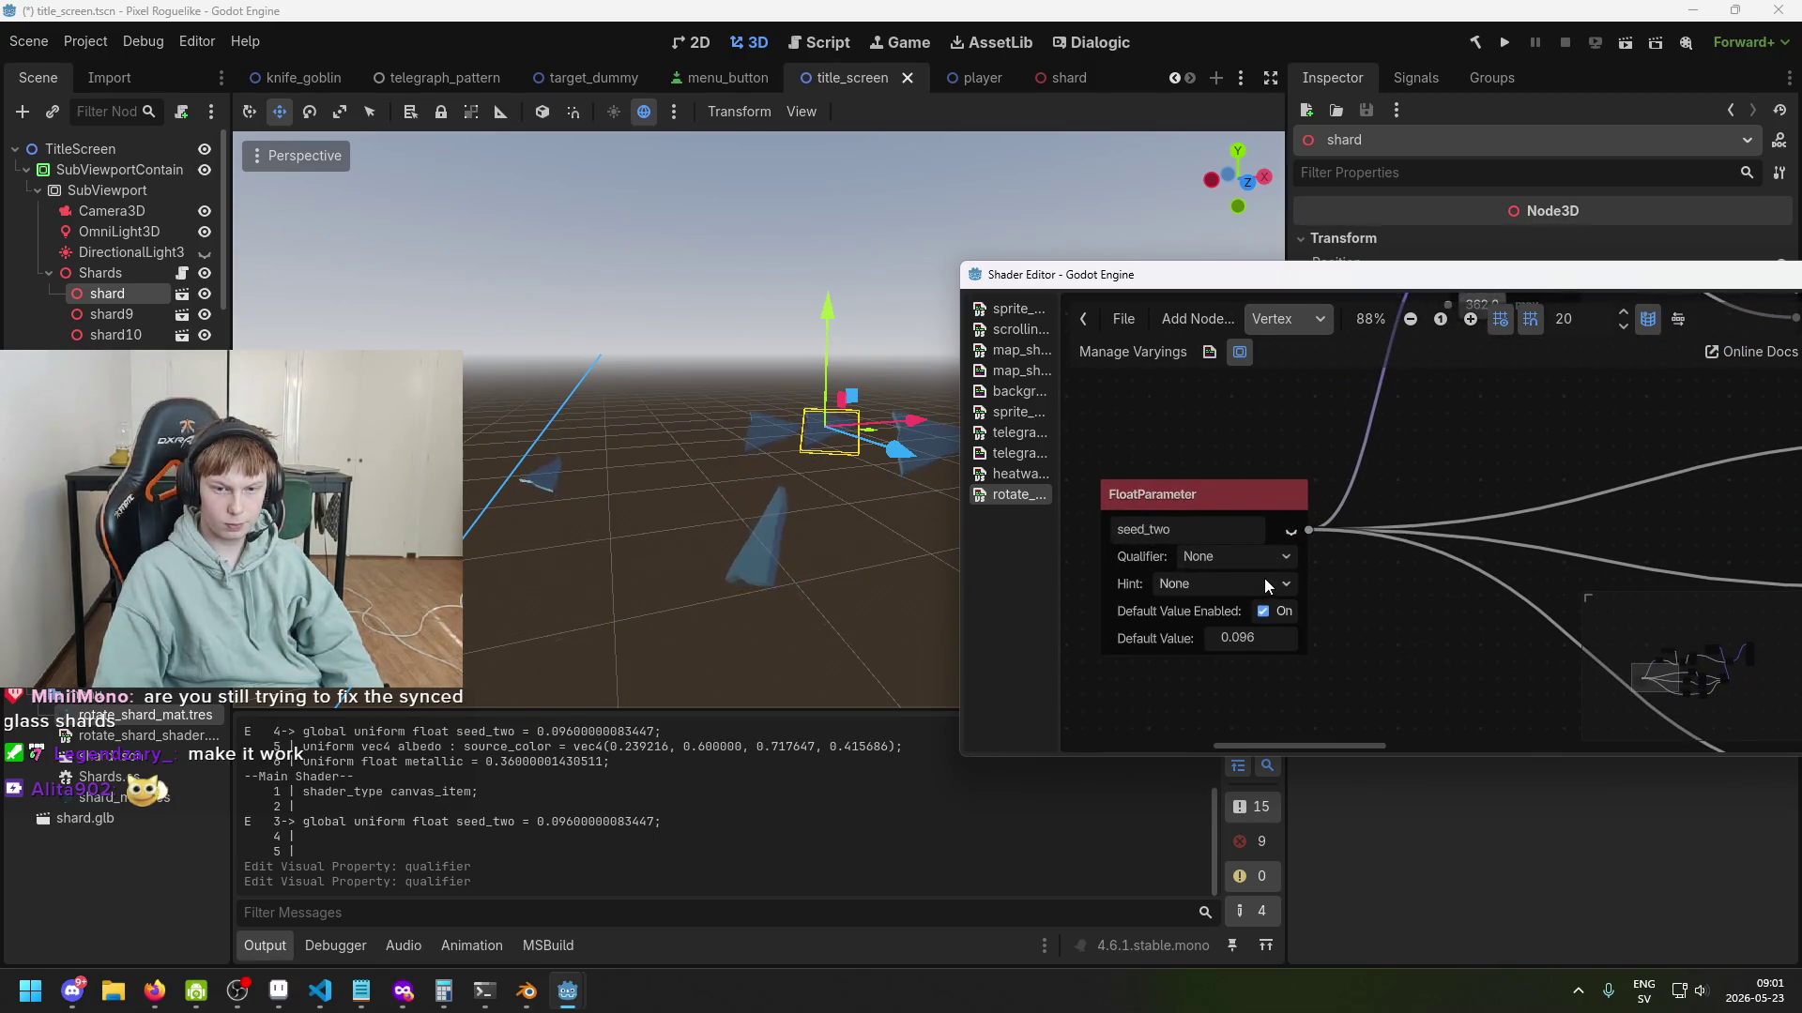
pyautogui.hotkey('ctrl', 's')
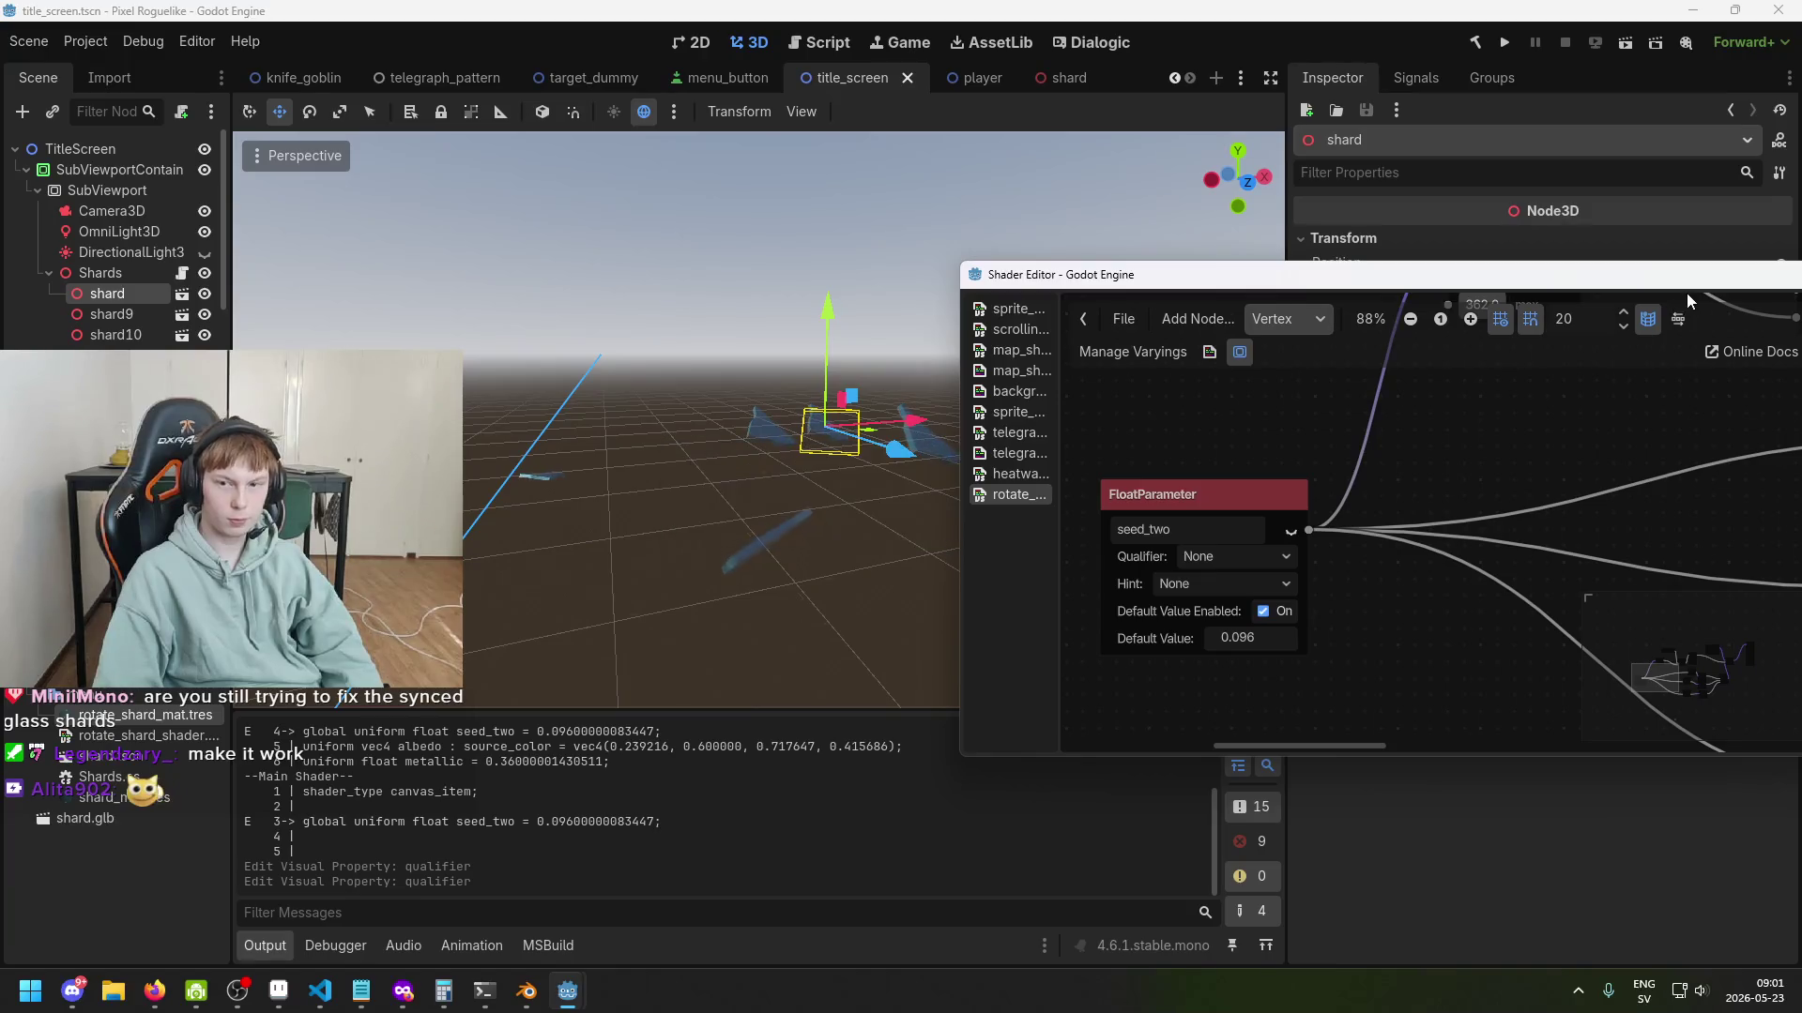
pyautogui.moveTo(1686, 281); pyautogui.dragTo(1256, 291)
pyautogui.click(1471, 286)
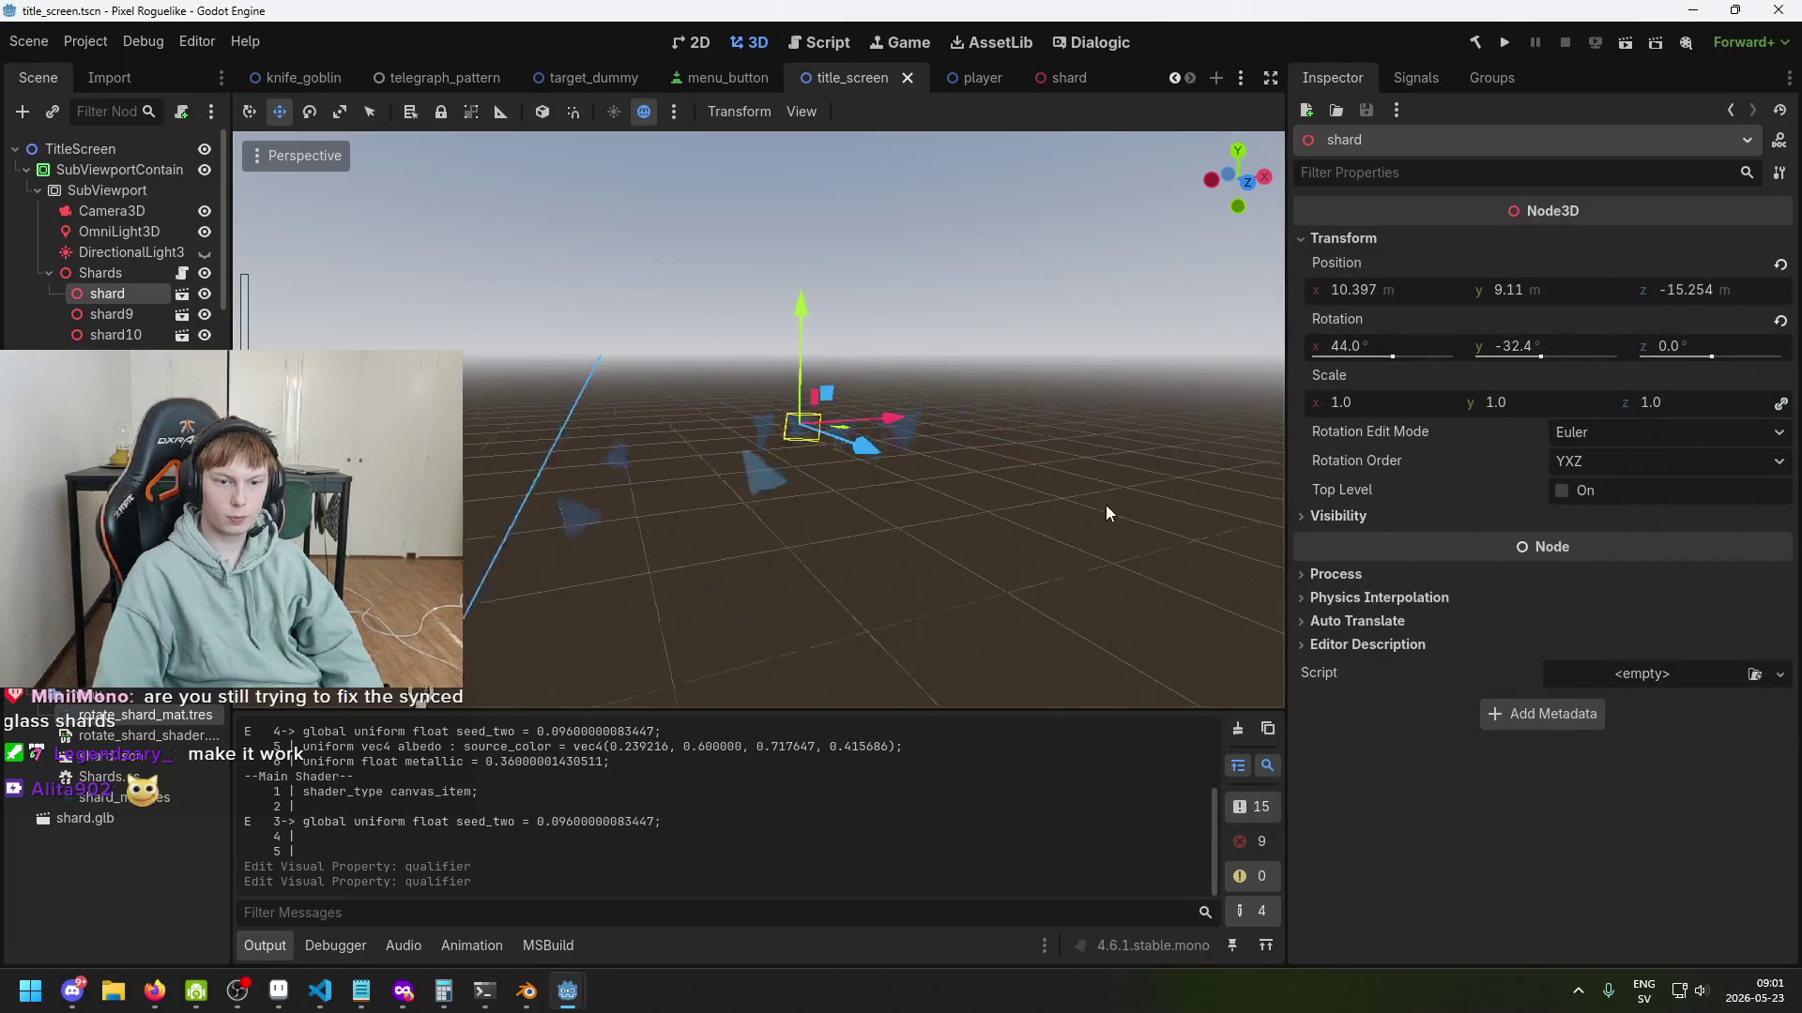
pyautogui.hotkey('ctrl', 's')
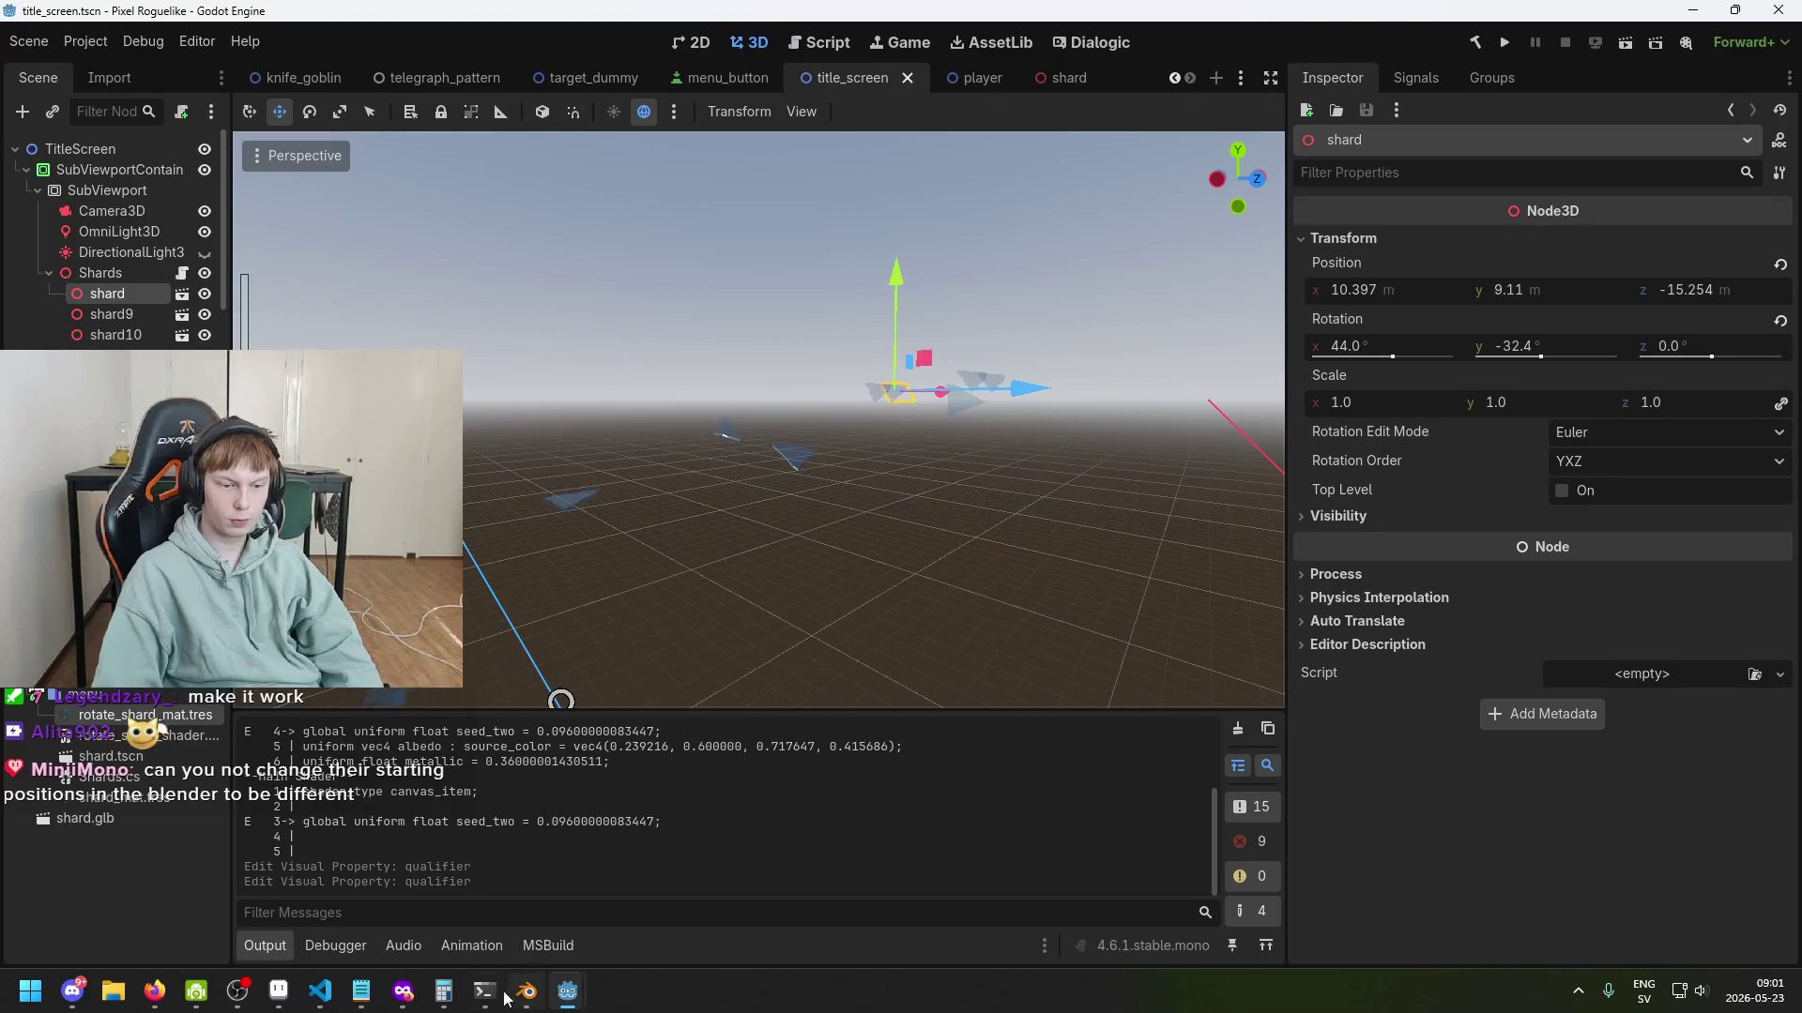
# Replace GetInstanceId() with 0.2f * i in Shards.cs, then save the title_screen scene in Godot.
pyautogui.click(320, 991)
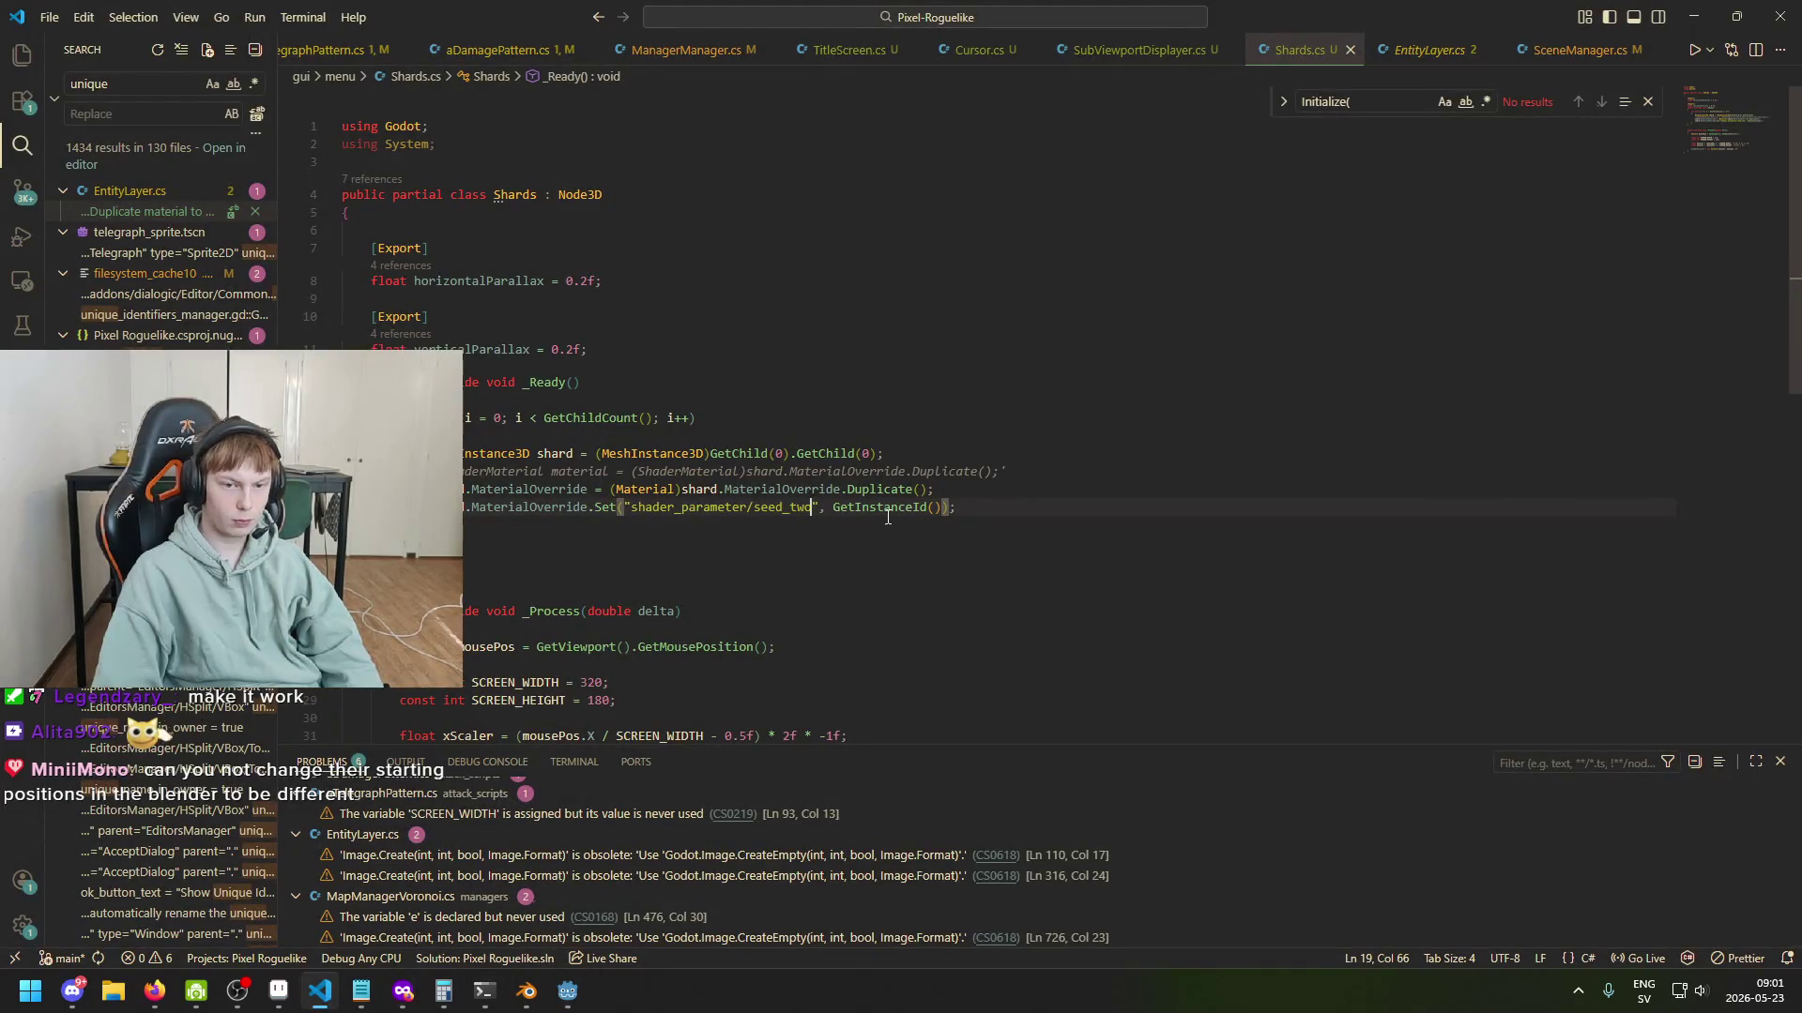
pyautogui.moveTo(935, 508); pyautogui.dragTo(831, 516)
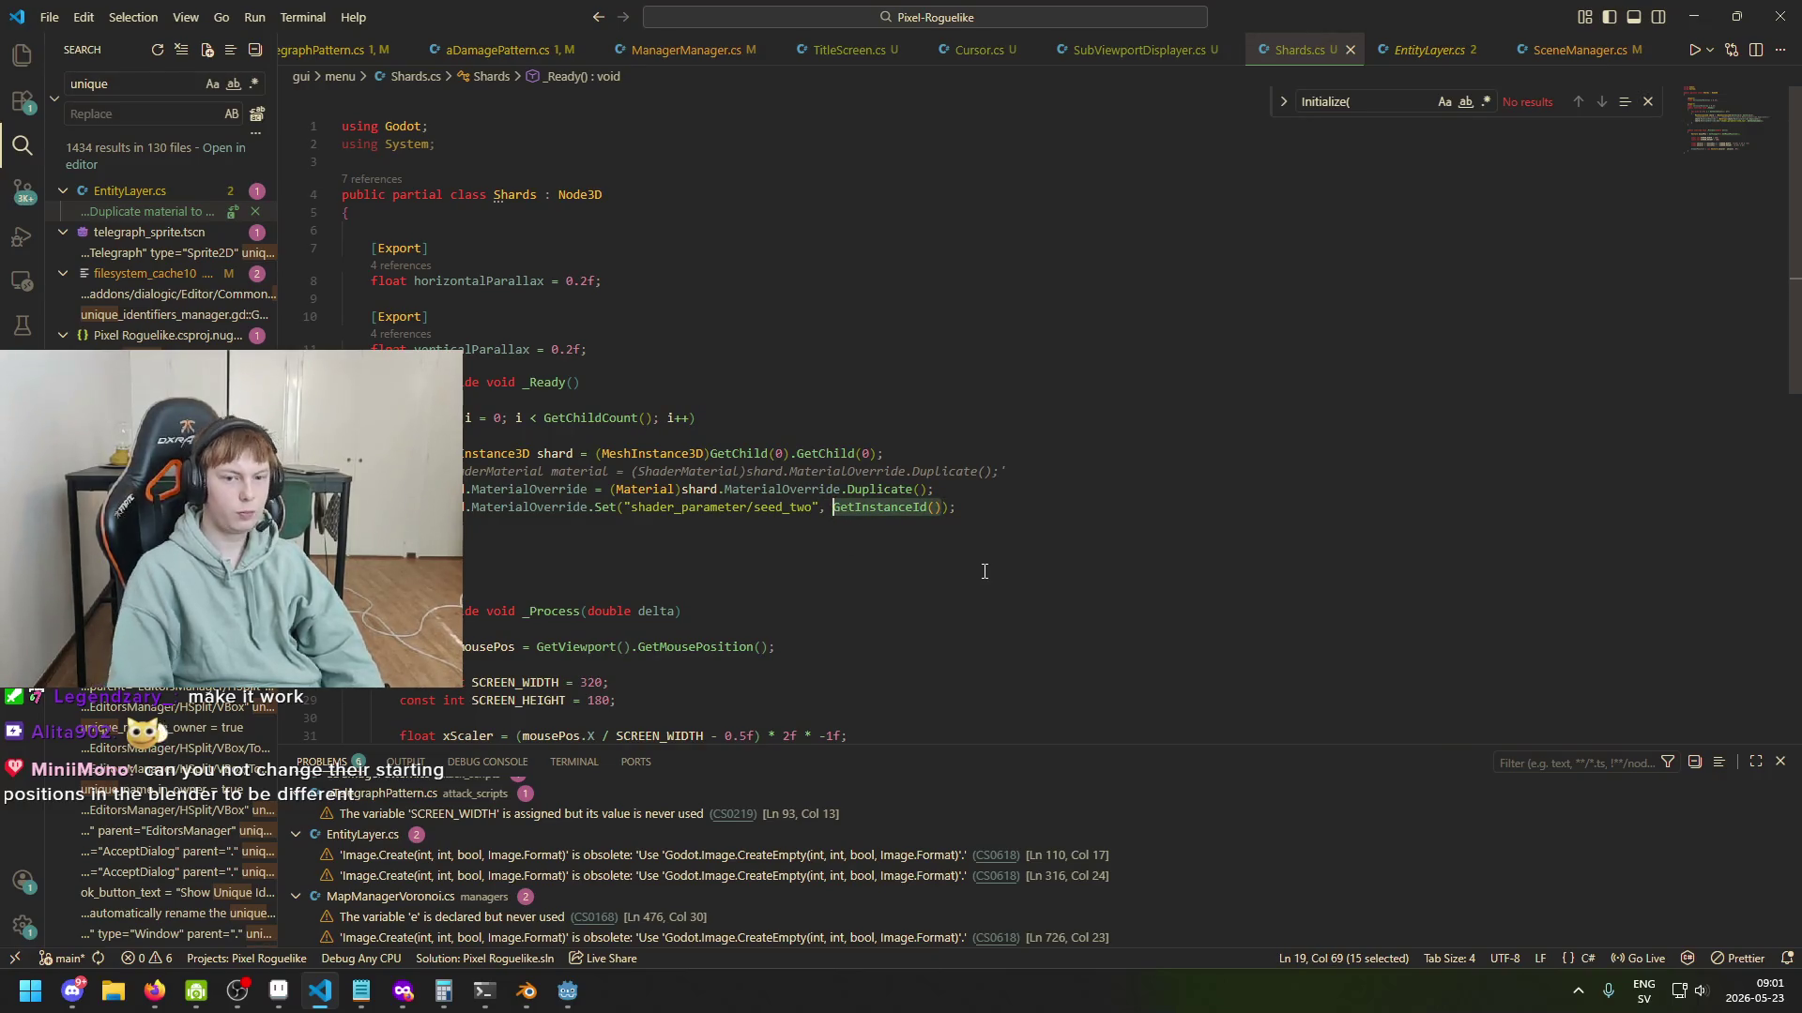
pyautogui.write('0')
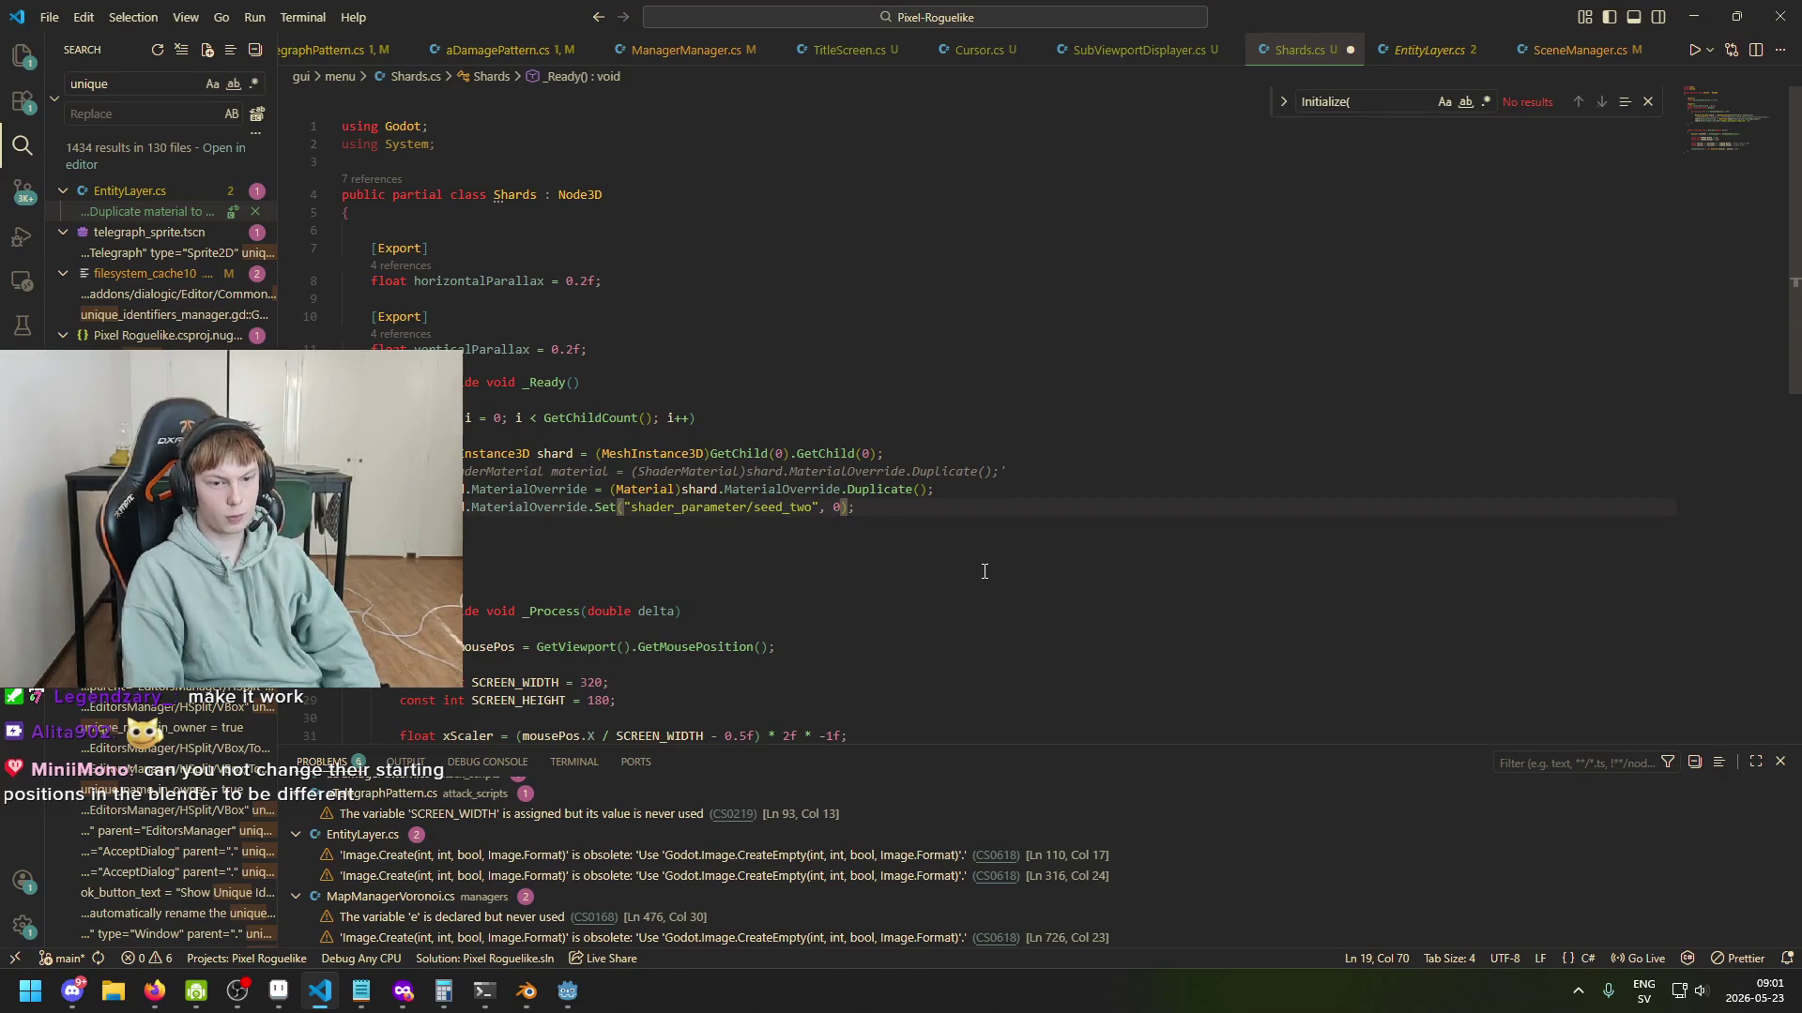
pyautogui.write('.2f ')
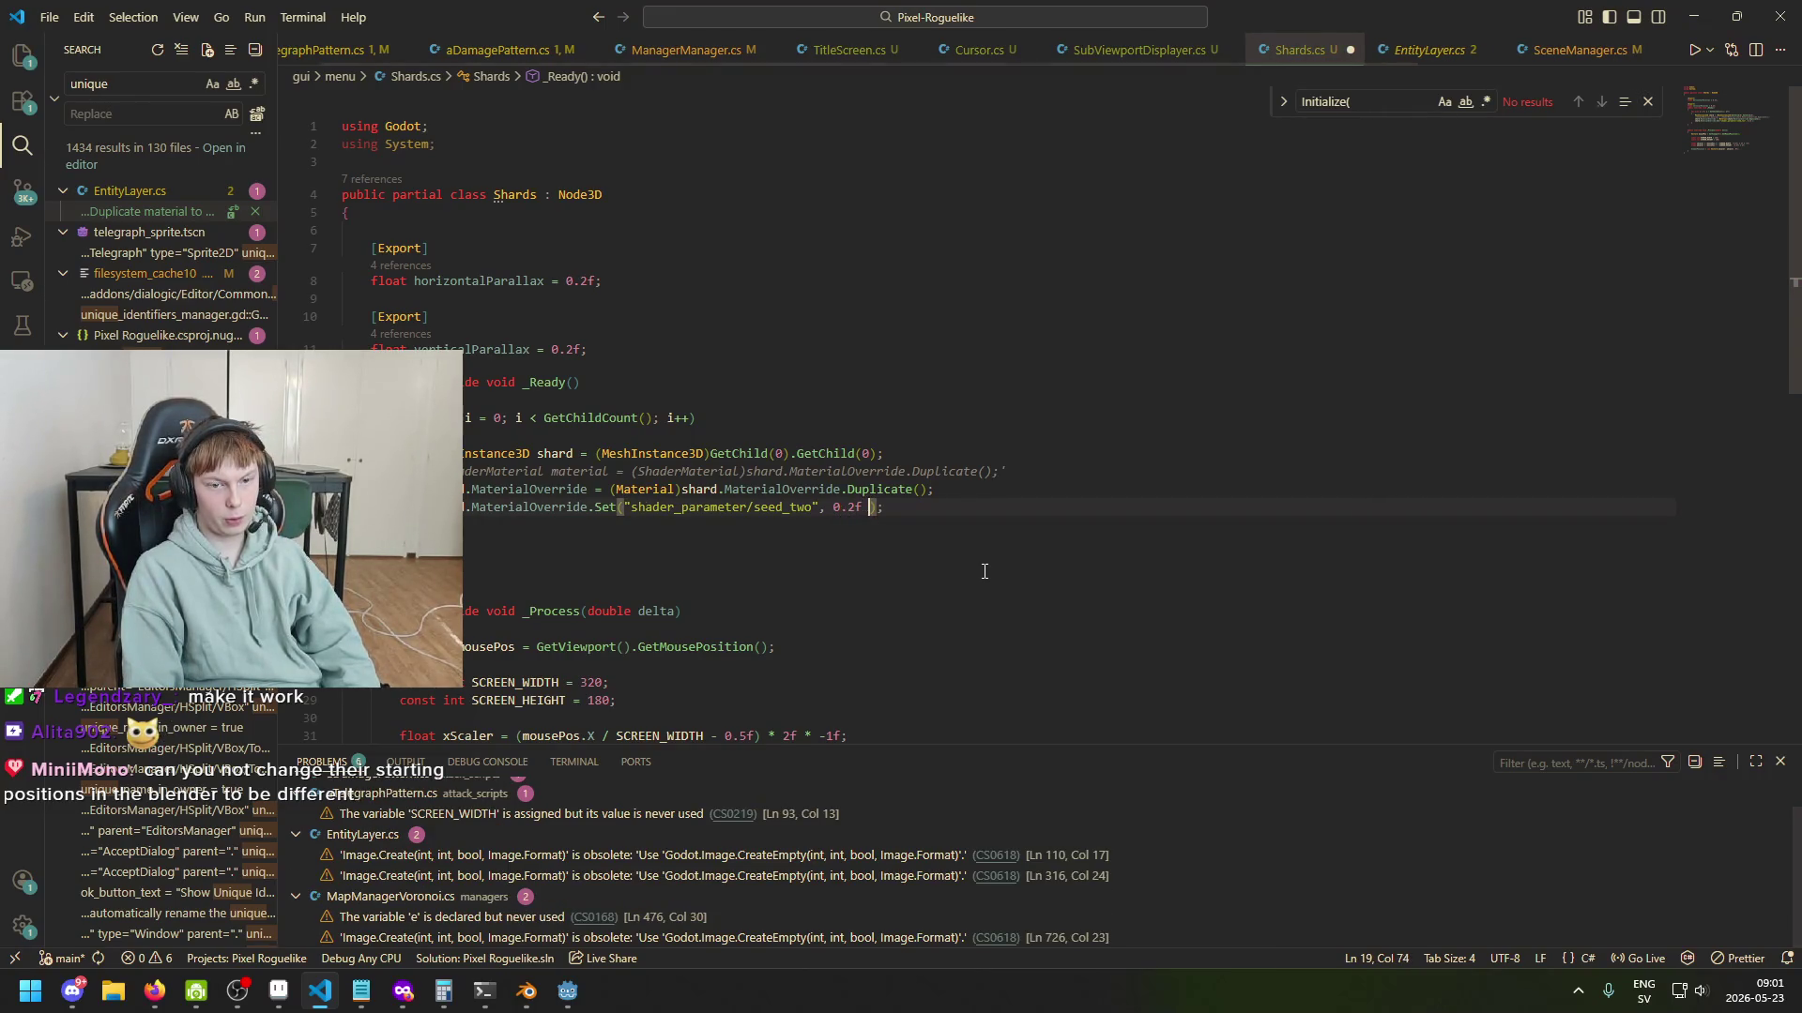
pyautogui.write('* i')
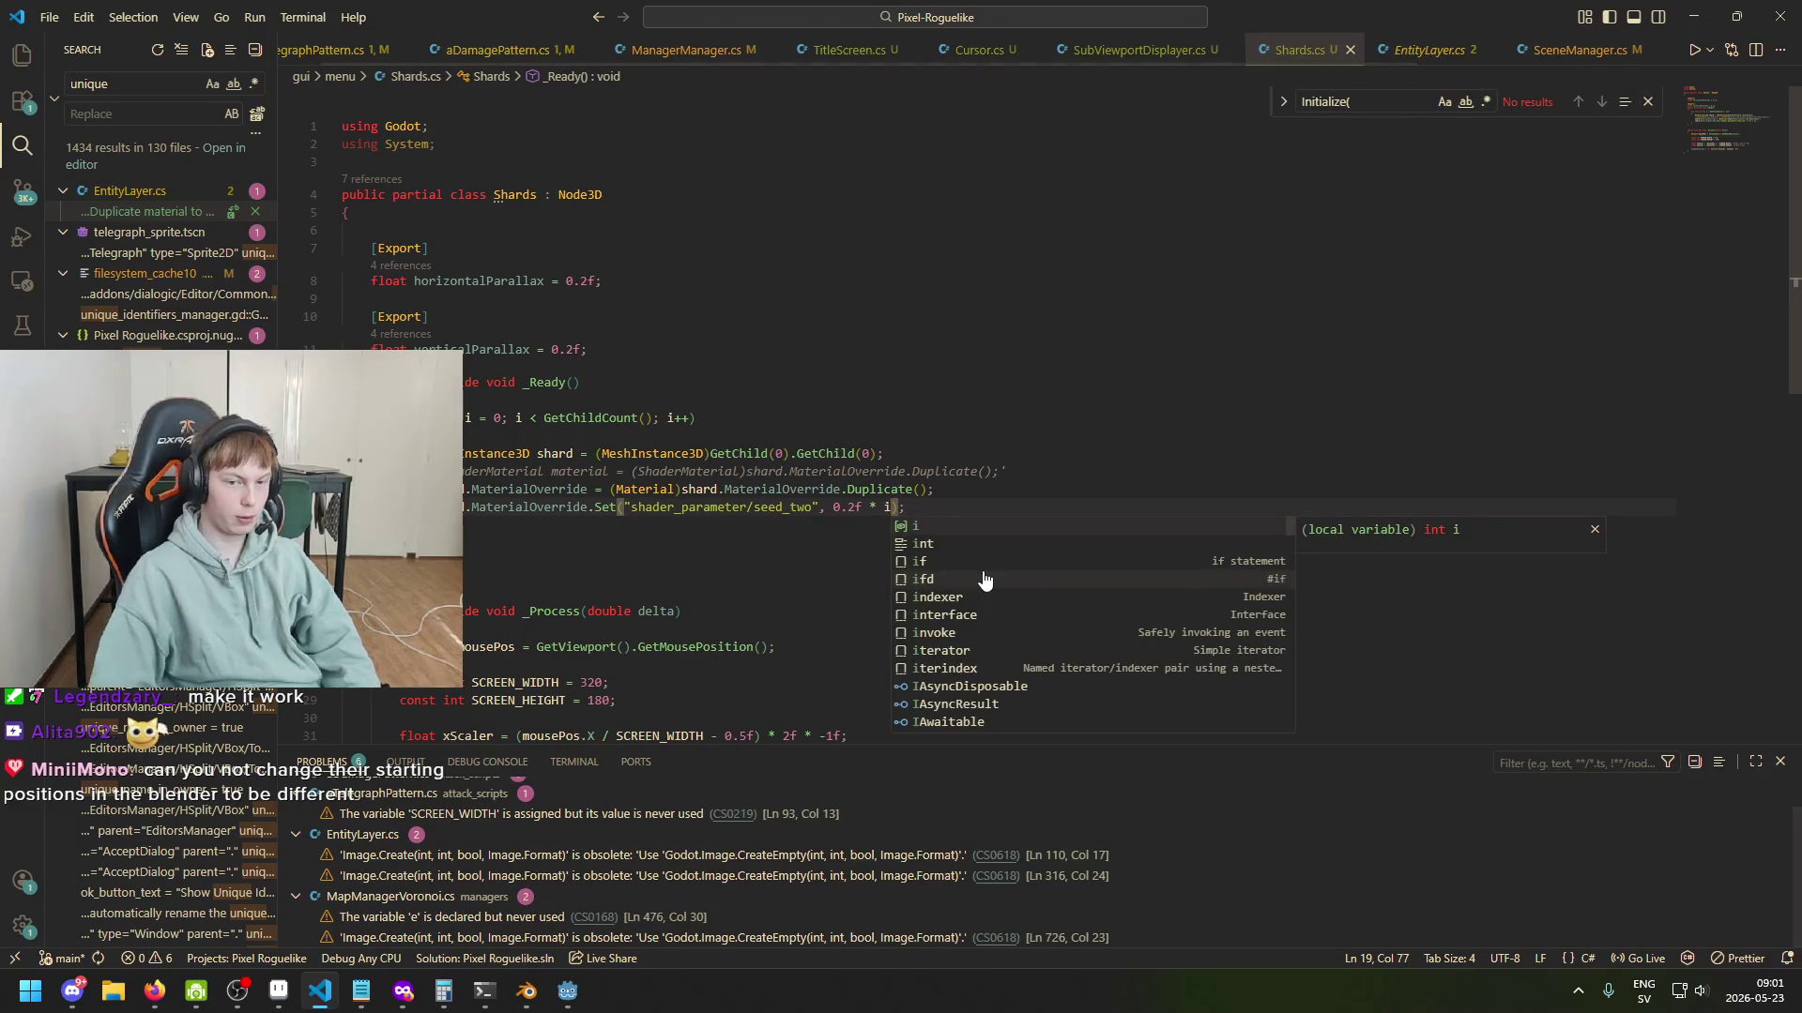
pyautogui.press('End')
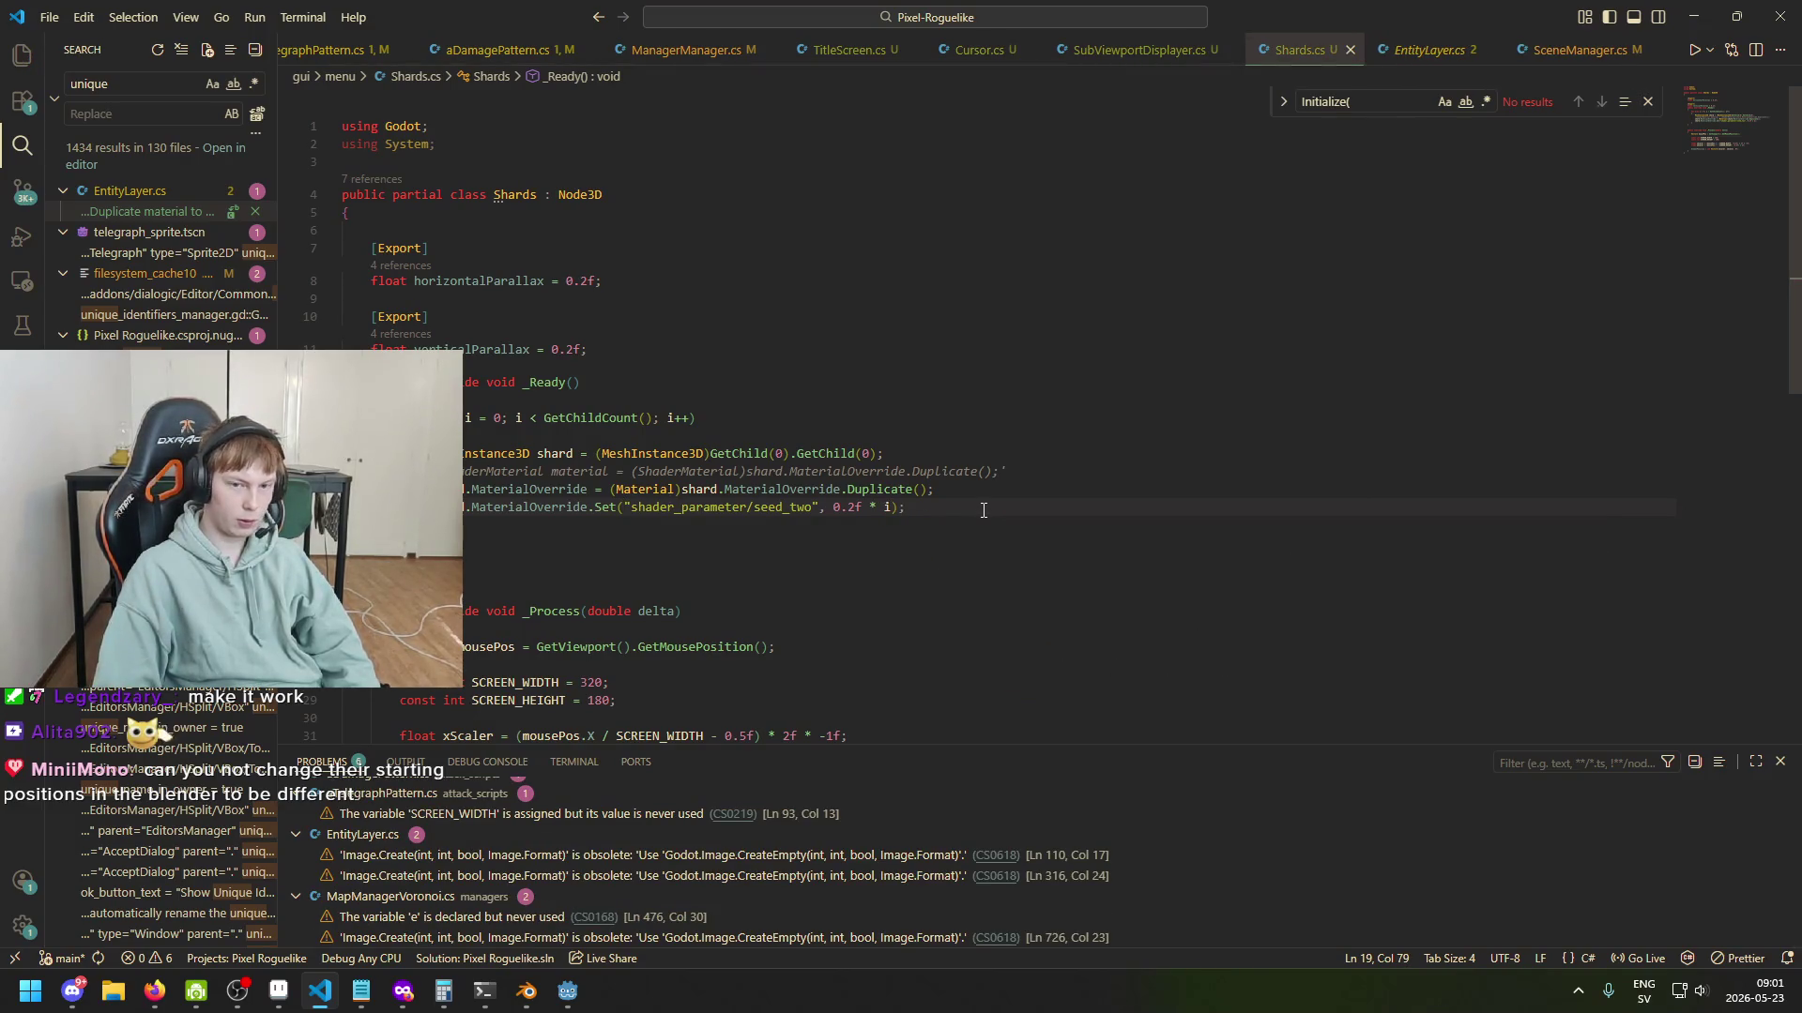
pyautogui.moveTo(567, 991)
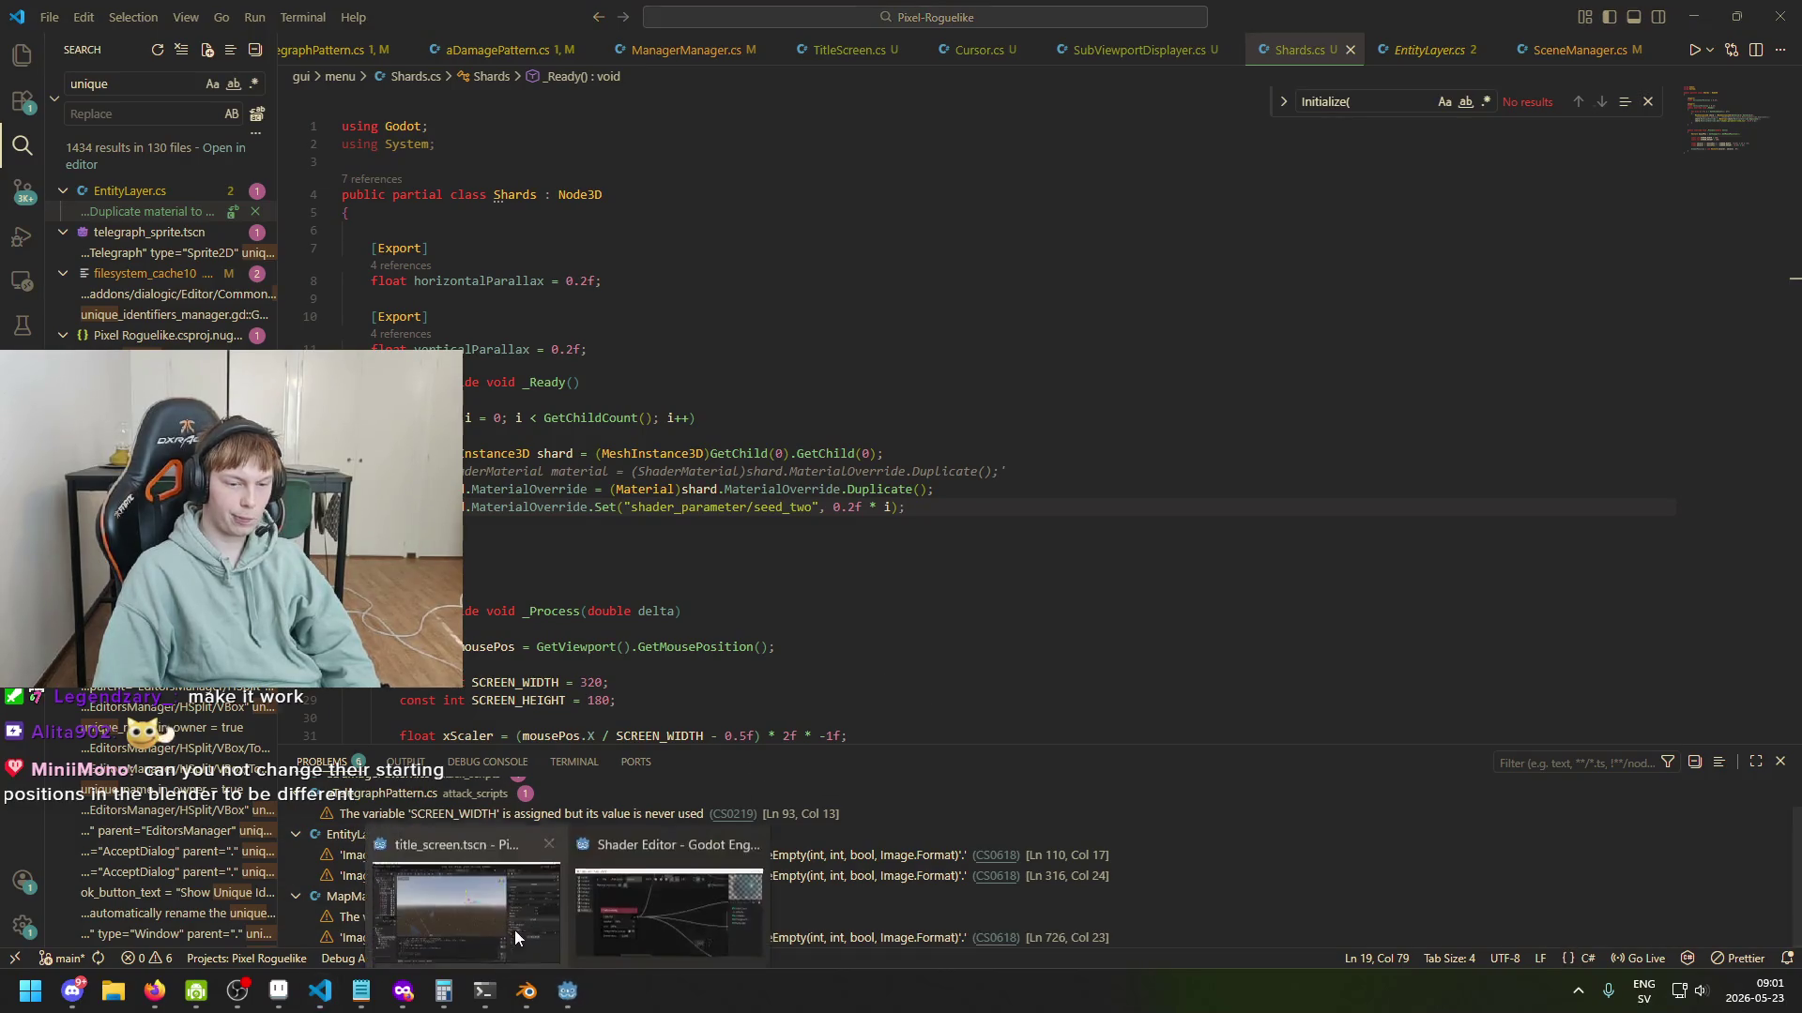
pyautogui.click(479, 910)
pyautogui.hotkey('ctrl', 's')
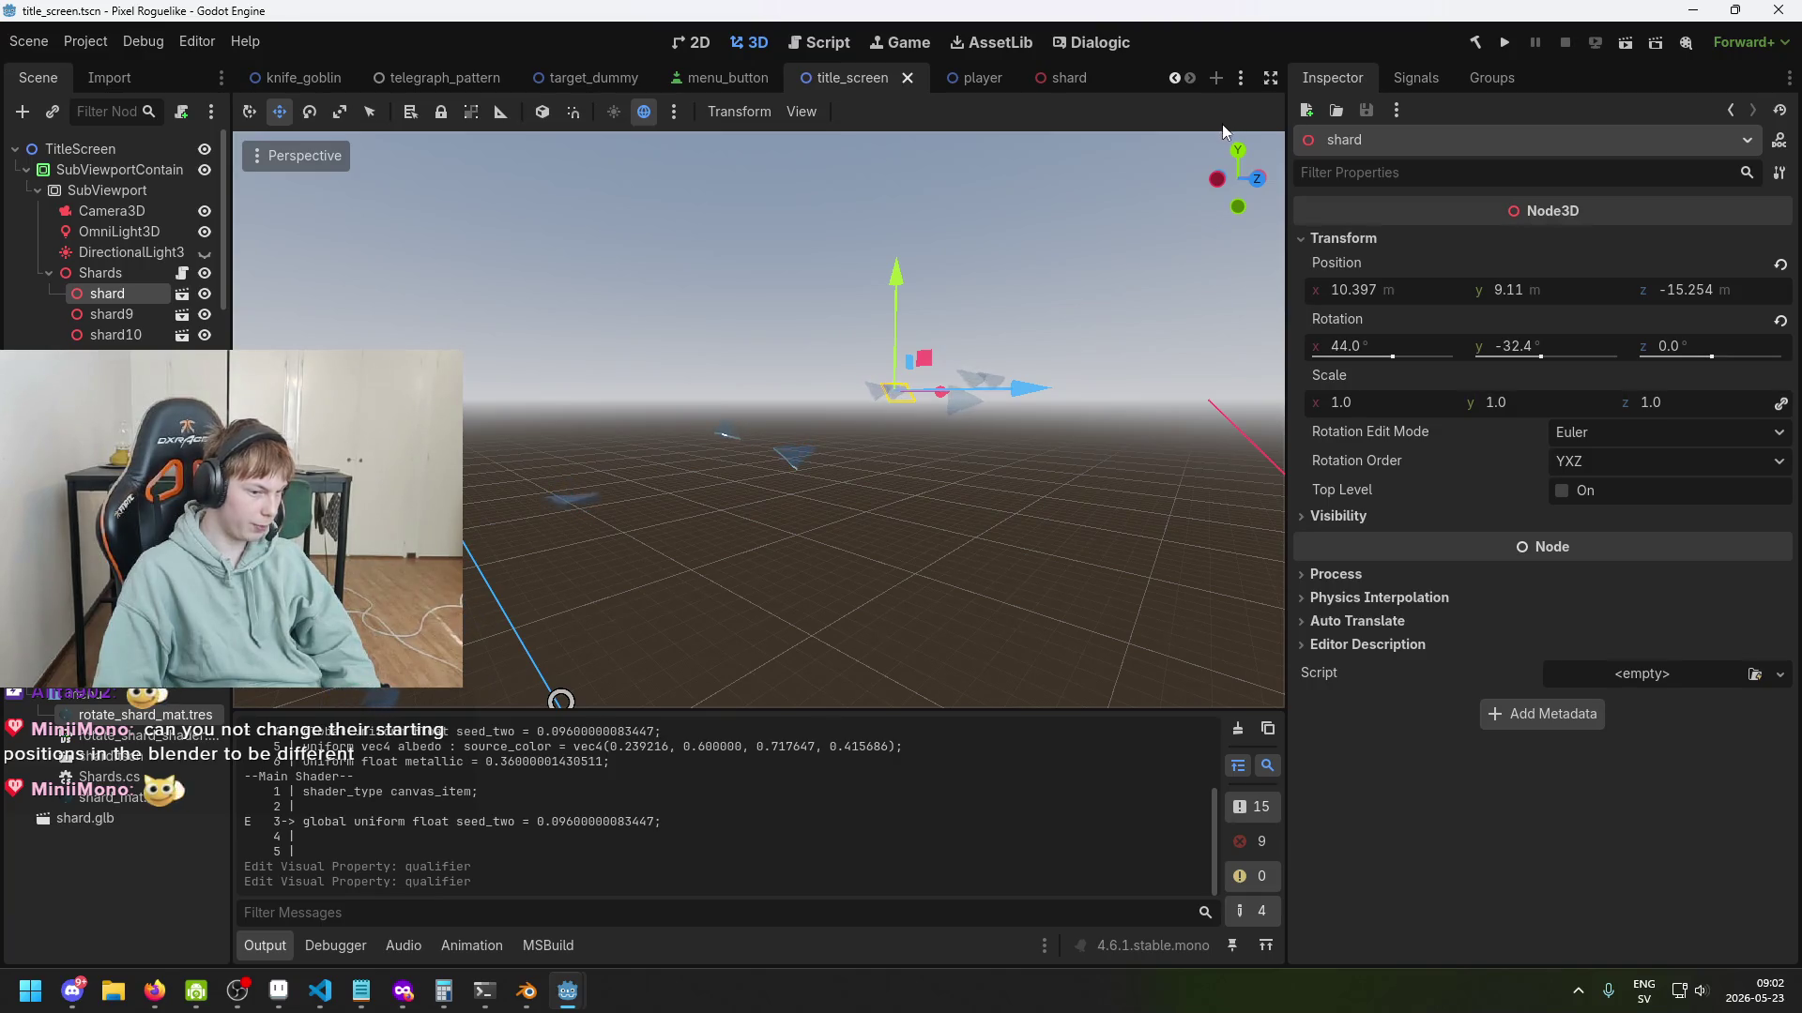
pyautogui.click(1510, 42)
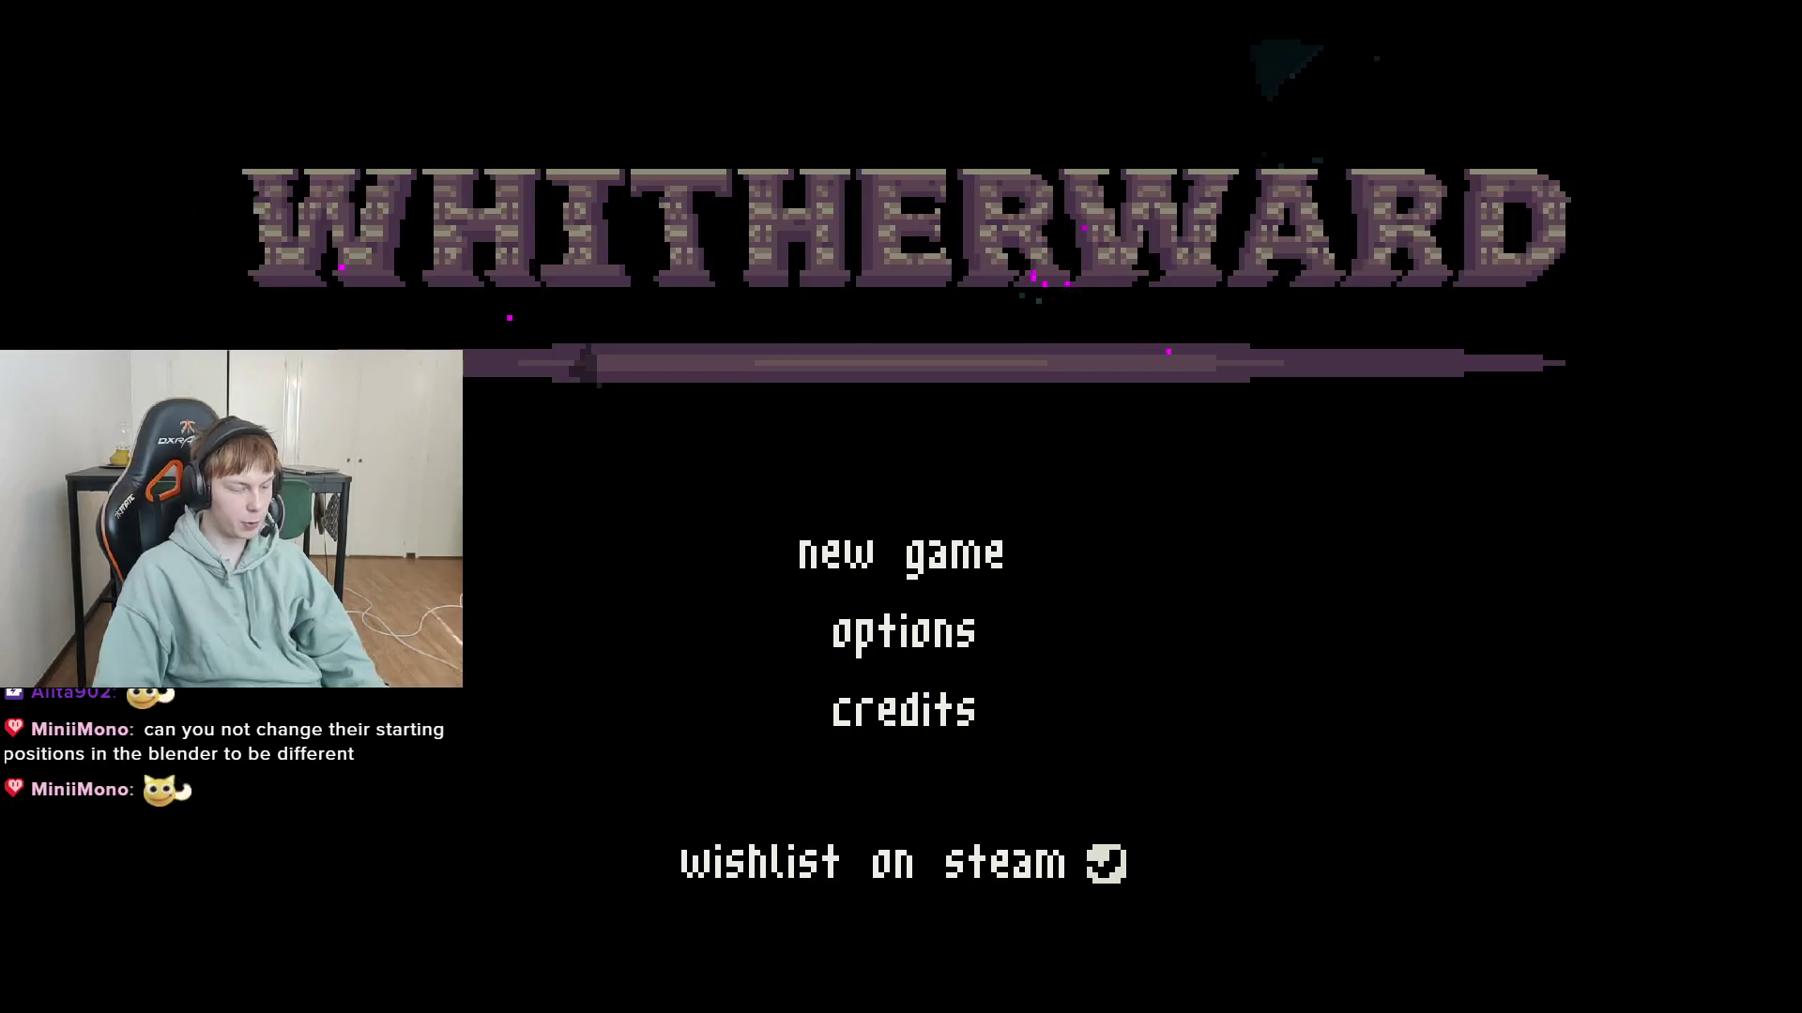
pyautogui.hotkey('alt', 'F4')
pyautogui.hotkey('ctrl', 's')
pyautogui.moveTo(568, 991)
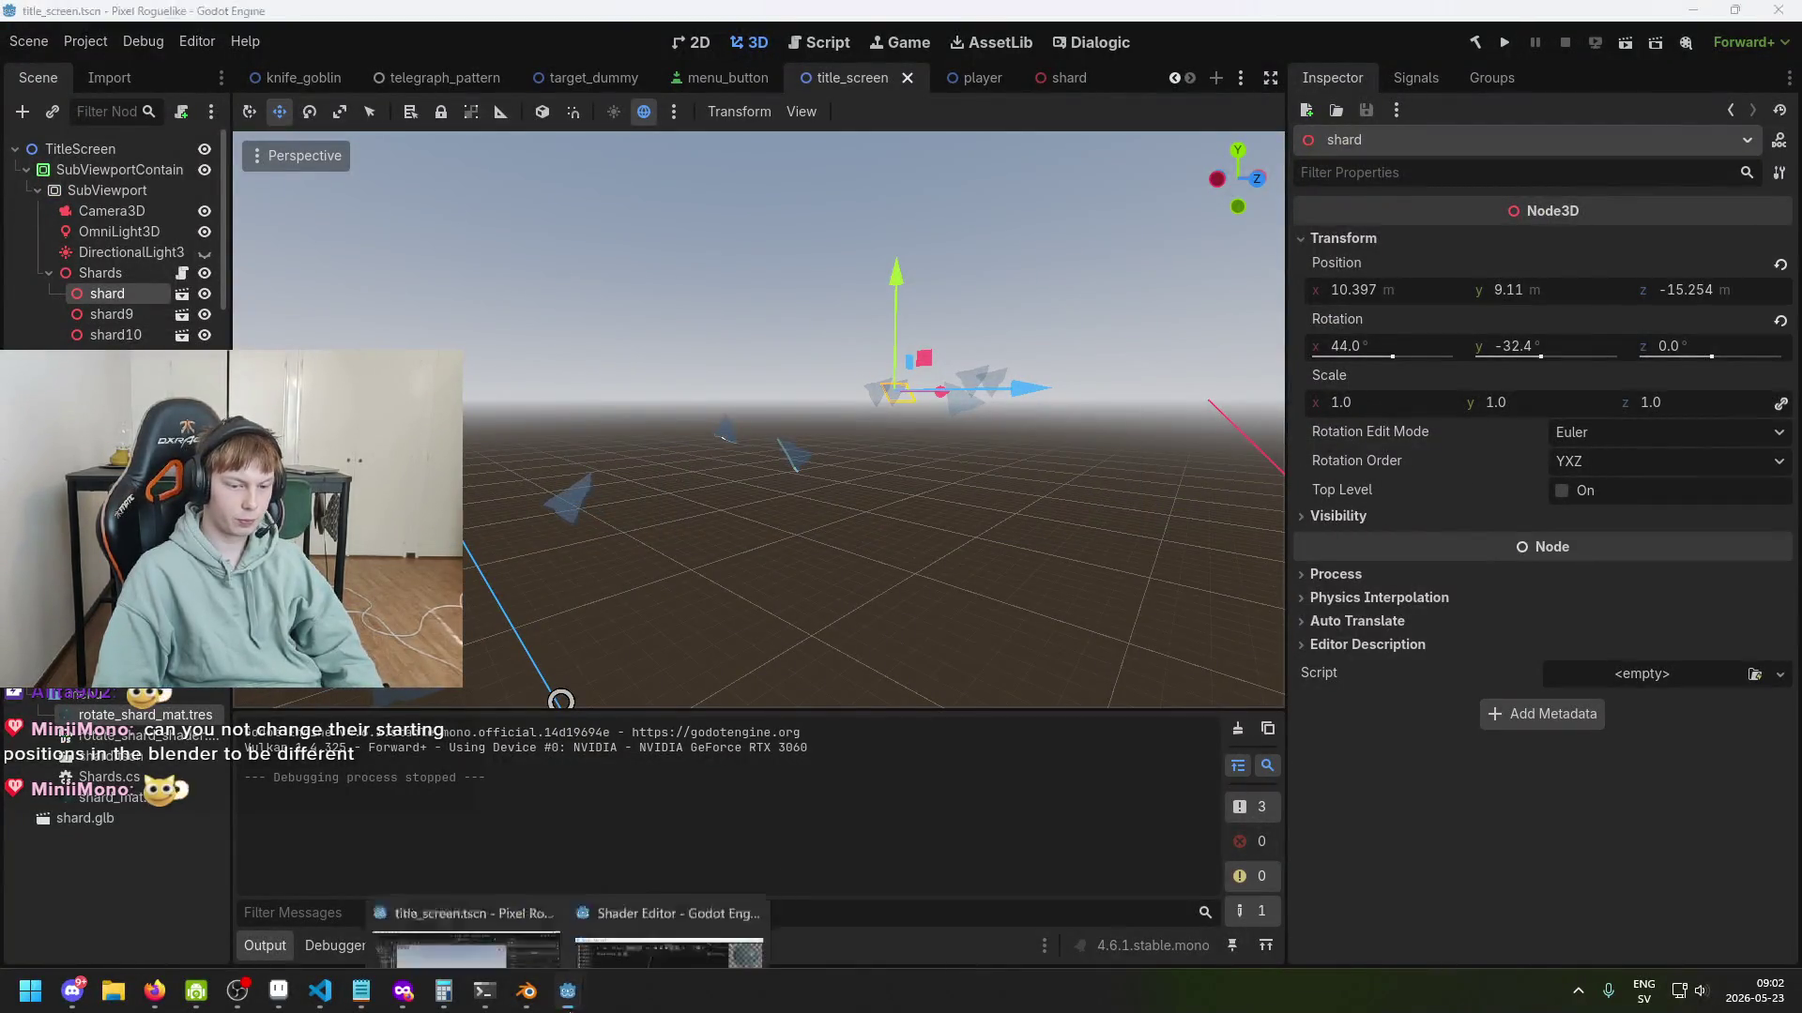
pyautogui.moveTo(683, 910)
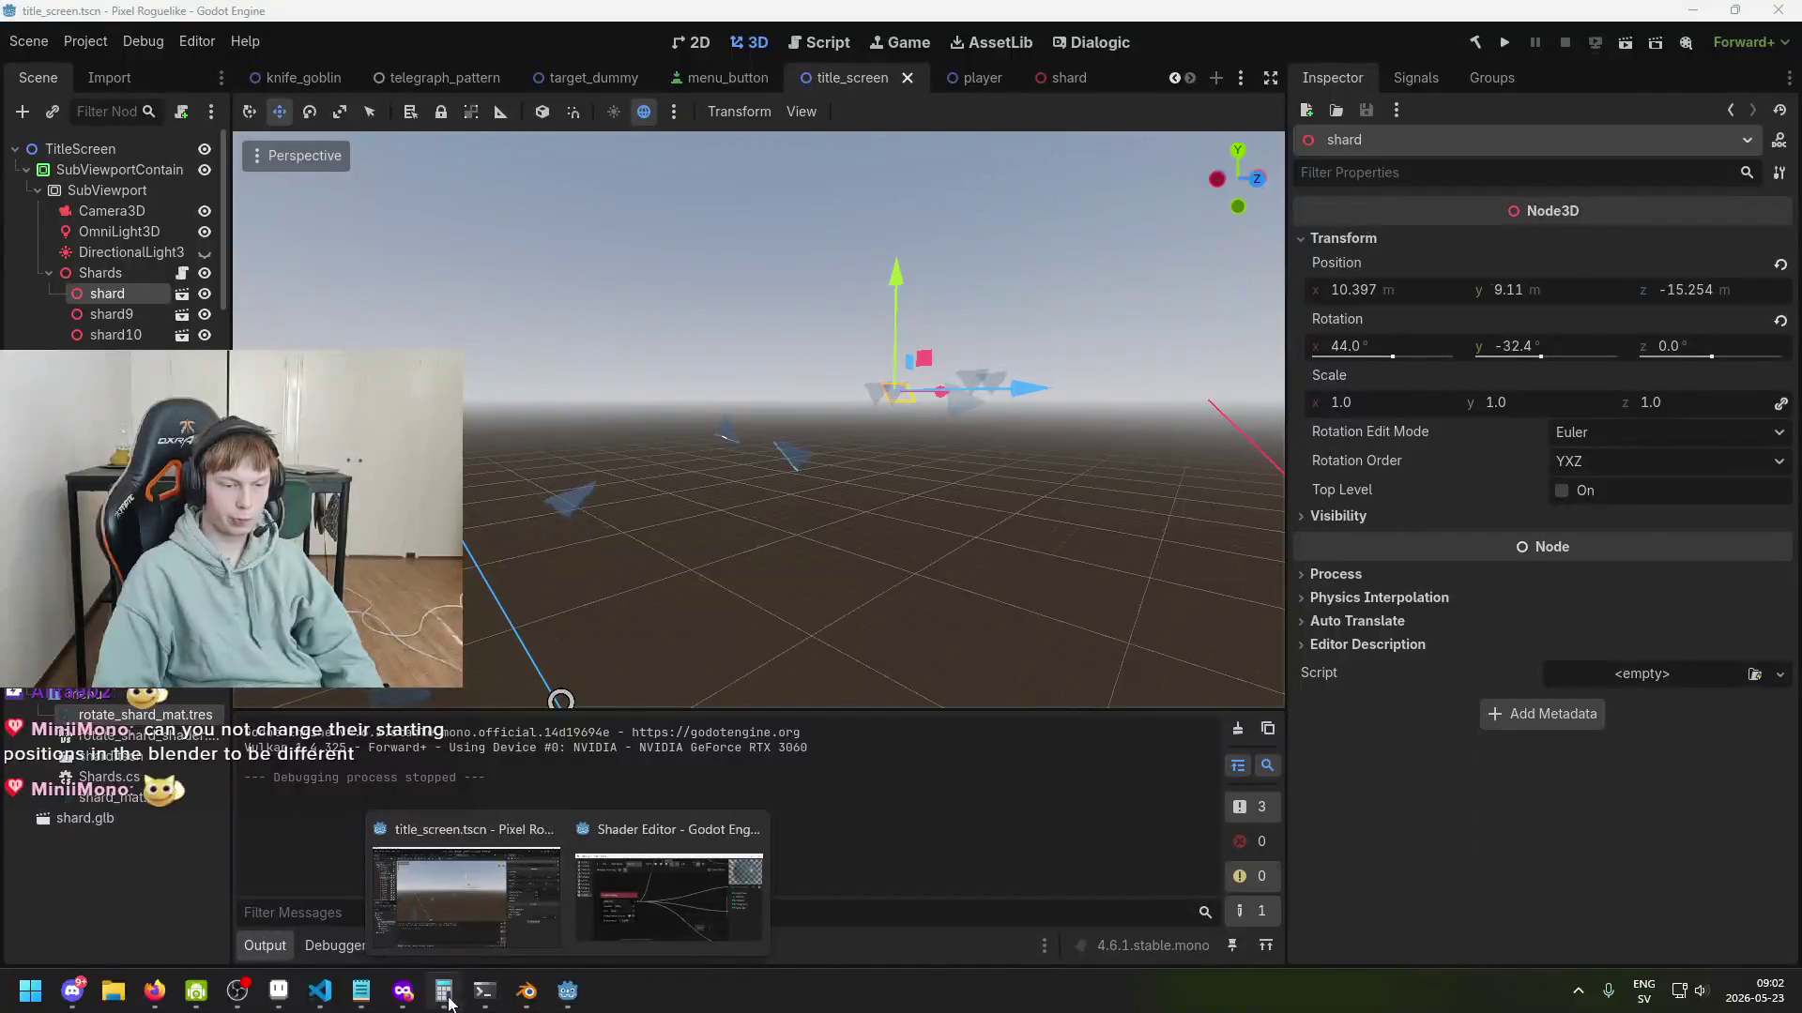
# In Shards.cs, highlight the shard variable and GetChild calls on line 16.
pyautogui.click(321, 992)
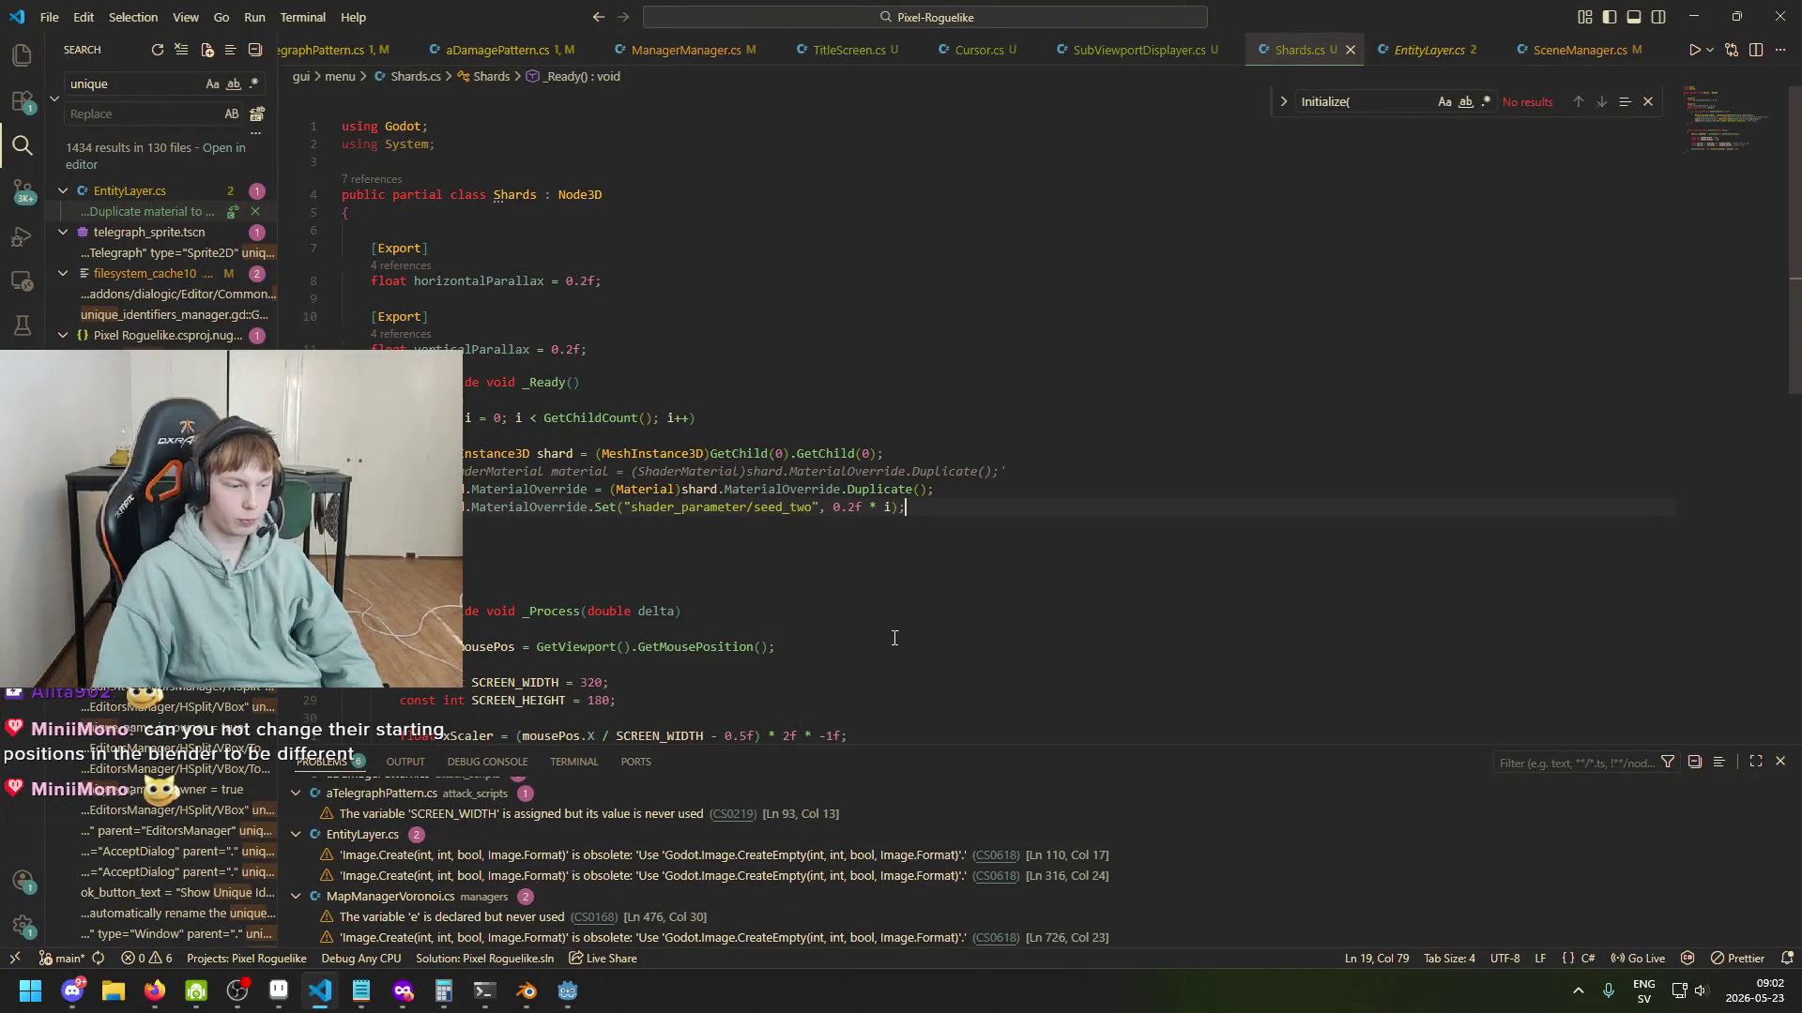
pyautogui.click(893, 507)
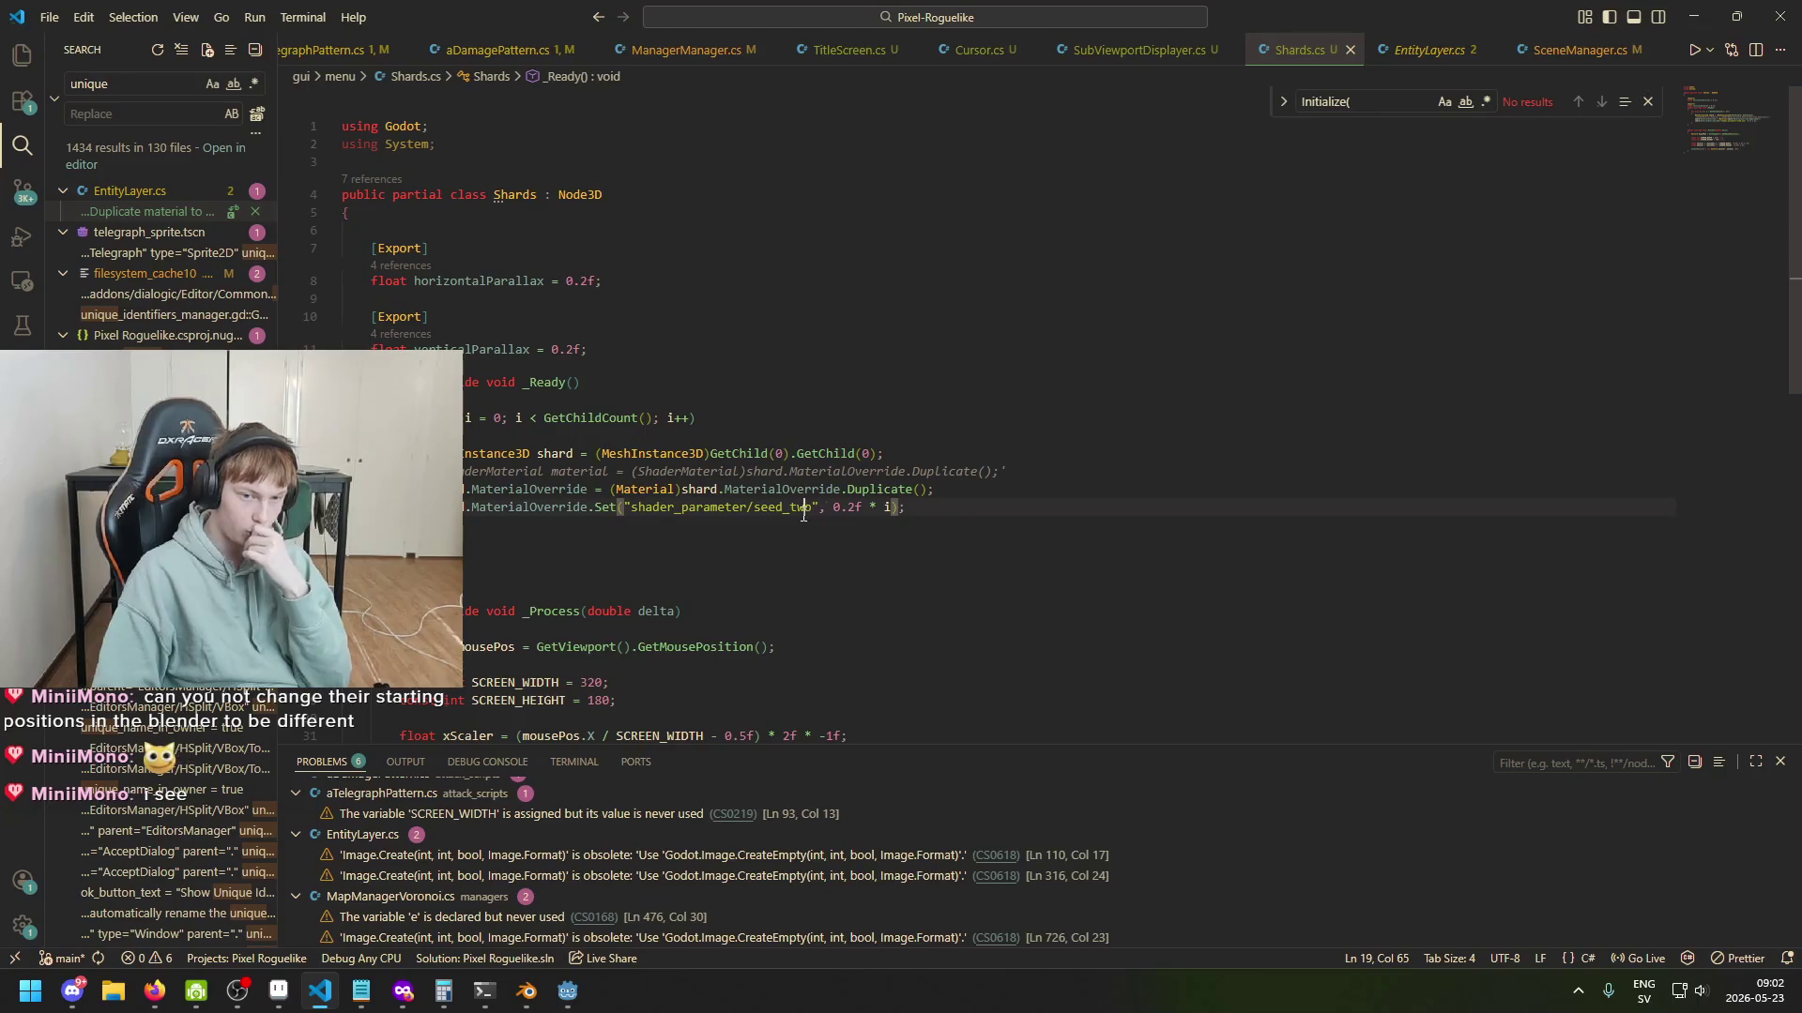
pyautogui.scroll(-2, 727, 525)
pyautogui.click(450, 413)
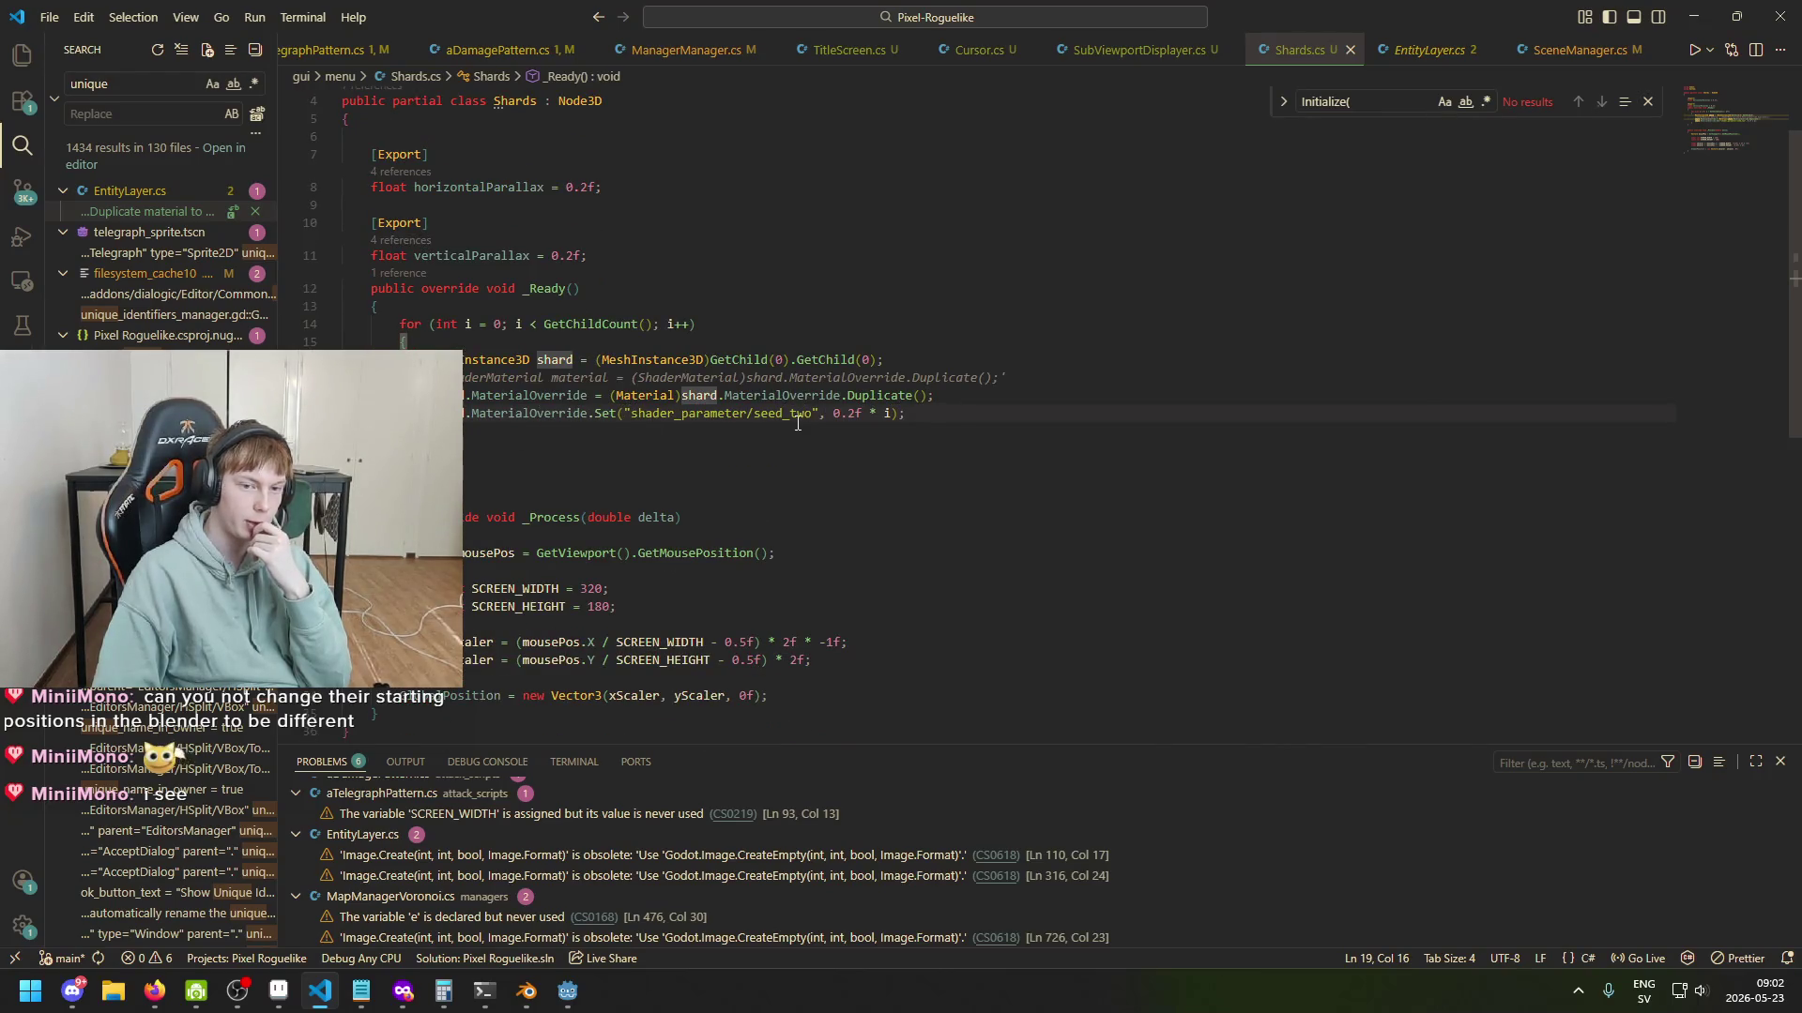
pyautogui.scroll(1, 797, 476)
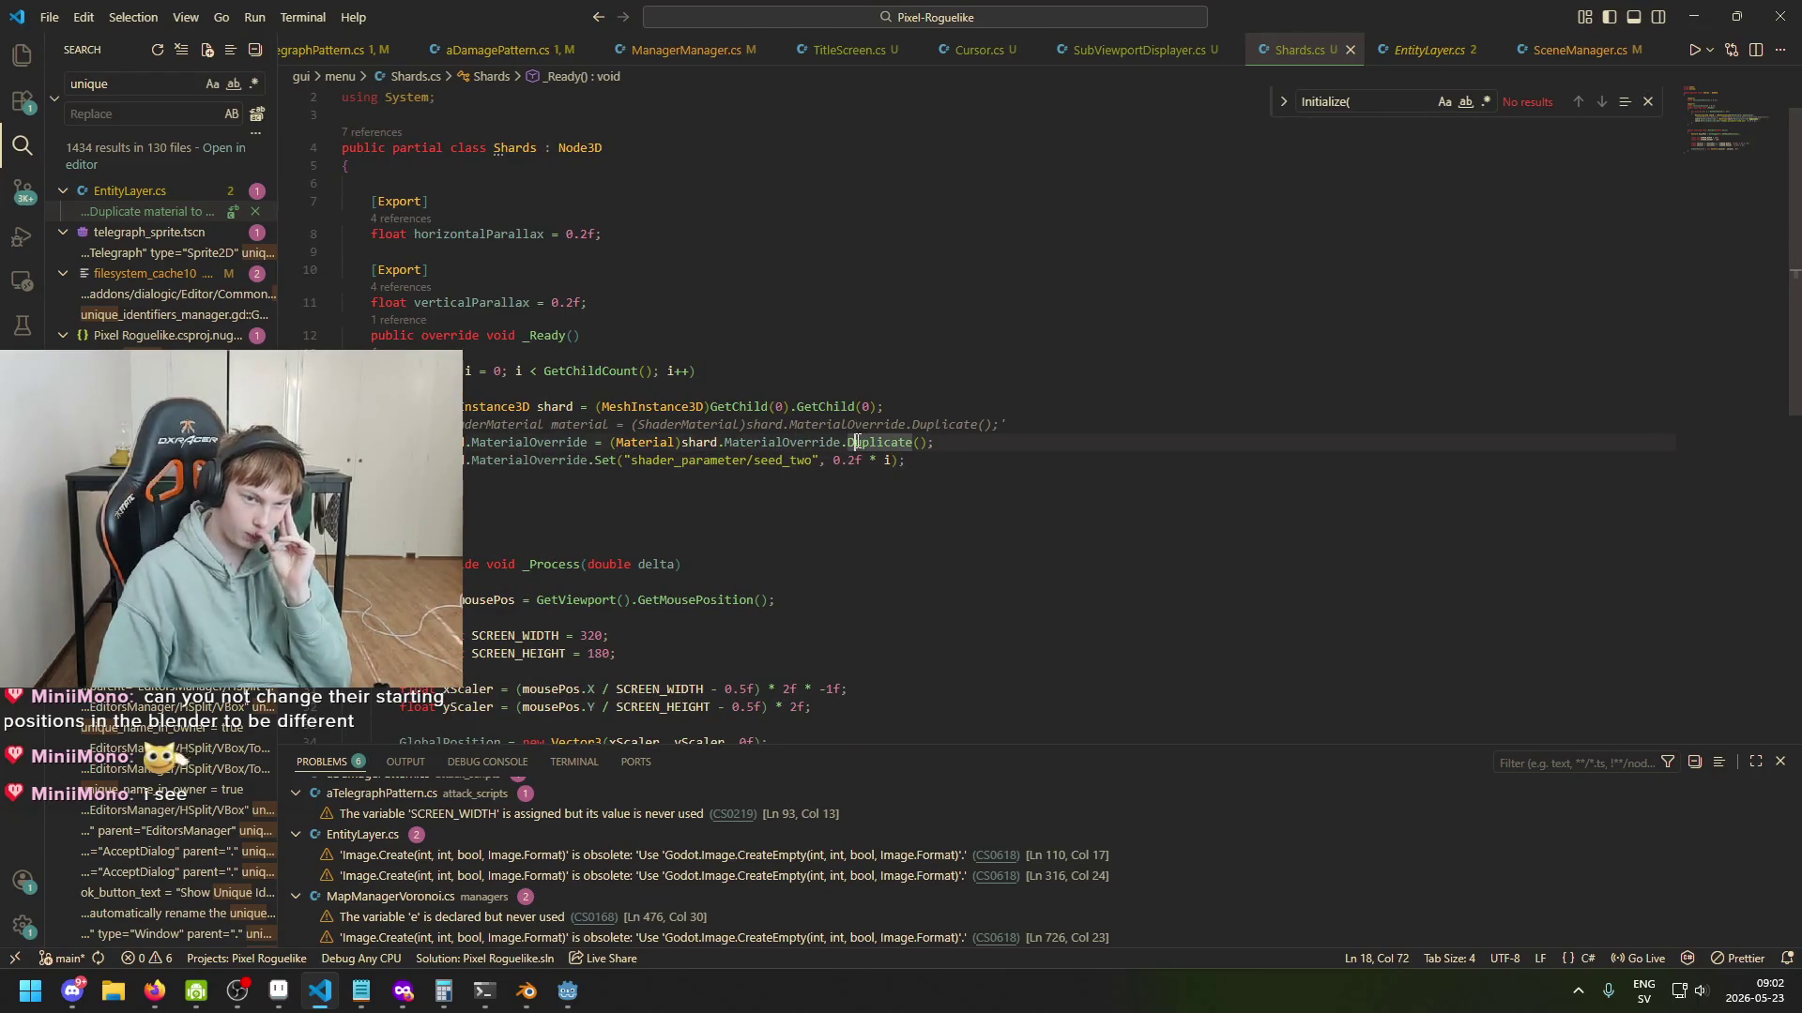
pyautogui.click(853, 406)
pyautogui.click(545, 406)
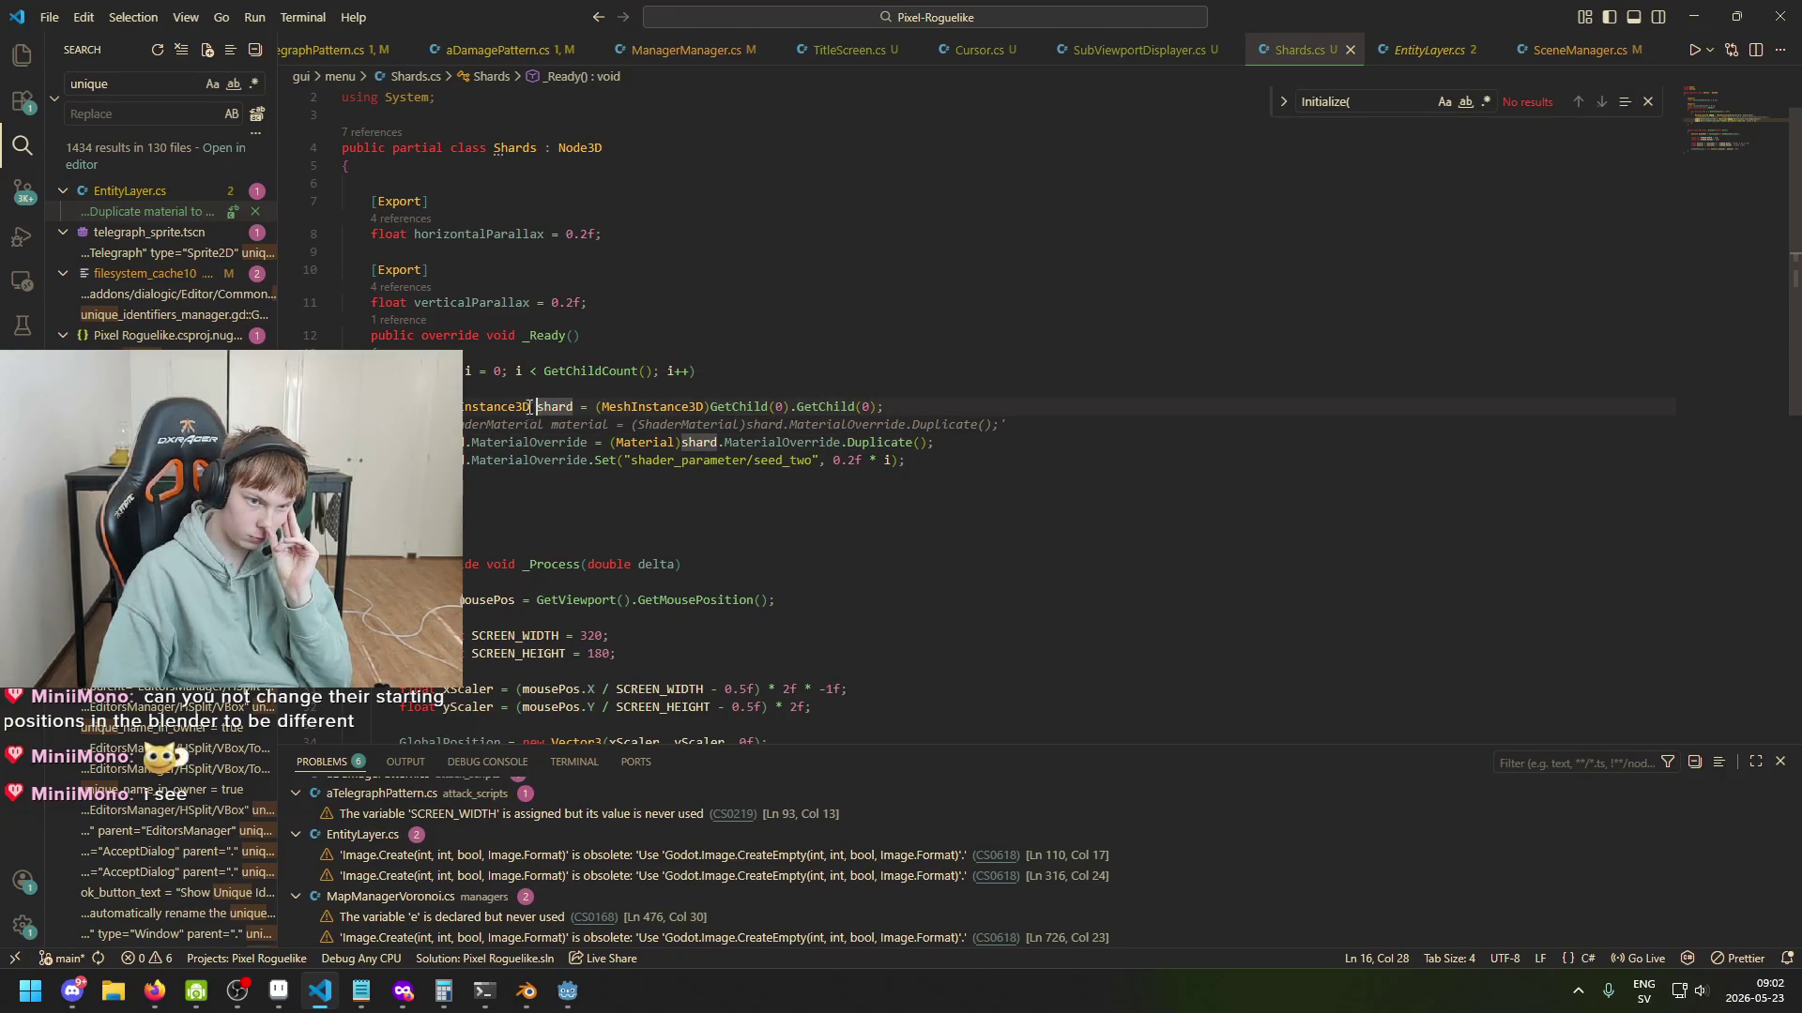
# Read the docs for the MeshInstance3D cast and nested GetChild call, then return to Godot.
pyautogui.click(680, 406)
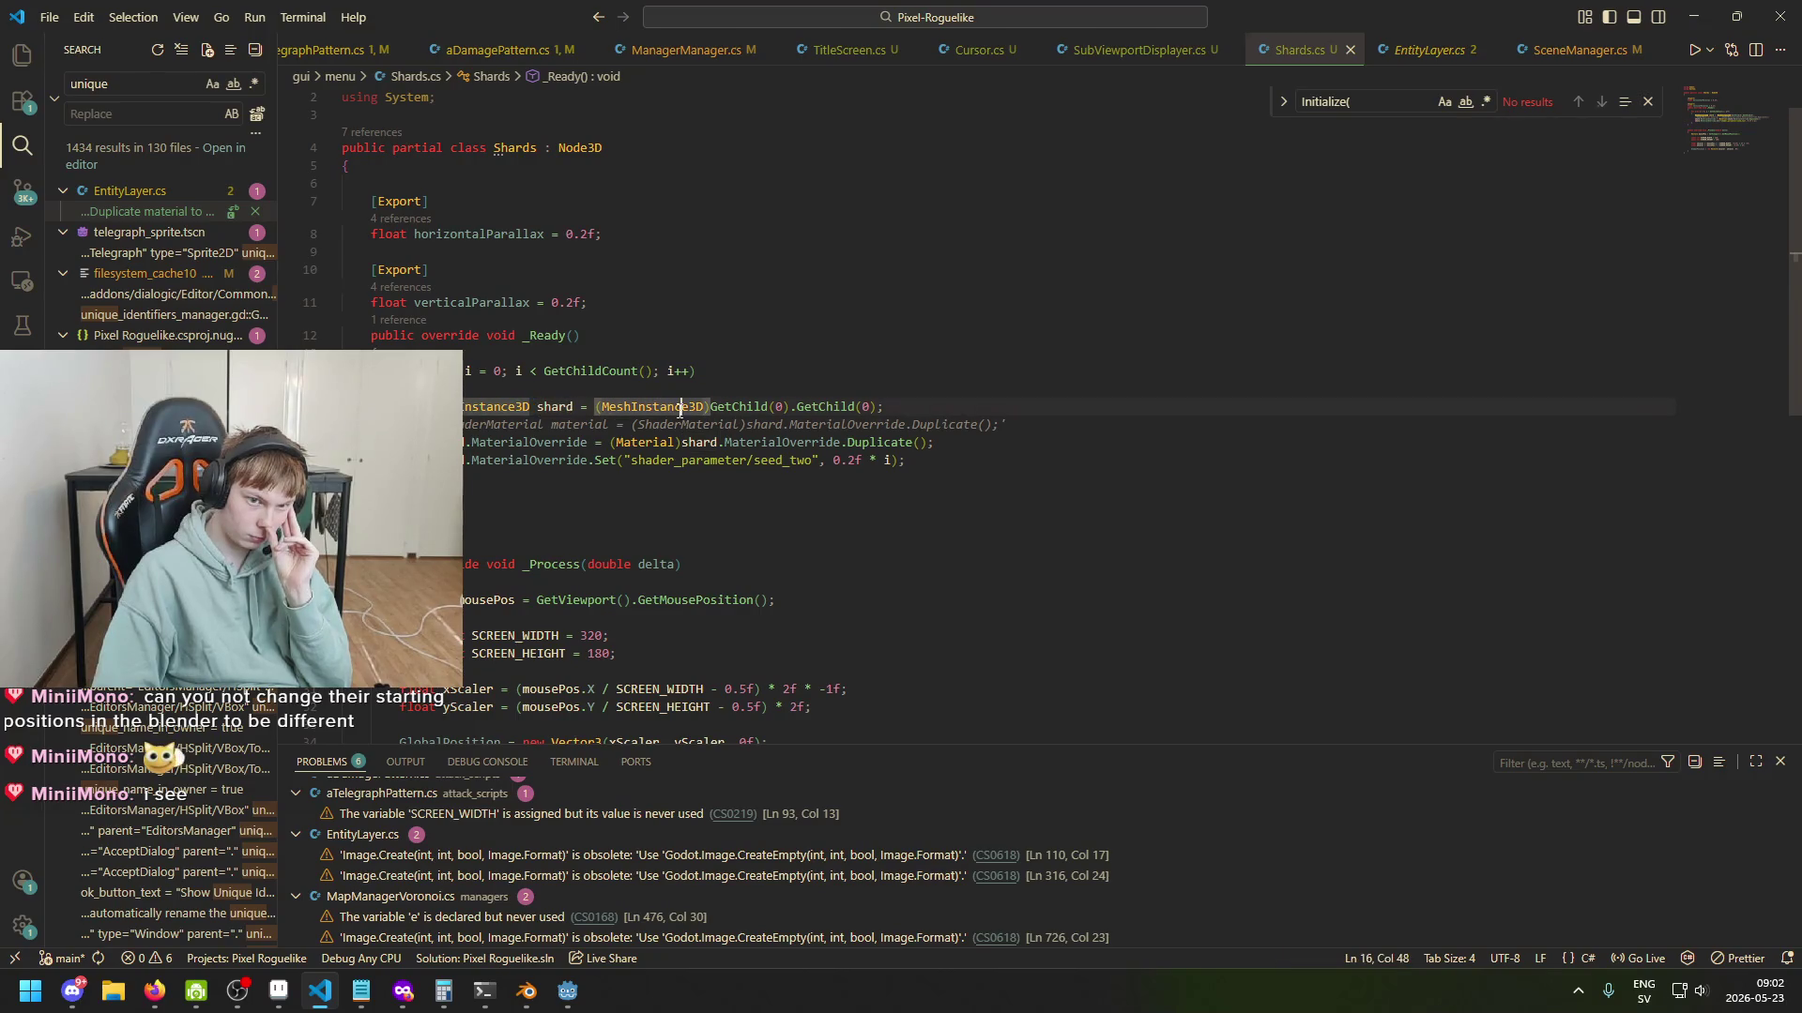
pyautogui.moveTo(699, 406)
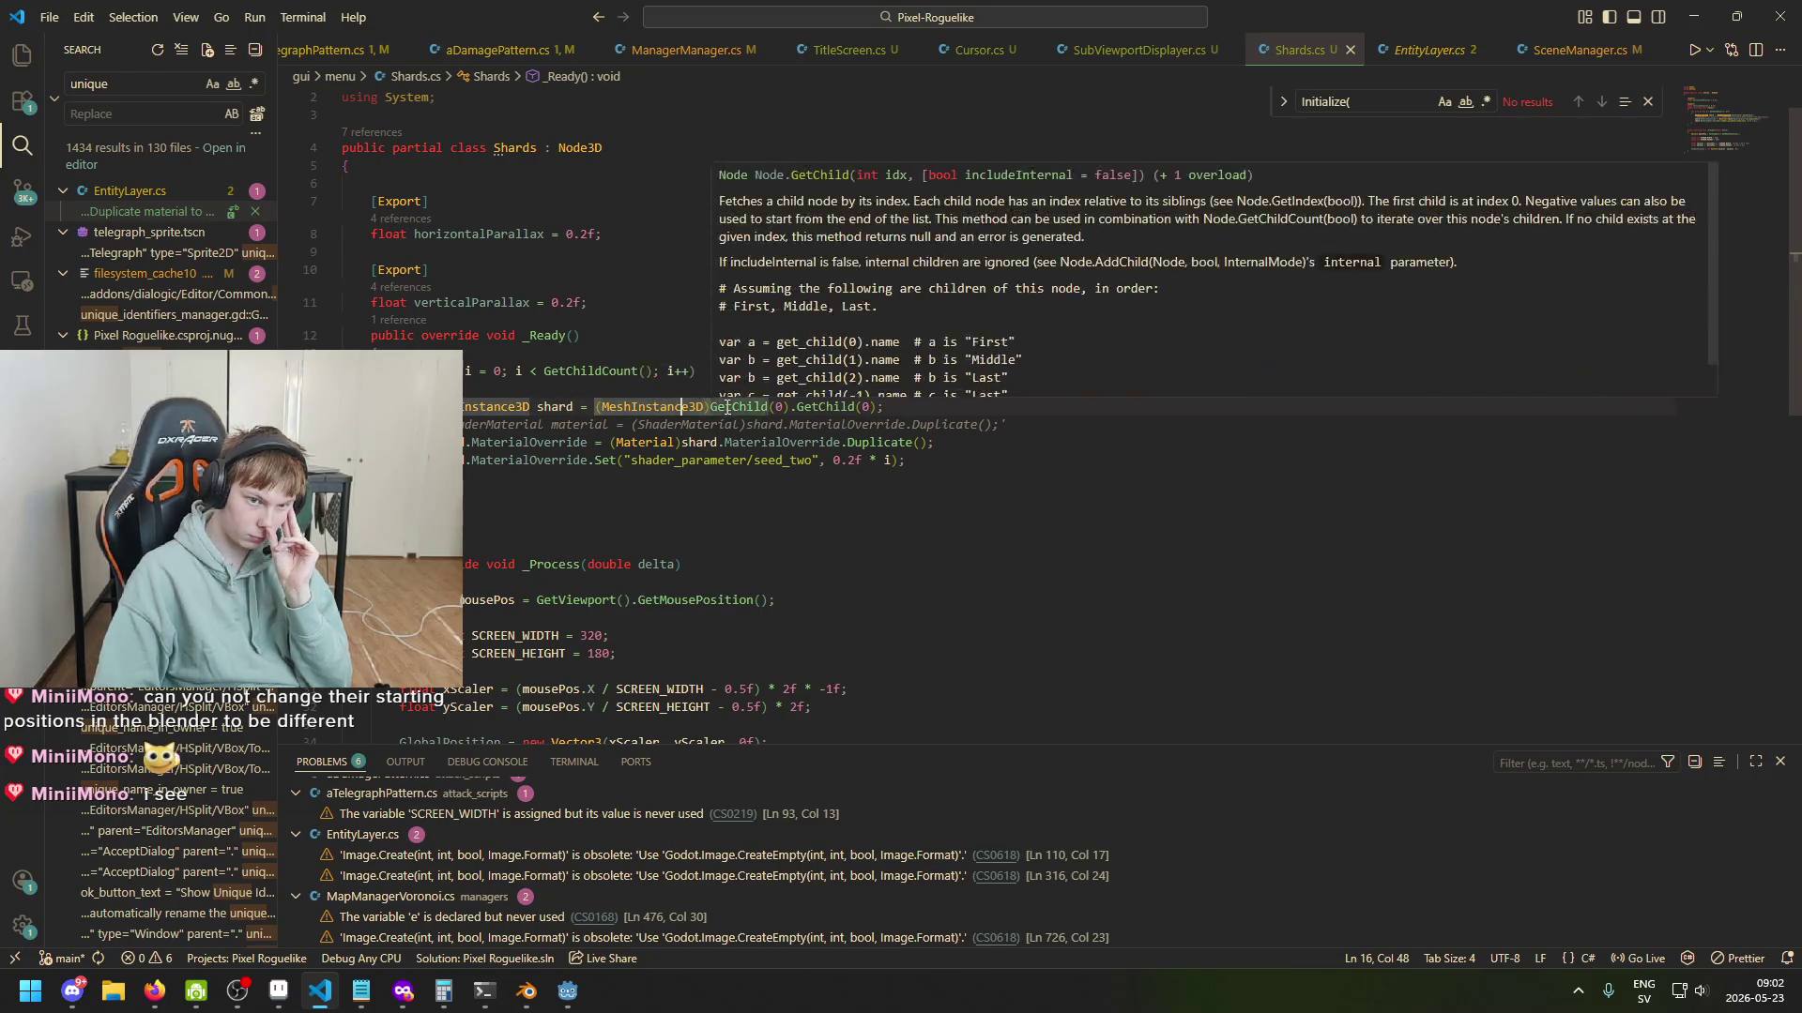
pyautogui.click(835, 407)
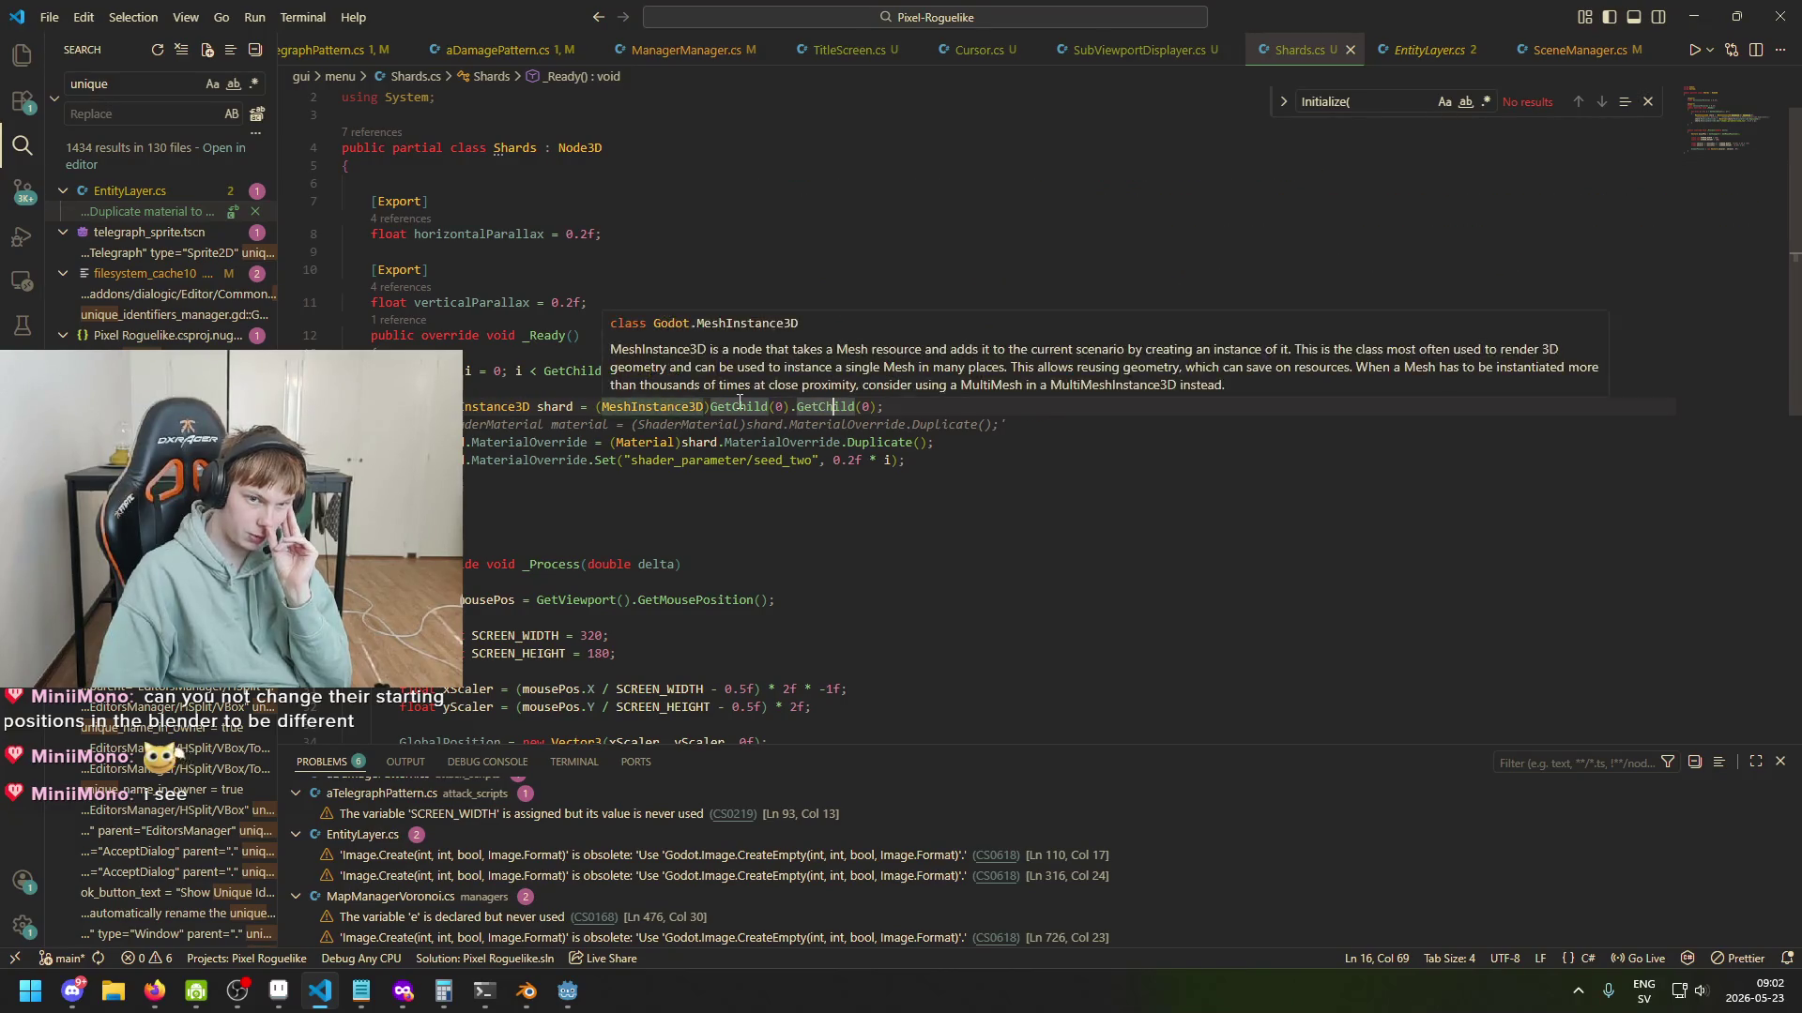
pyautogui.moveTo(715, 408)
pyautogui.moveTo(567, 991)
pyautogui.click(520, 925)
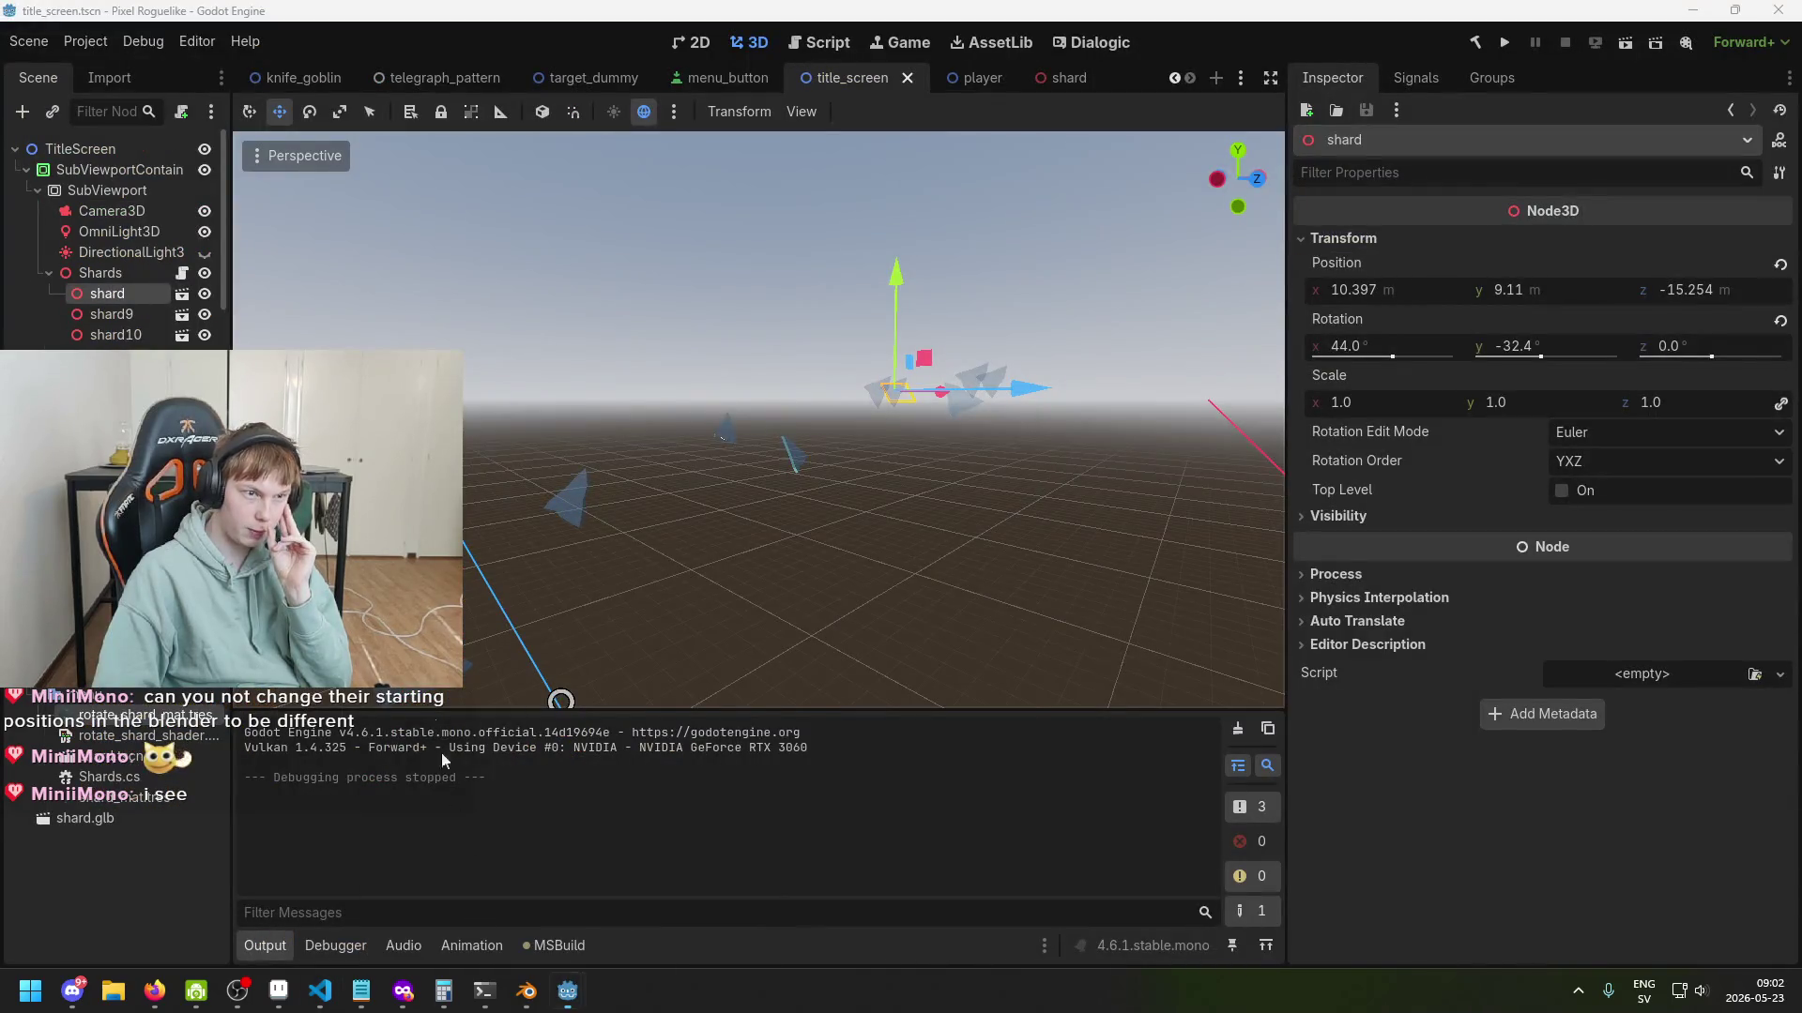
# Inspect rotate_shard_shader.tres and rotate_shard_mat.tres, then open the shard scene in its own tab.
pyautogui.click(156, 736)
pyautogui.click(150, 715)
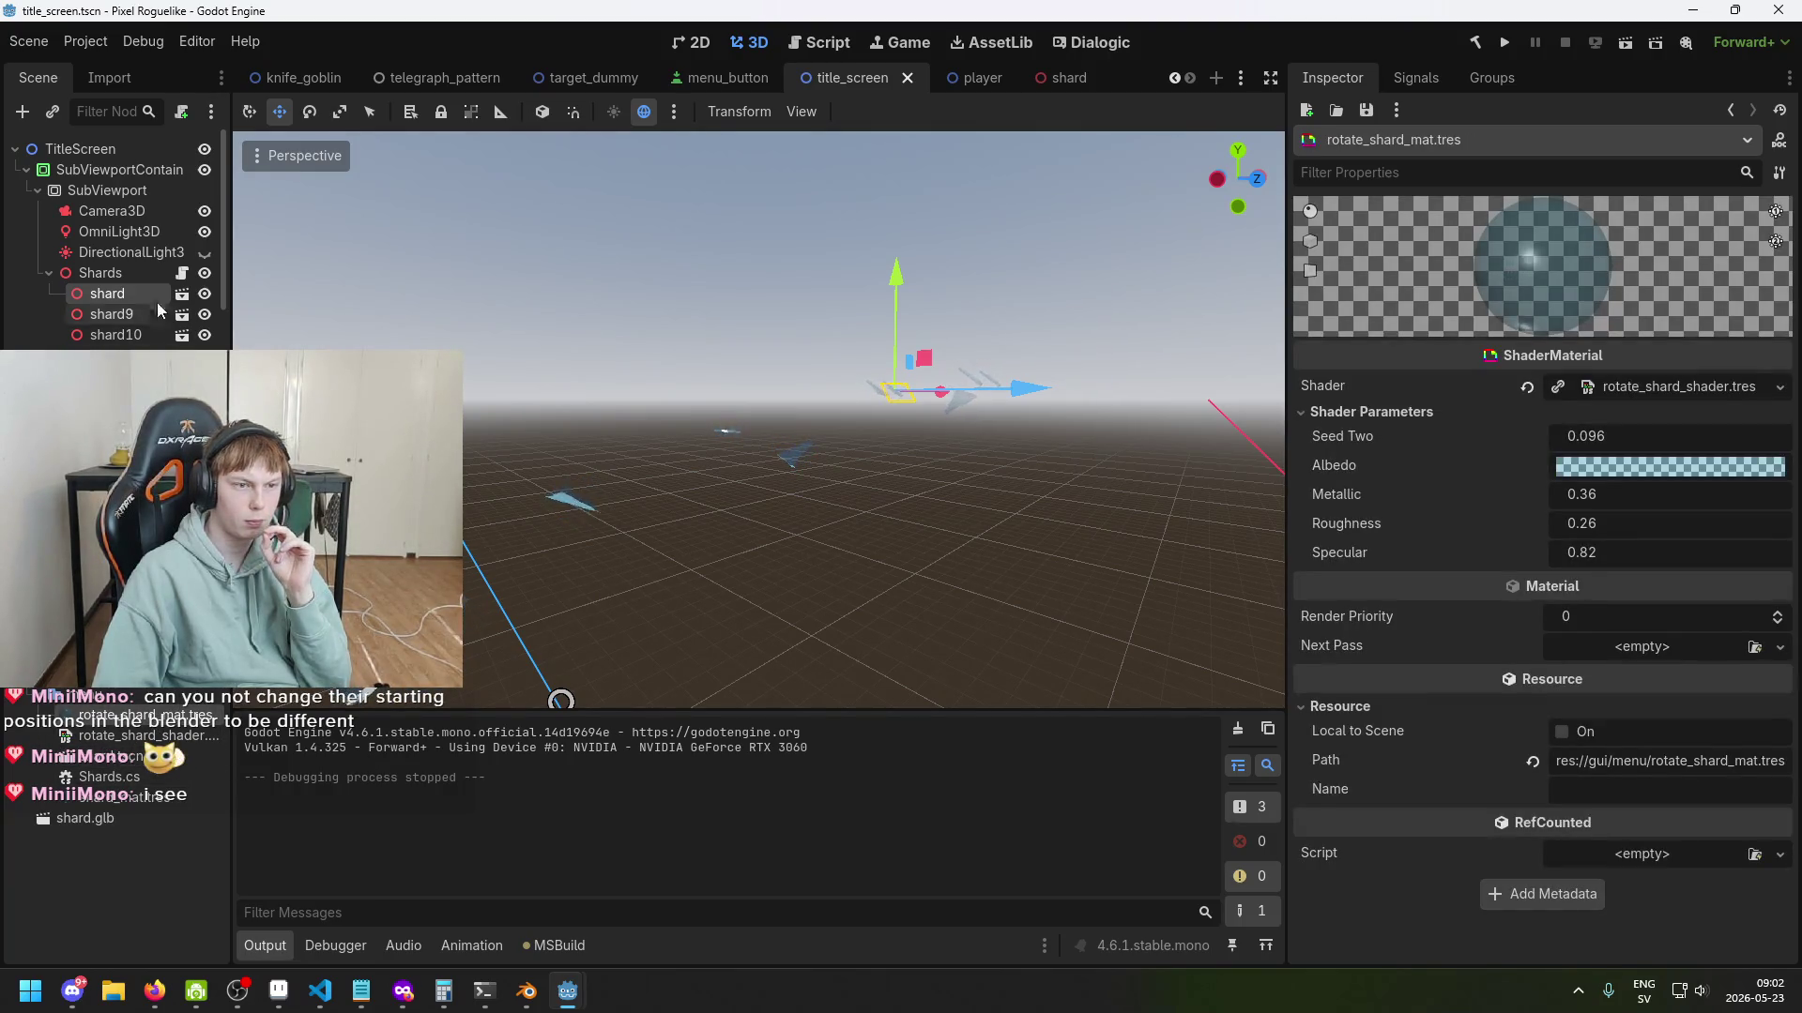
pyautogui.click(131, 289)
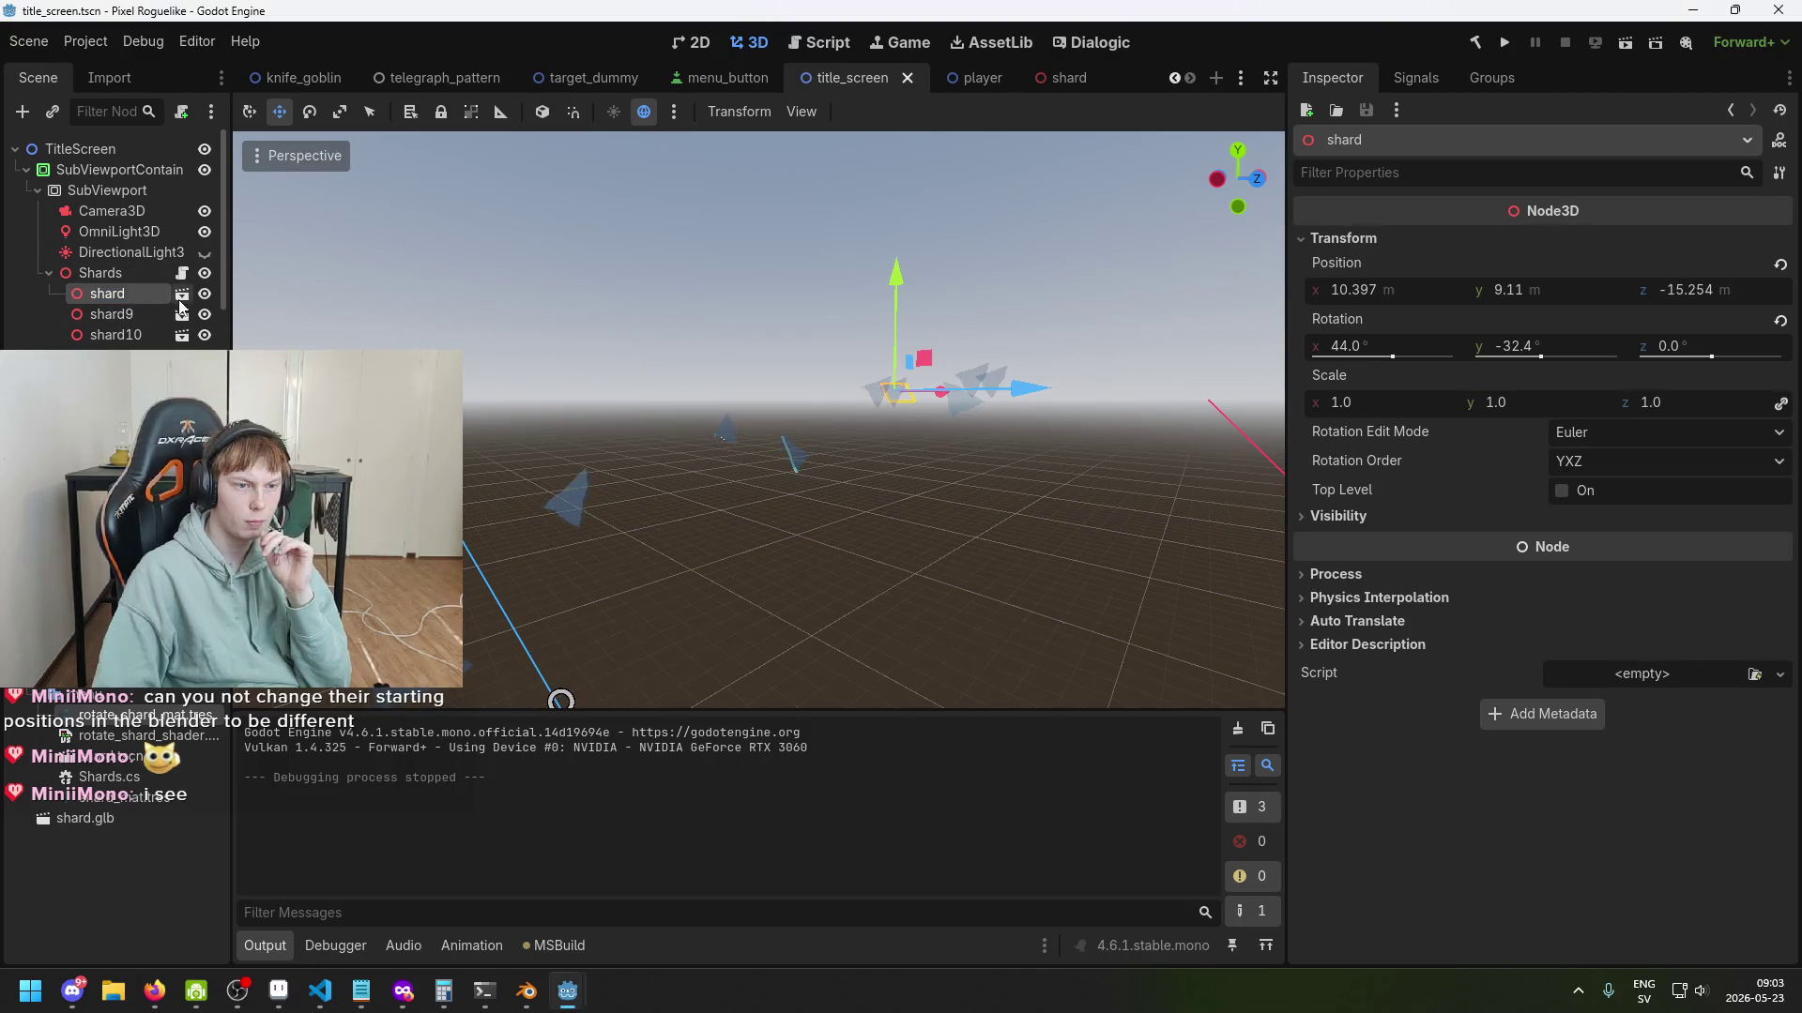
pyautogui.click(180, 295)
# Select the Circle mesh, check its Geometry Material Override, then return to Shards.cs.
pyautogui.click(127, 150)
pyautogui.click(120, 171)
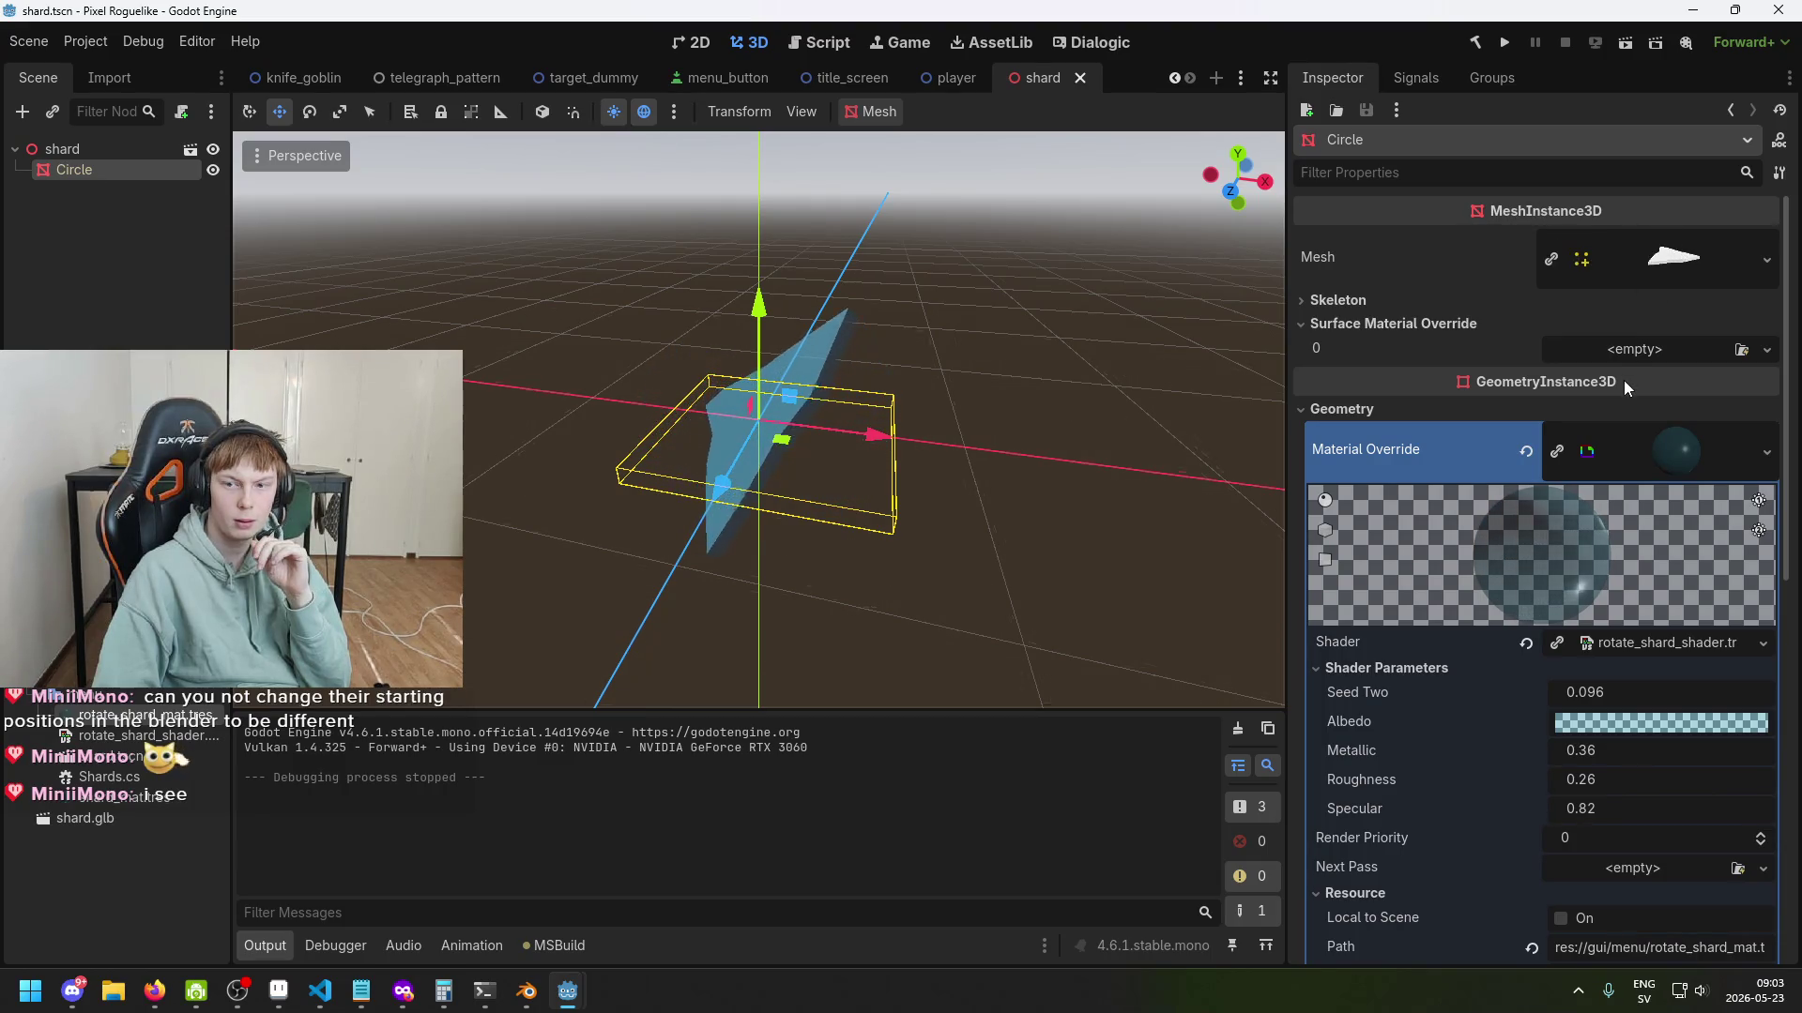
pyautogui.click(1405, 414)
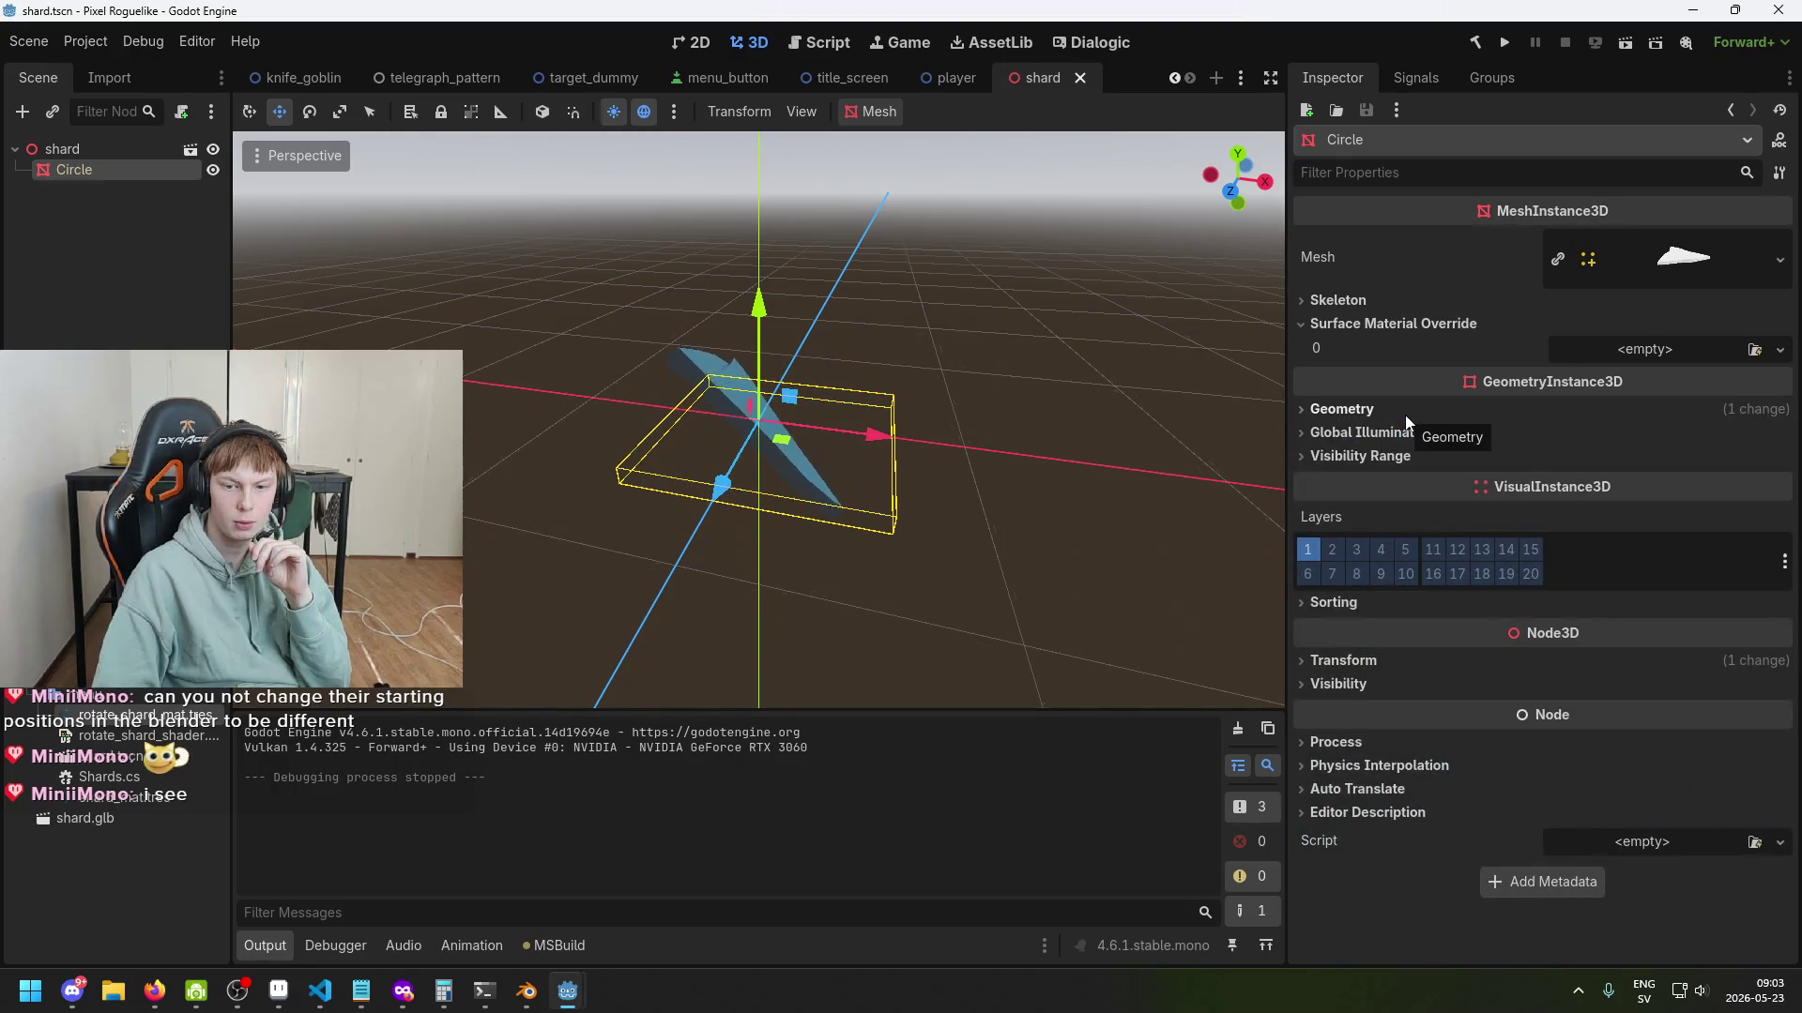
pyautogui.click(1404, 416)
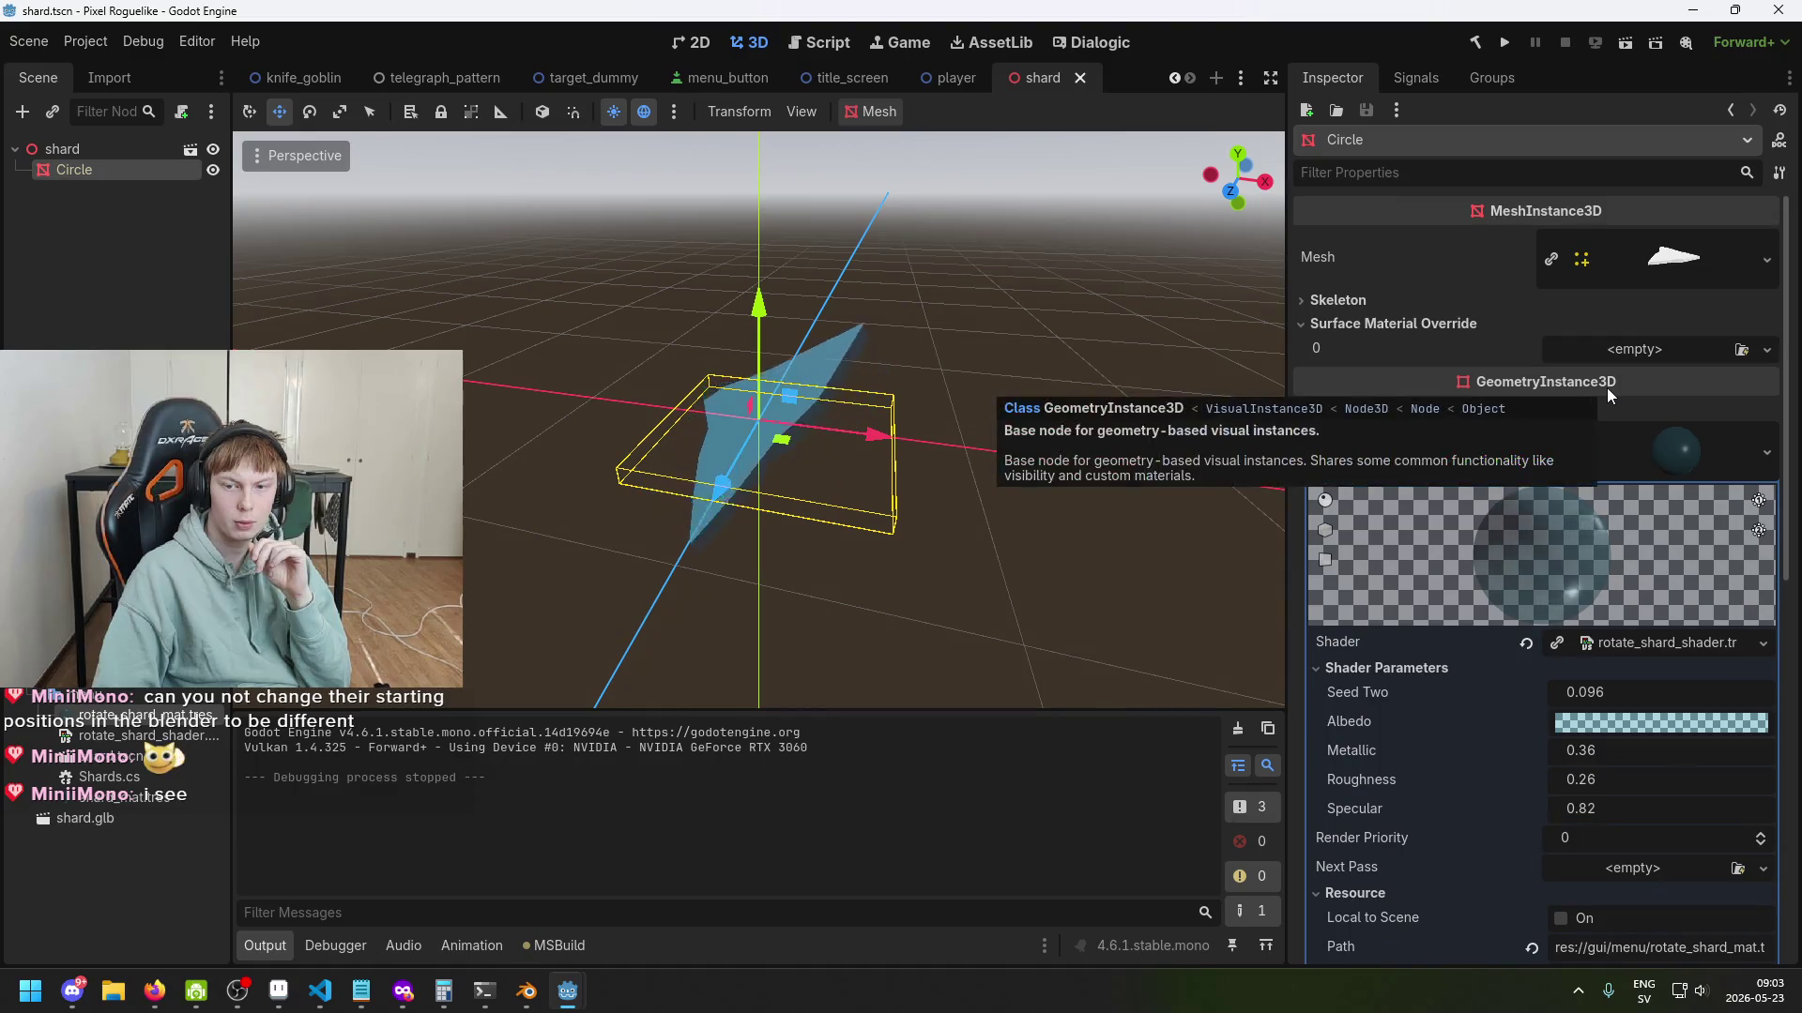
pyautogui.click(320, 991)
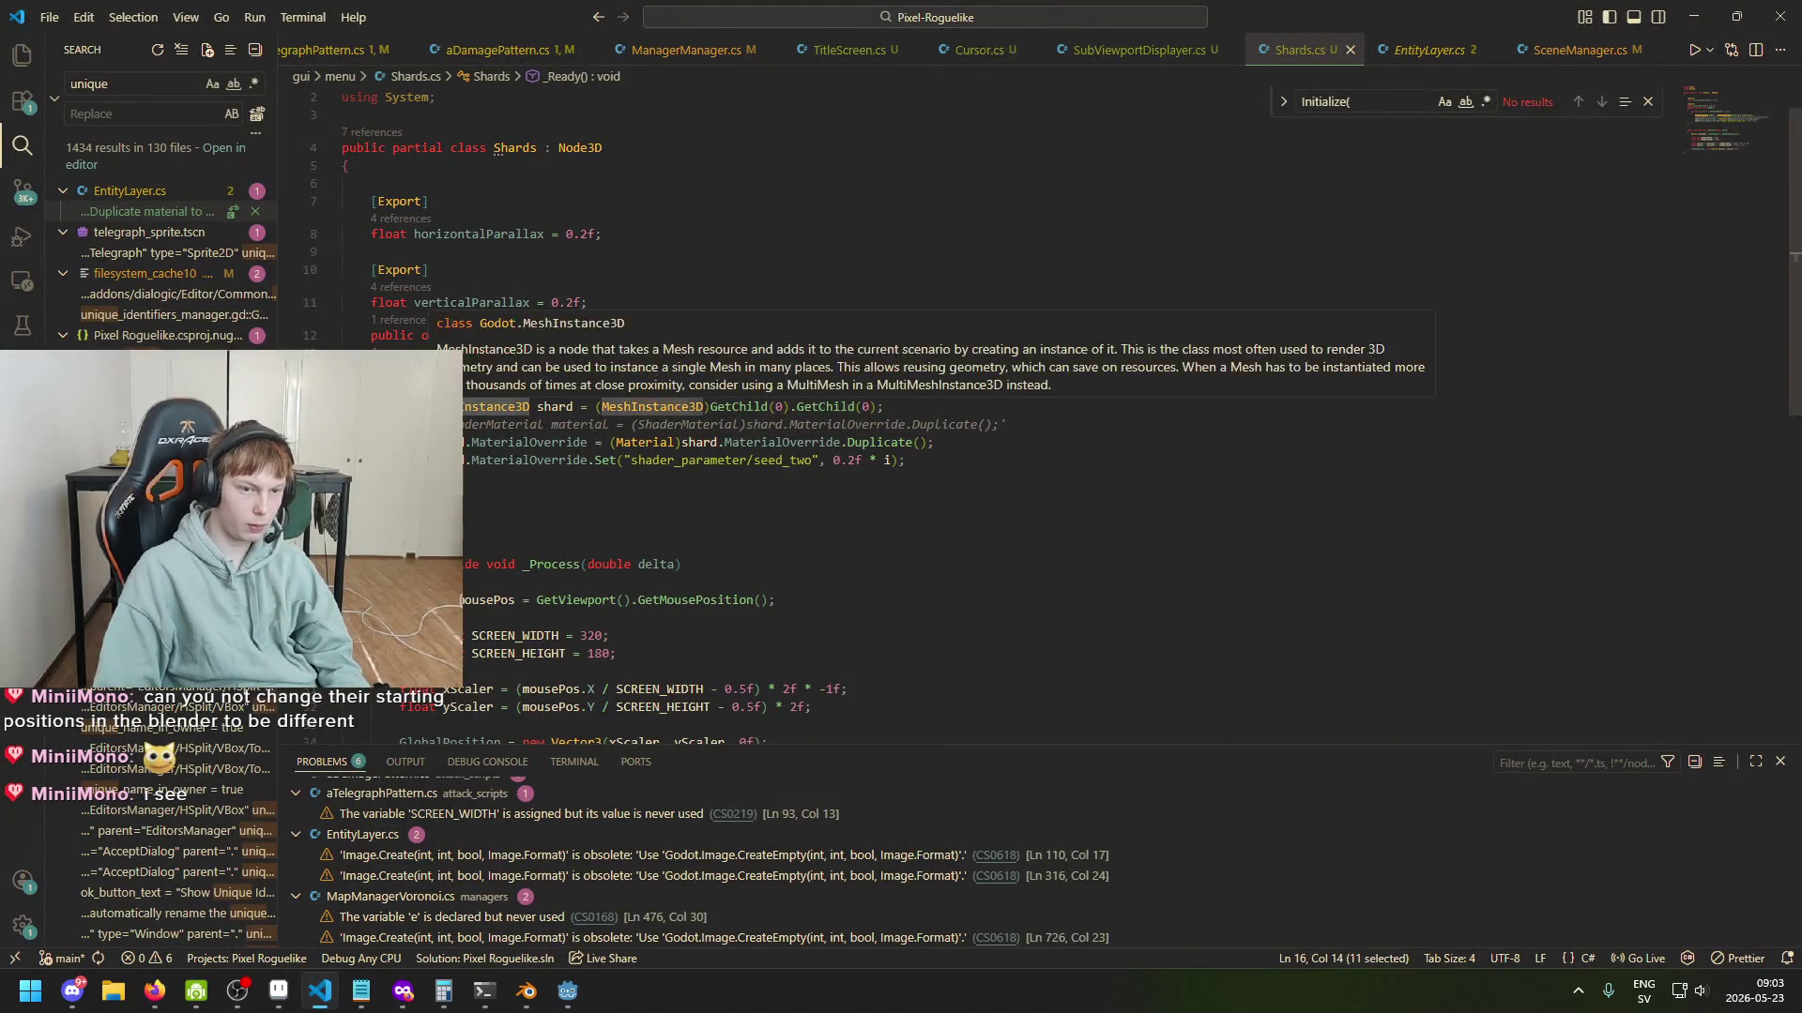
# Change the shard variable type and its cast on line 16 to GeometryInstance3D.
pyautogui.doubleClick(525, 411)
pyautogui.write('Ge')
pyautogui.write('omet')
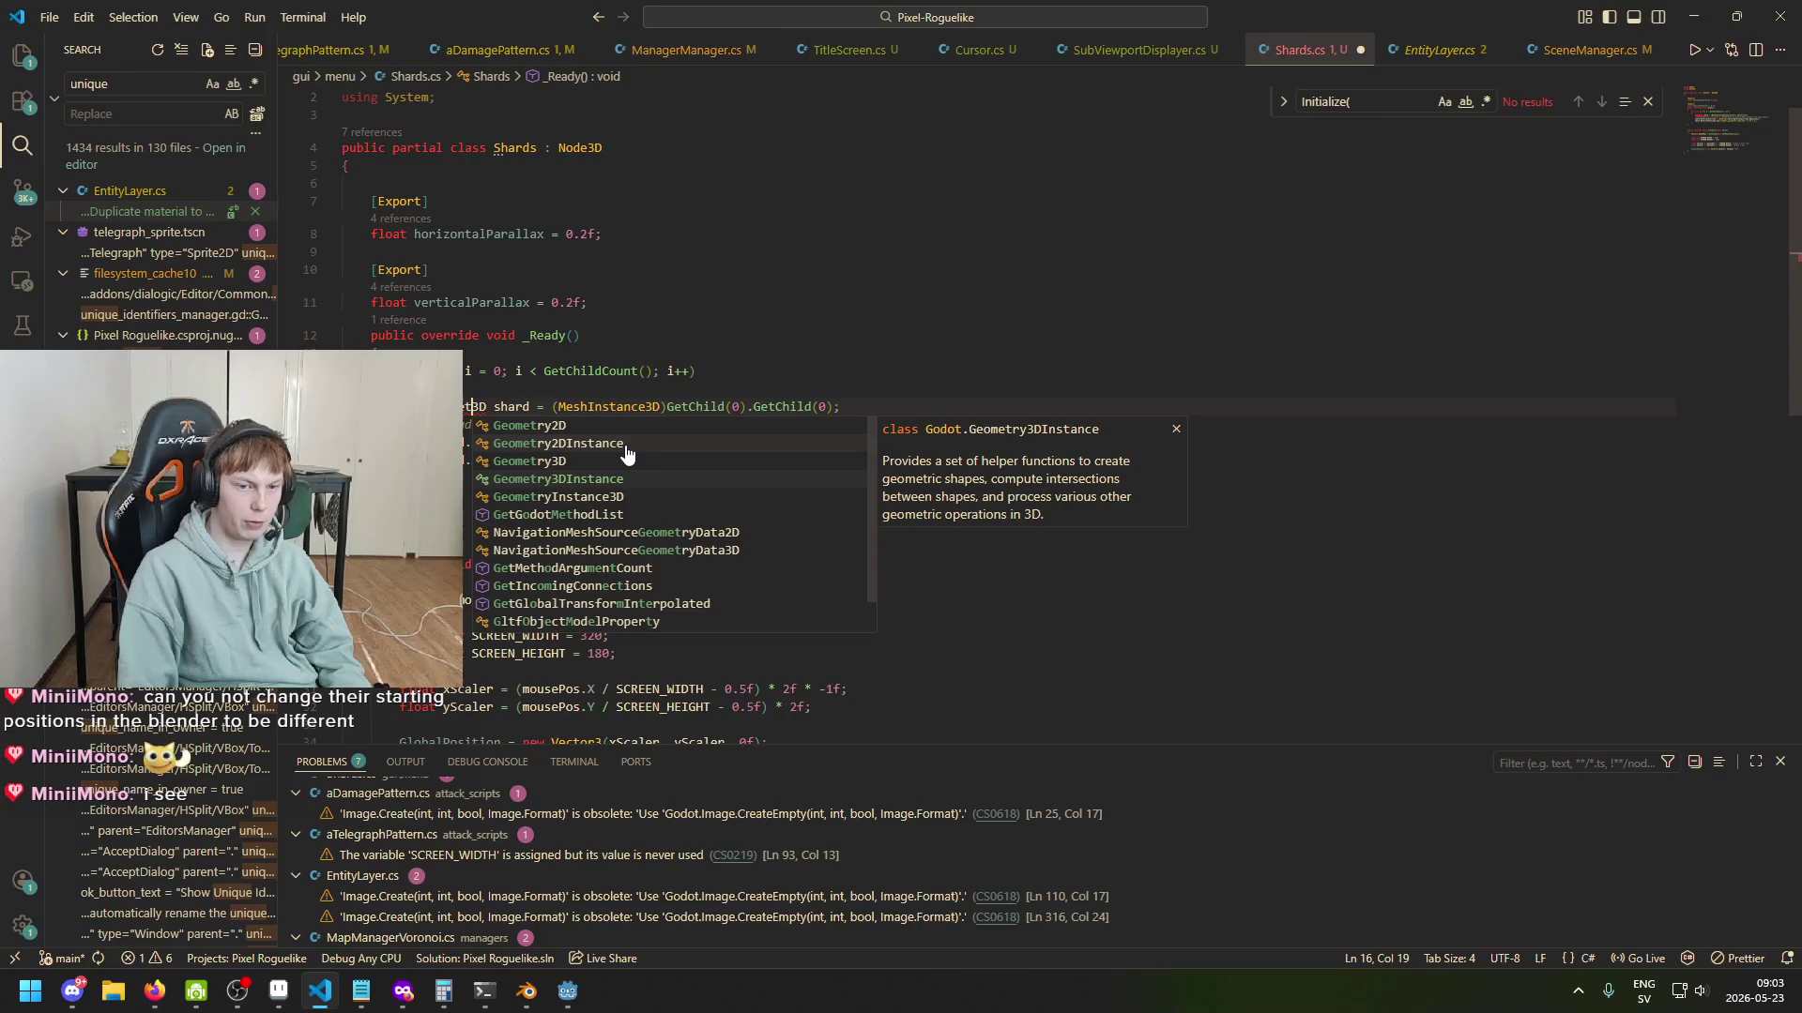
pyautogui.press('BackSpace')
pyautogui.press('BackSpace')
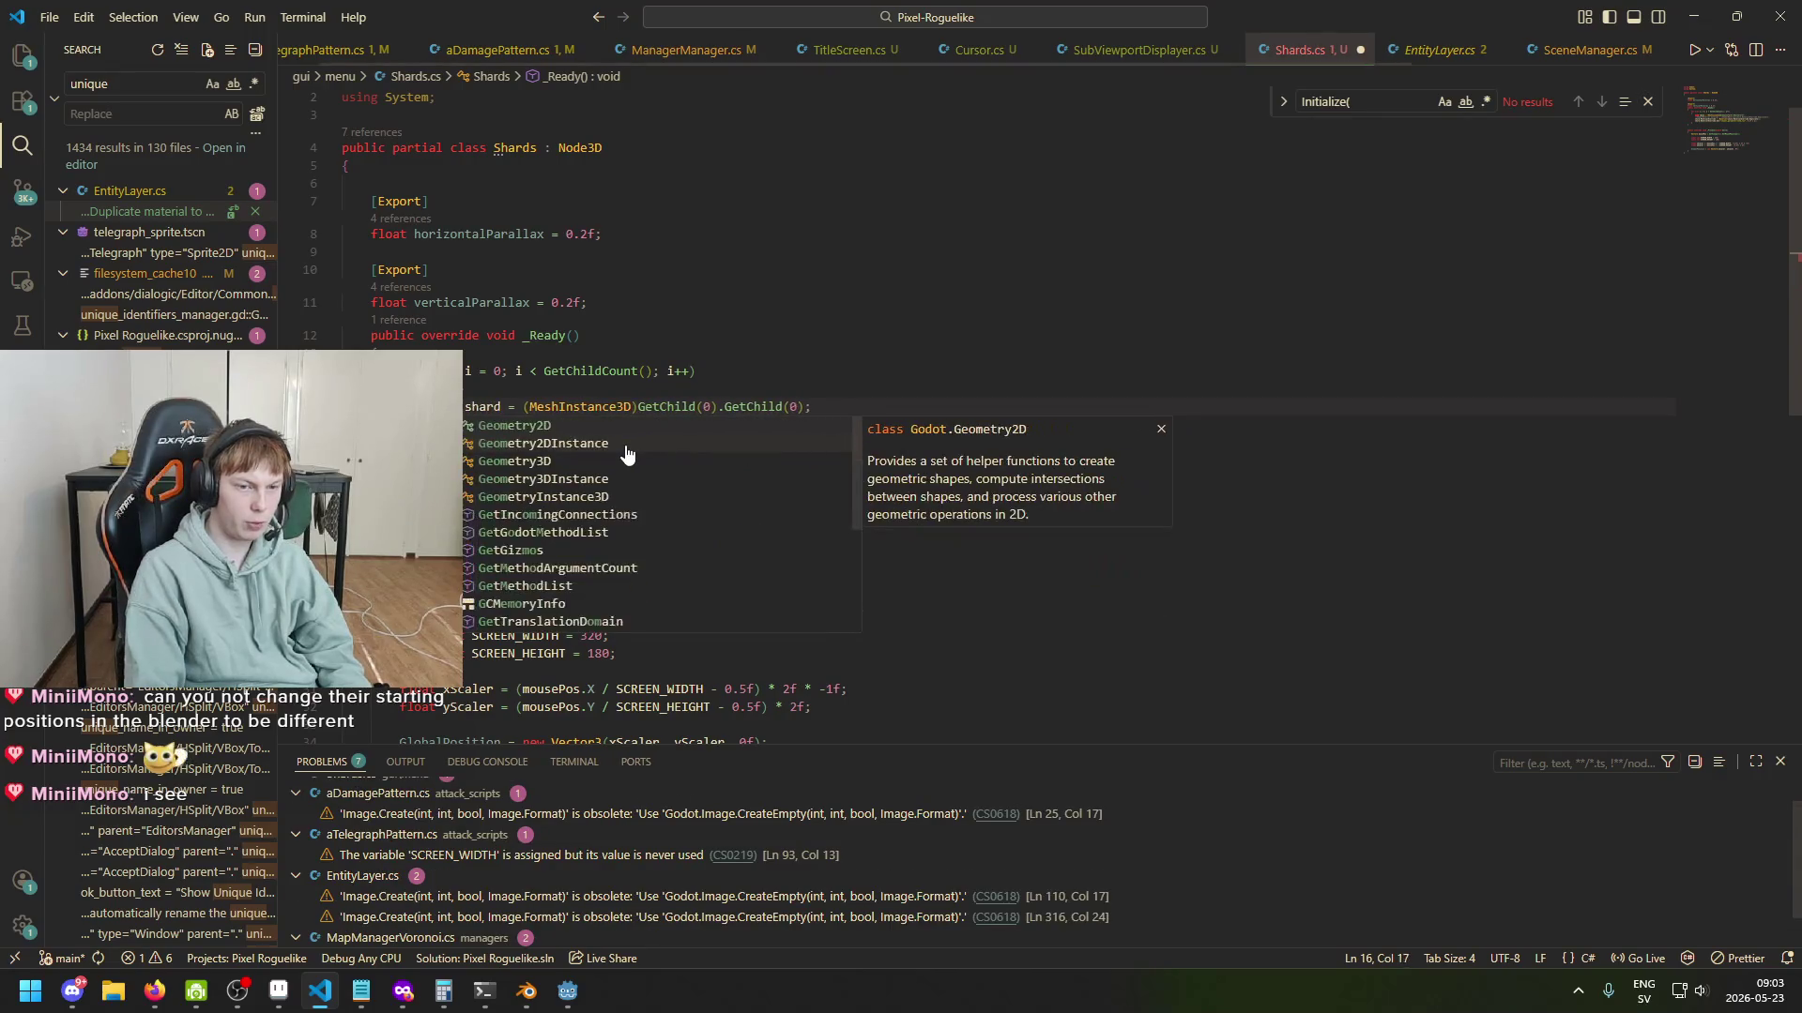
pyautogui.write('etryInstanc ')
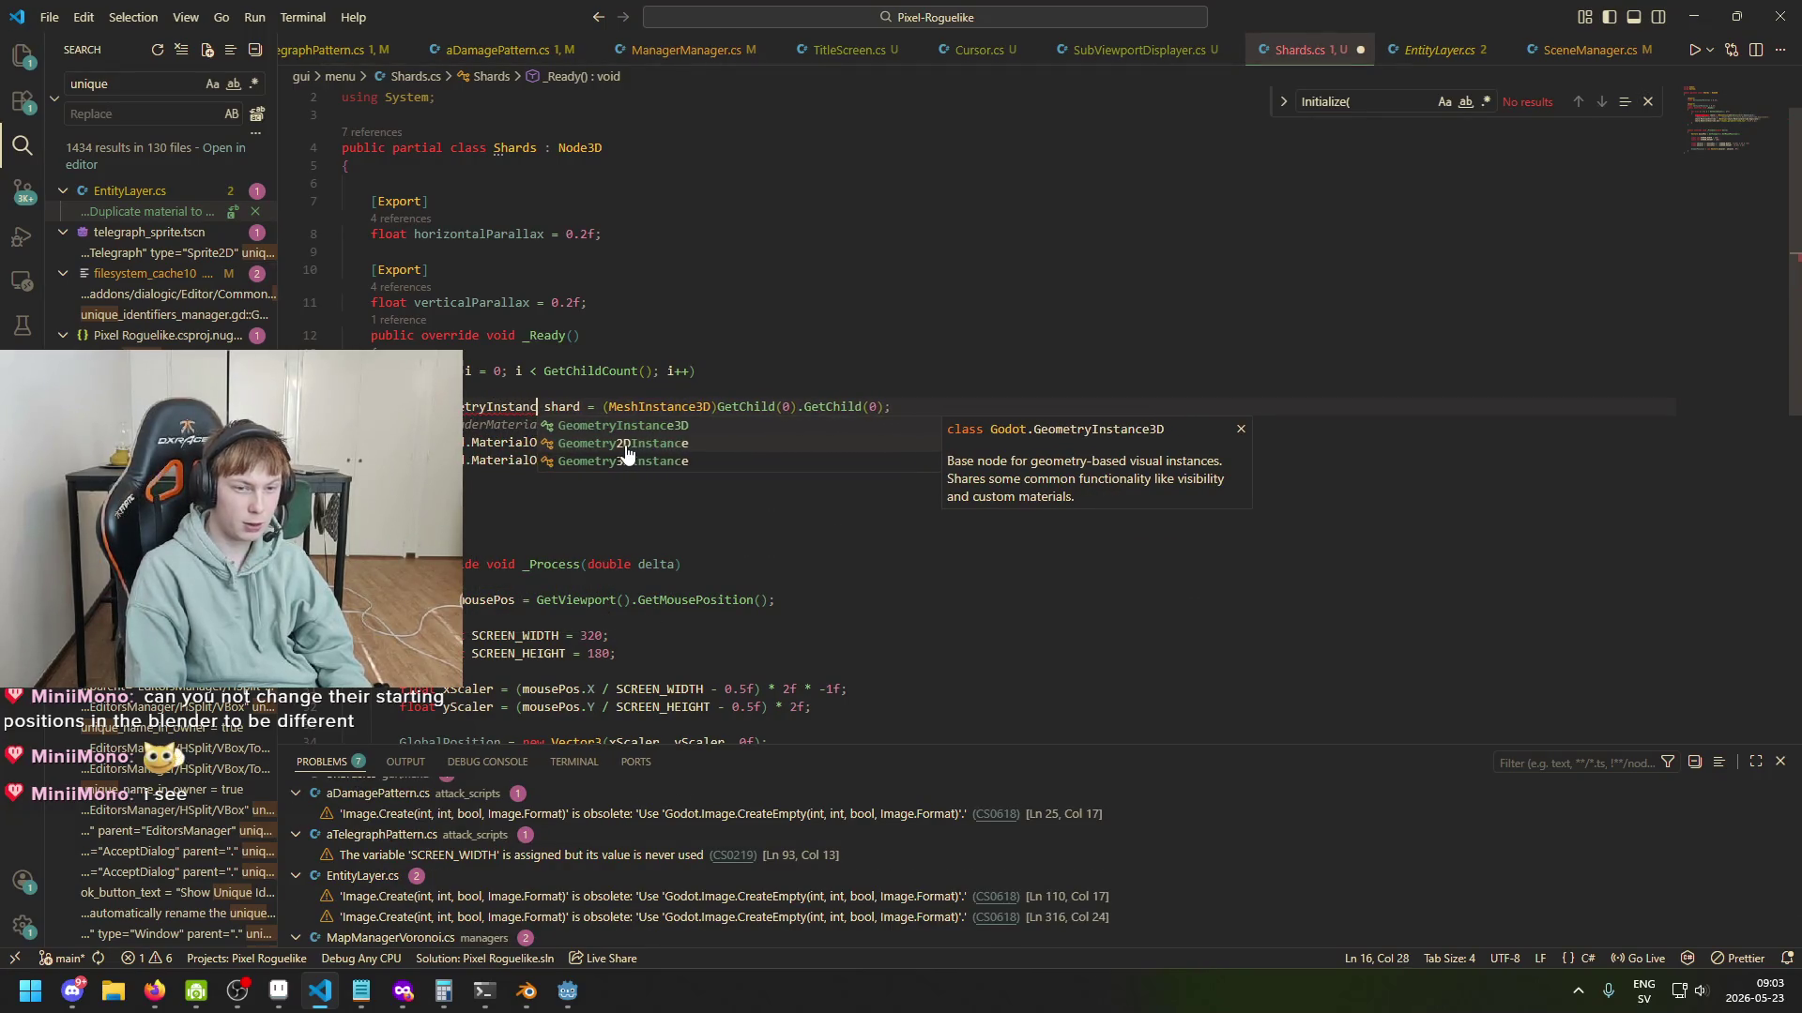
pyautogui.write('e')
pyautogui.press('Tab')
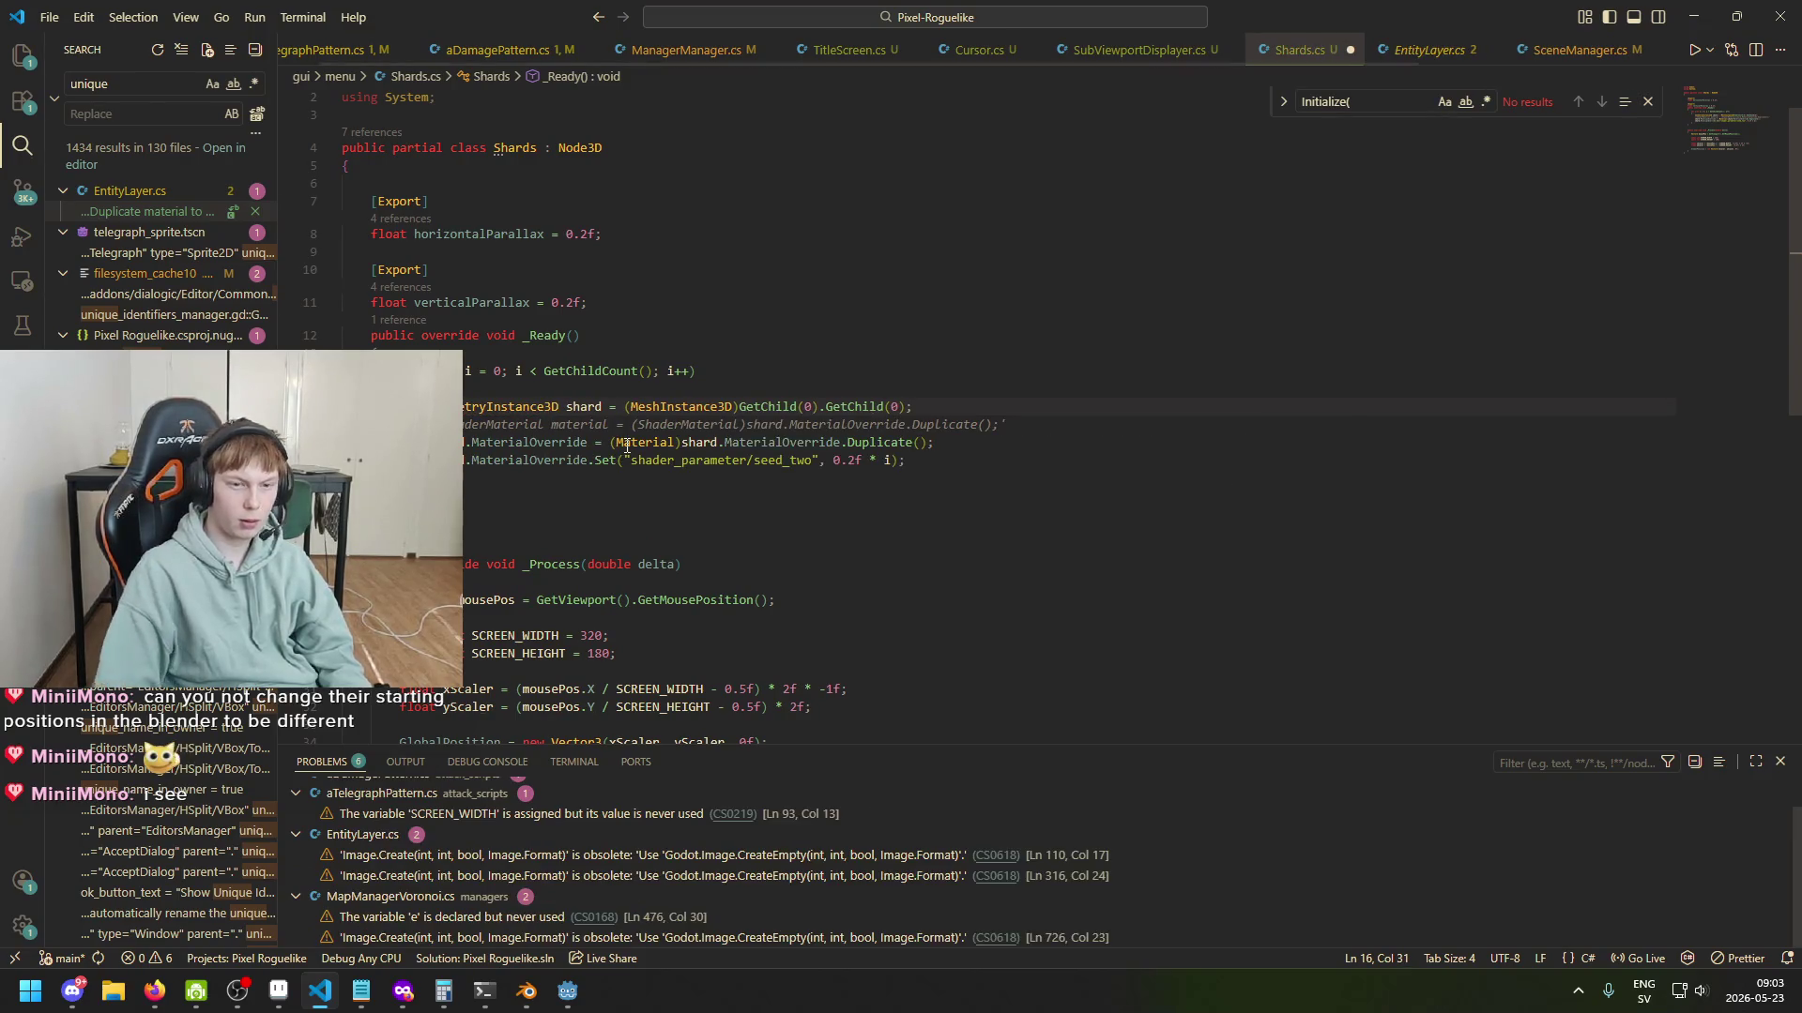
pyautogui.hotkey('ctrl', 'shift', 'Left')
pyautogui.hotkey('ctrl', 'c')
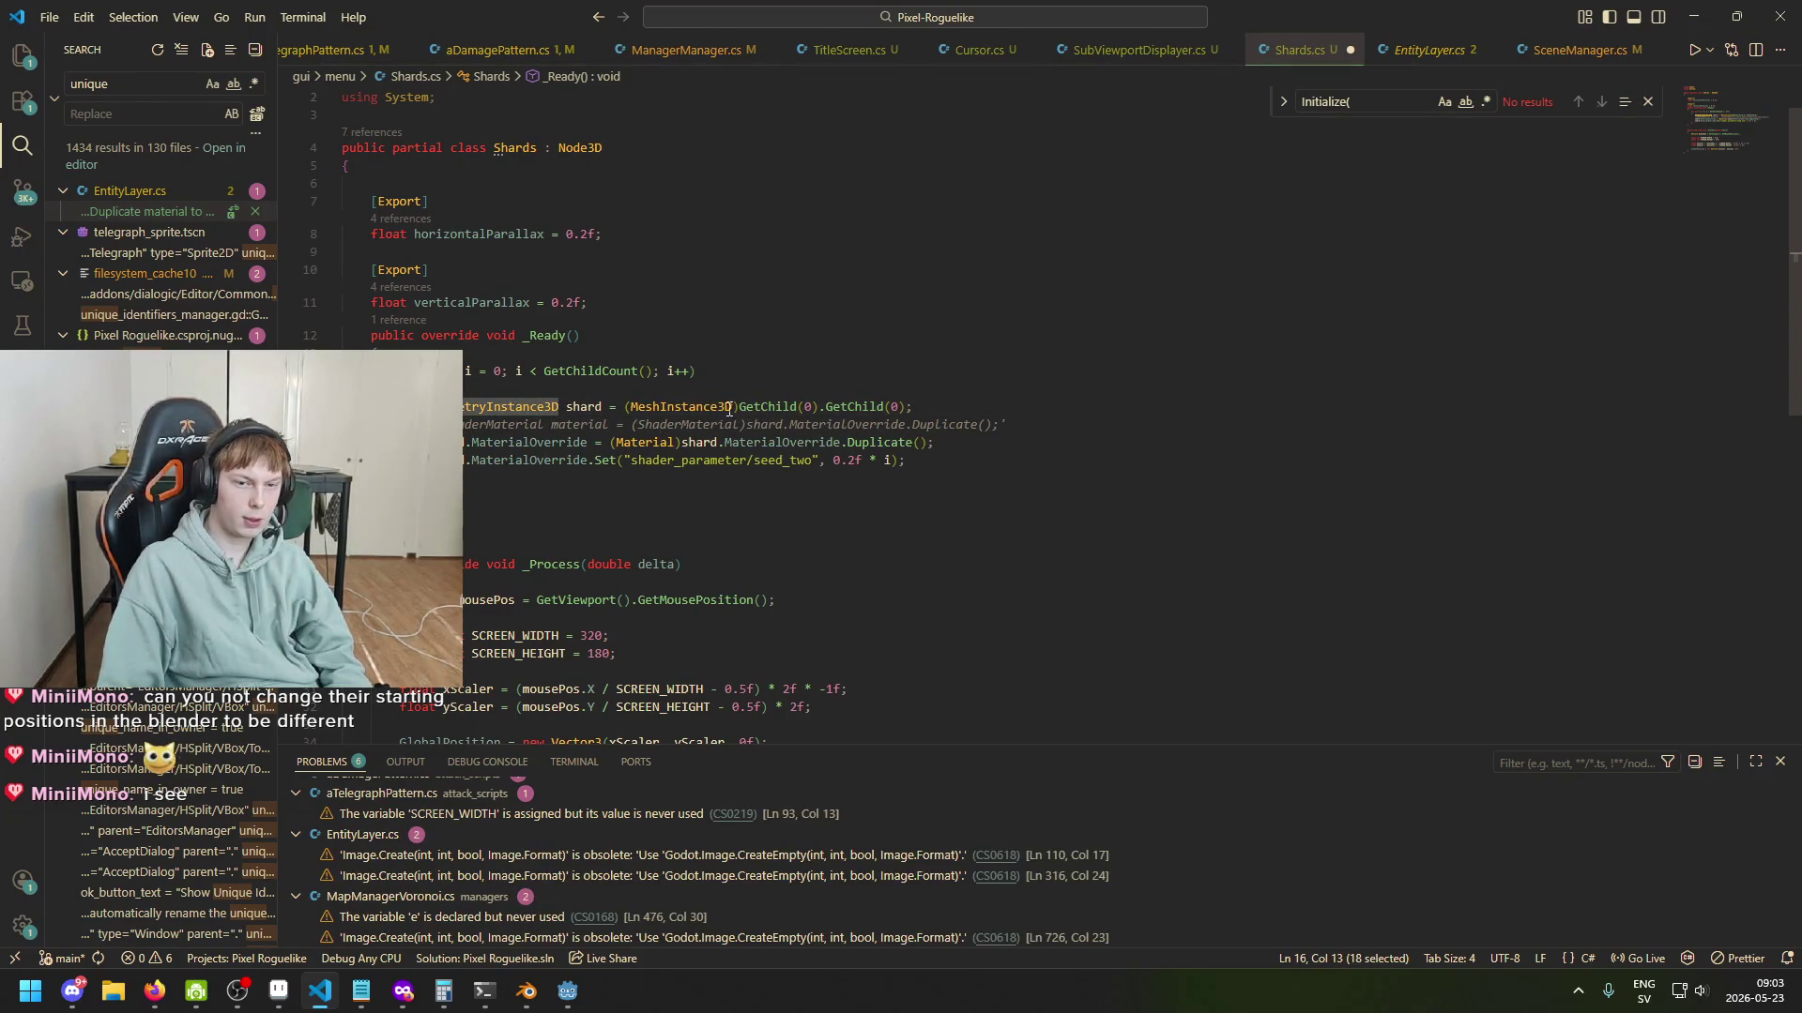
pyautogui.doubleClick(733, 406)
pyautogui.hotkey('ctrl', 'v')
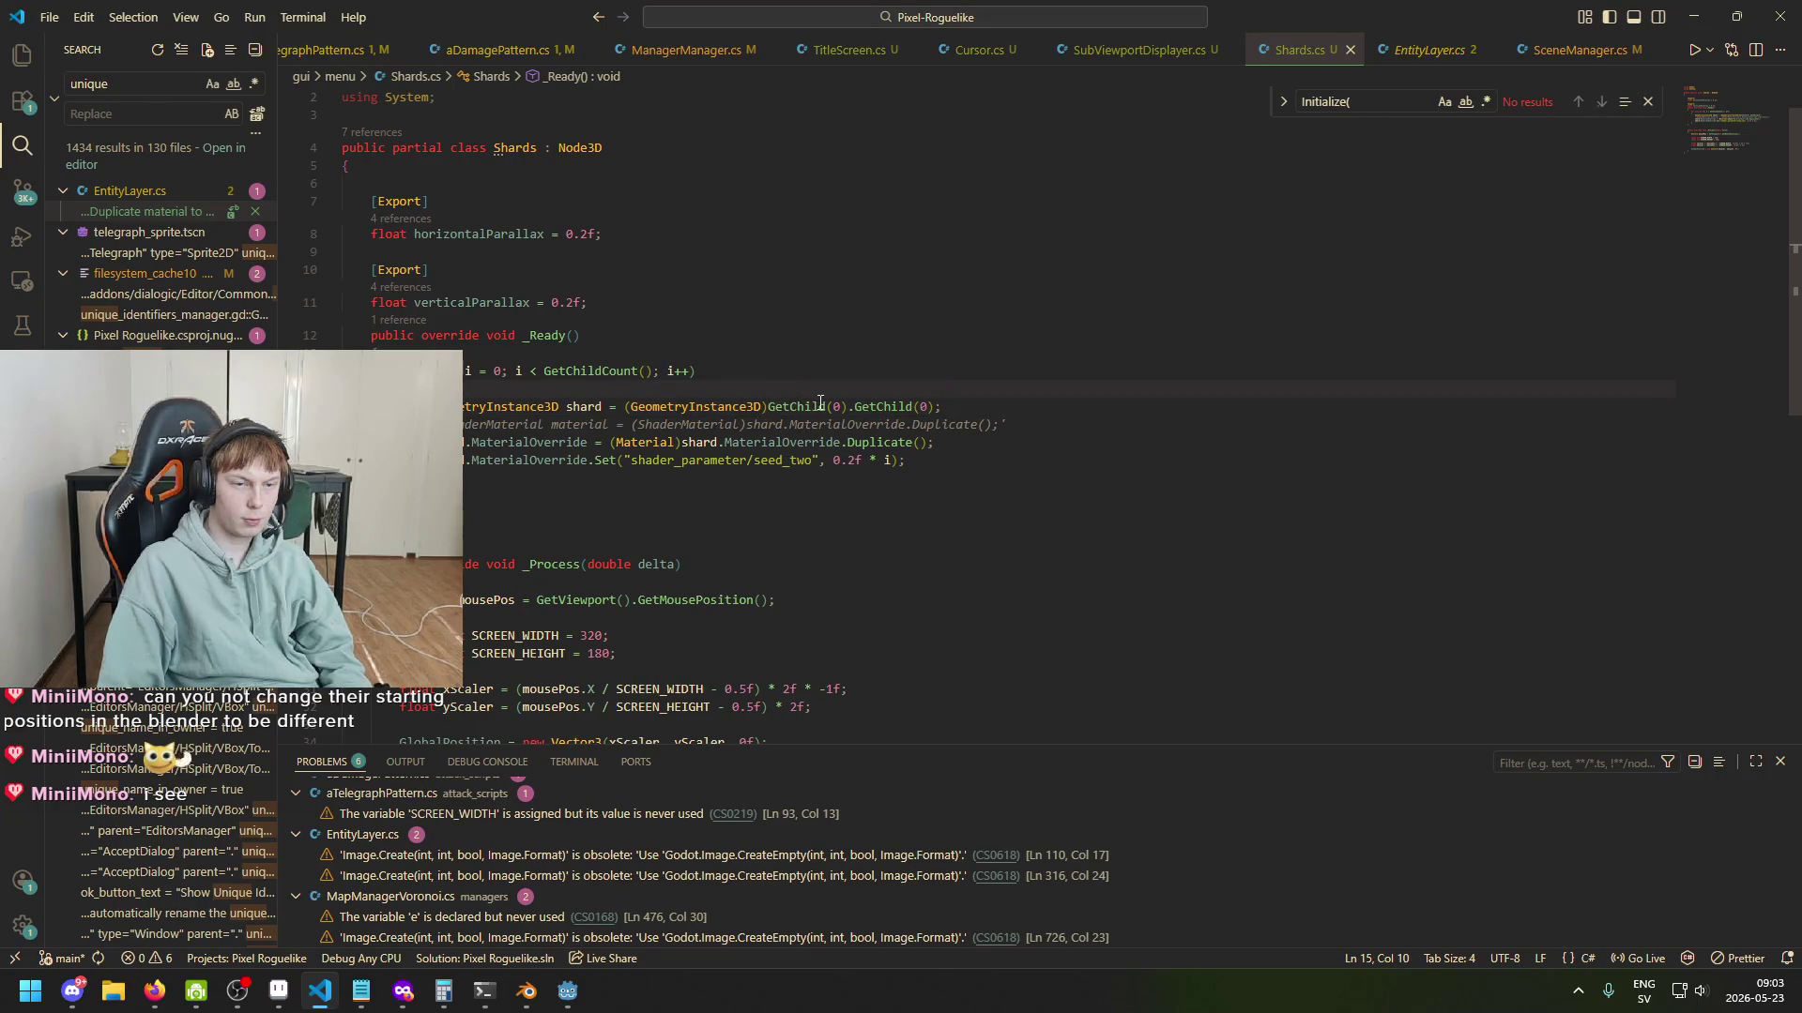
# Insert a blank line above the shard declaration, then bring up Godot's shard scene.
pyautogui.scroll(1, 795, 408)
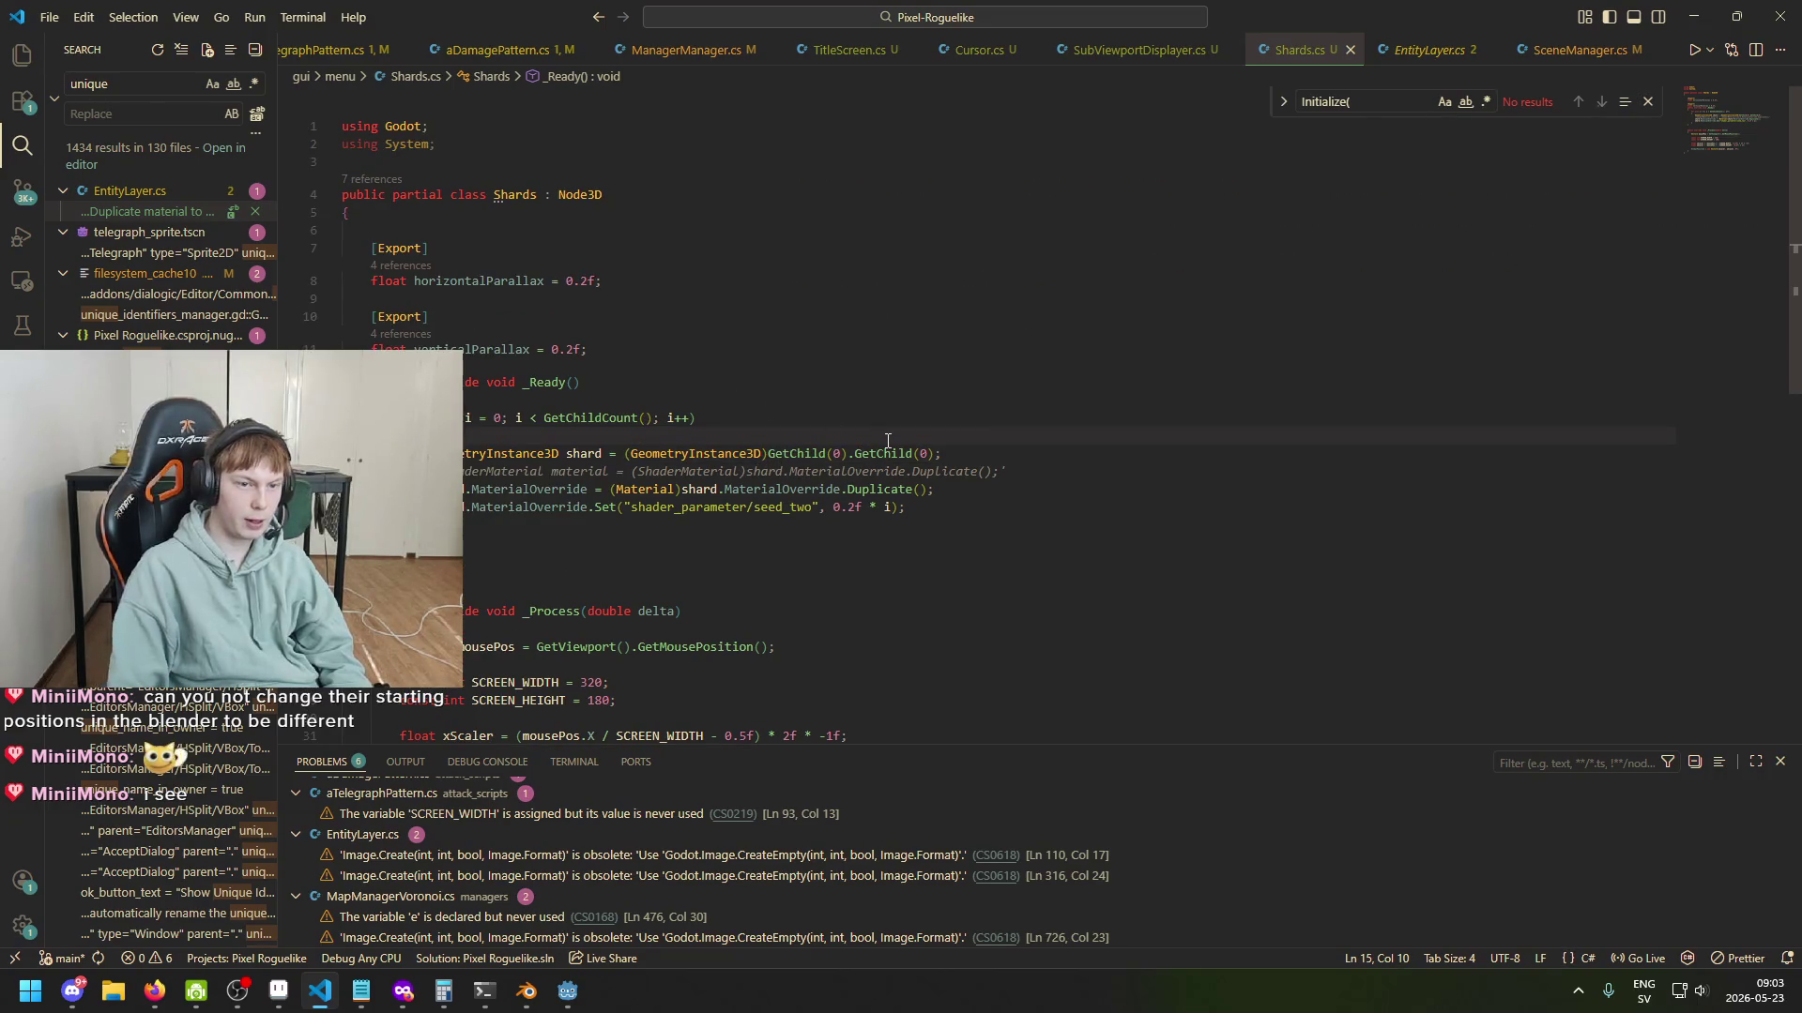
pyautogui.press('Return')
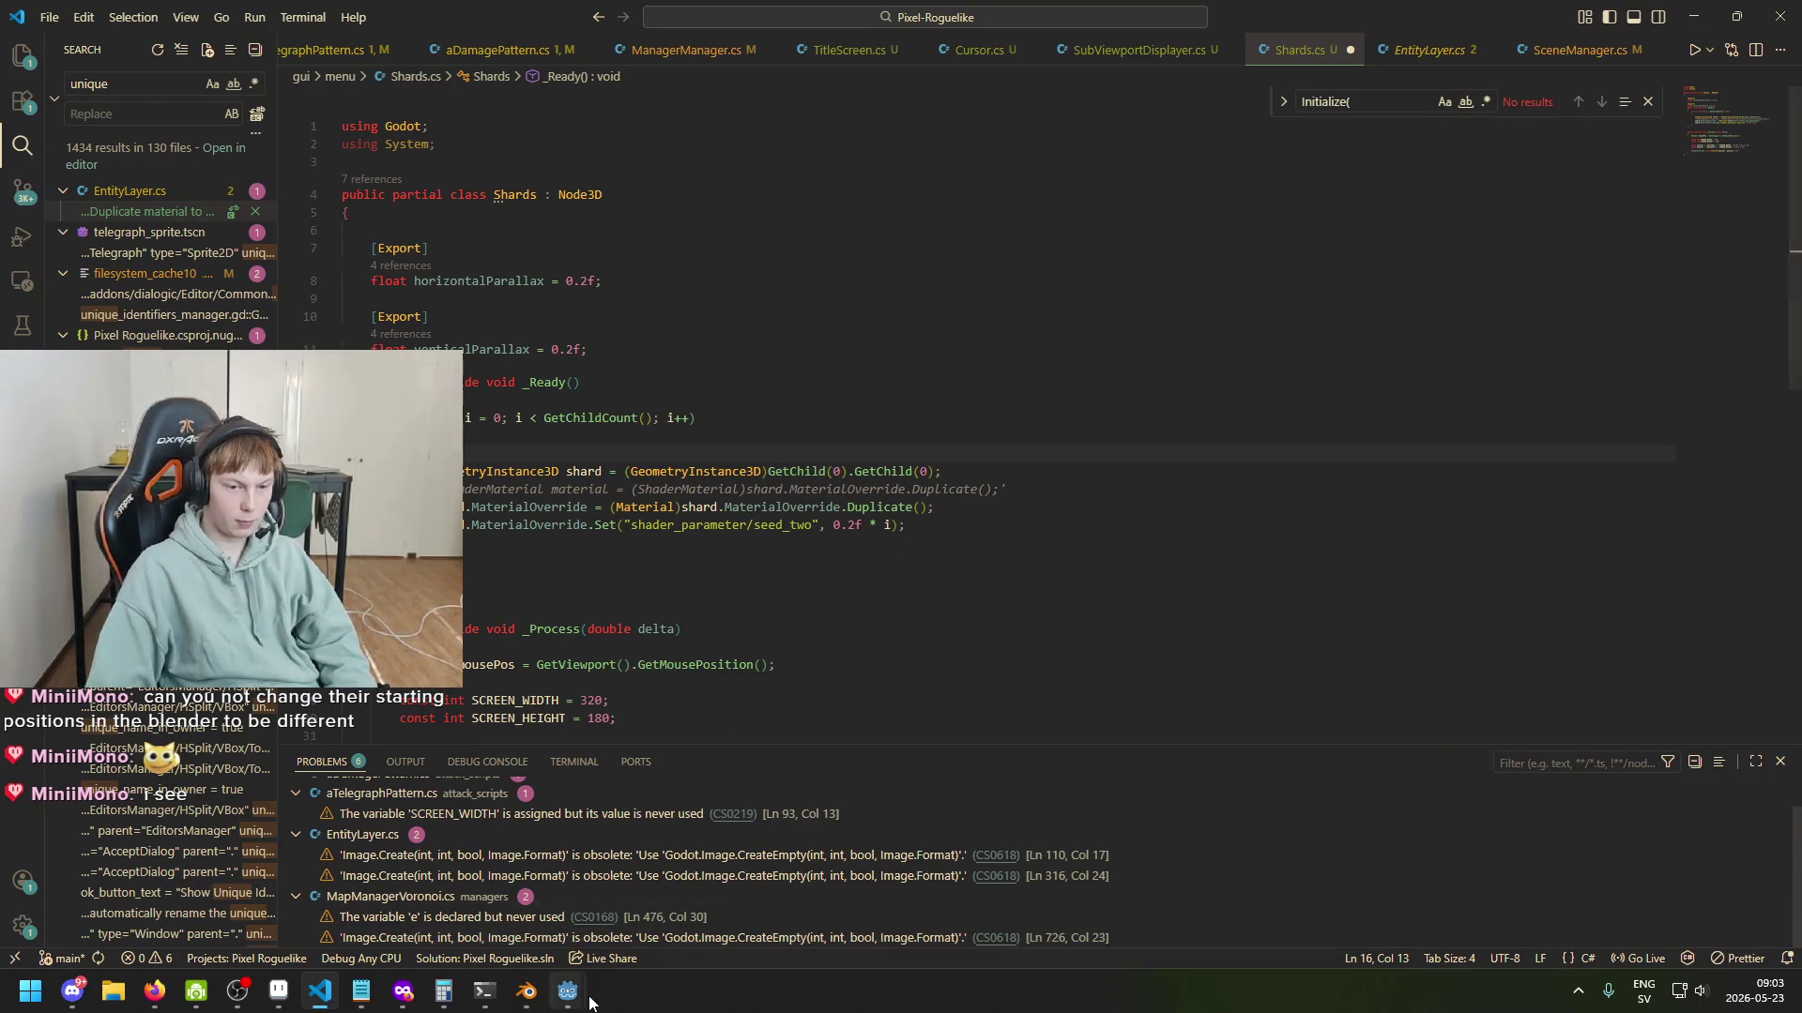
pyautogui.moveTo(580, 995)
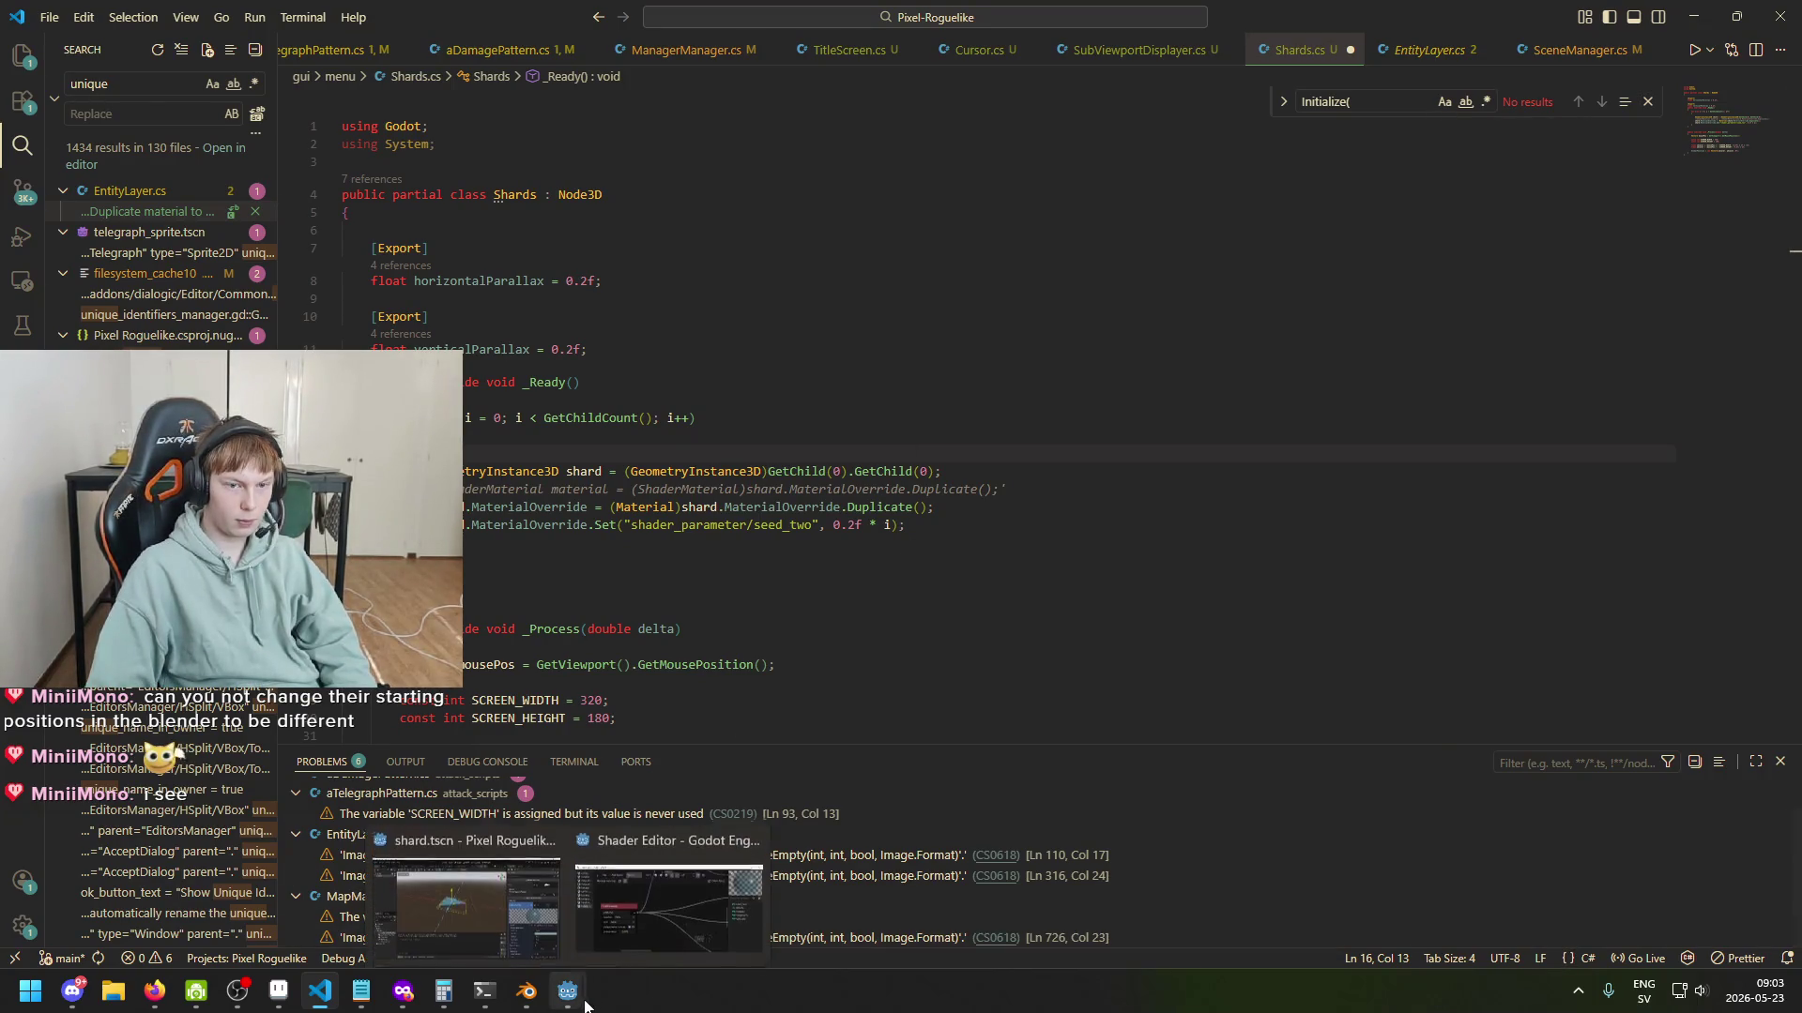
pyautogui.click(767, 472)
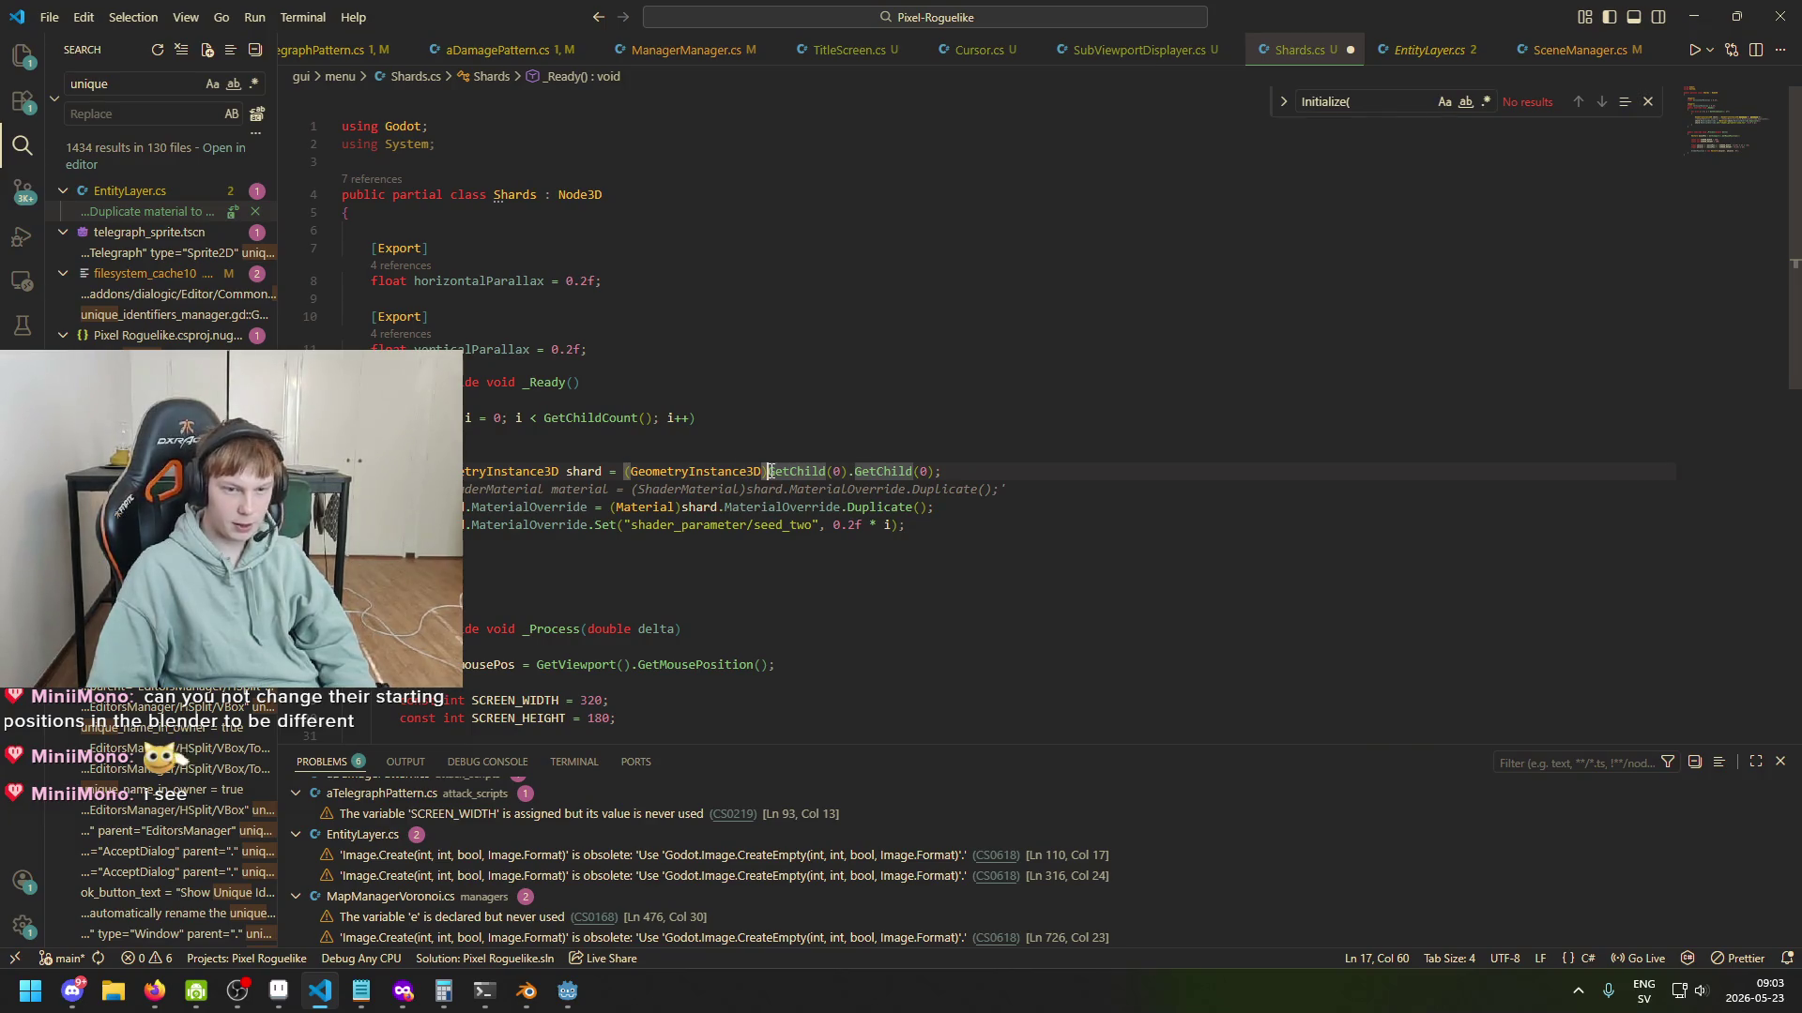
pyautogui.moveTo(770, 471)
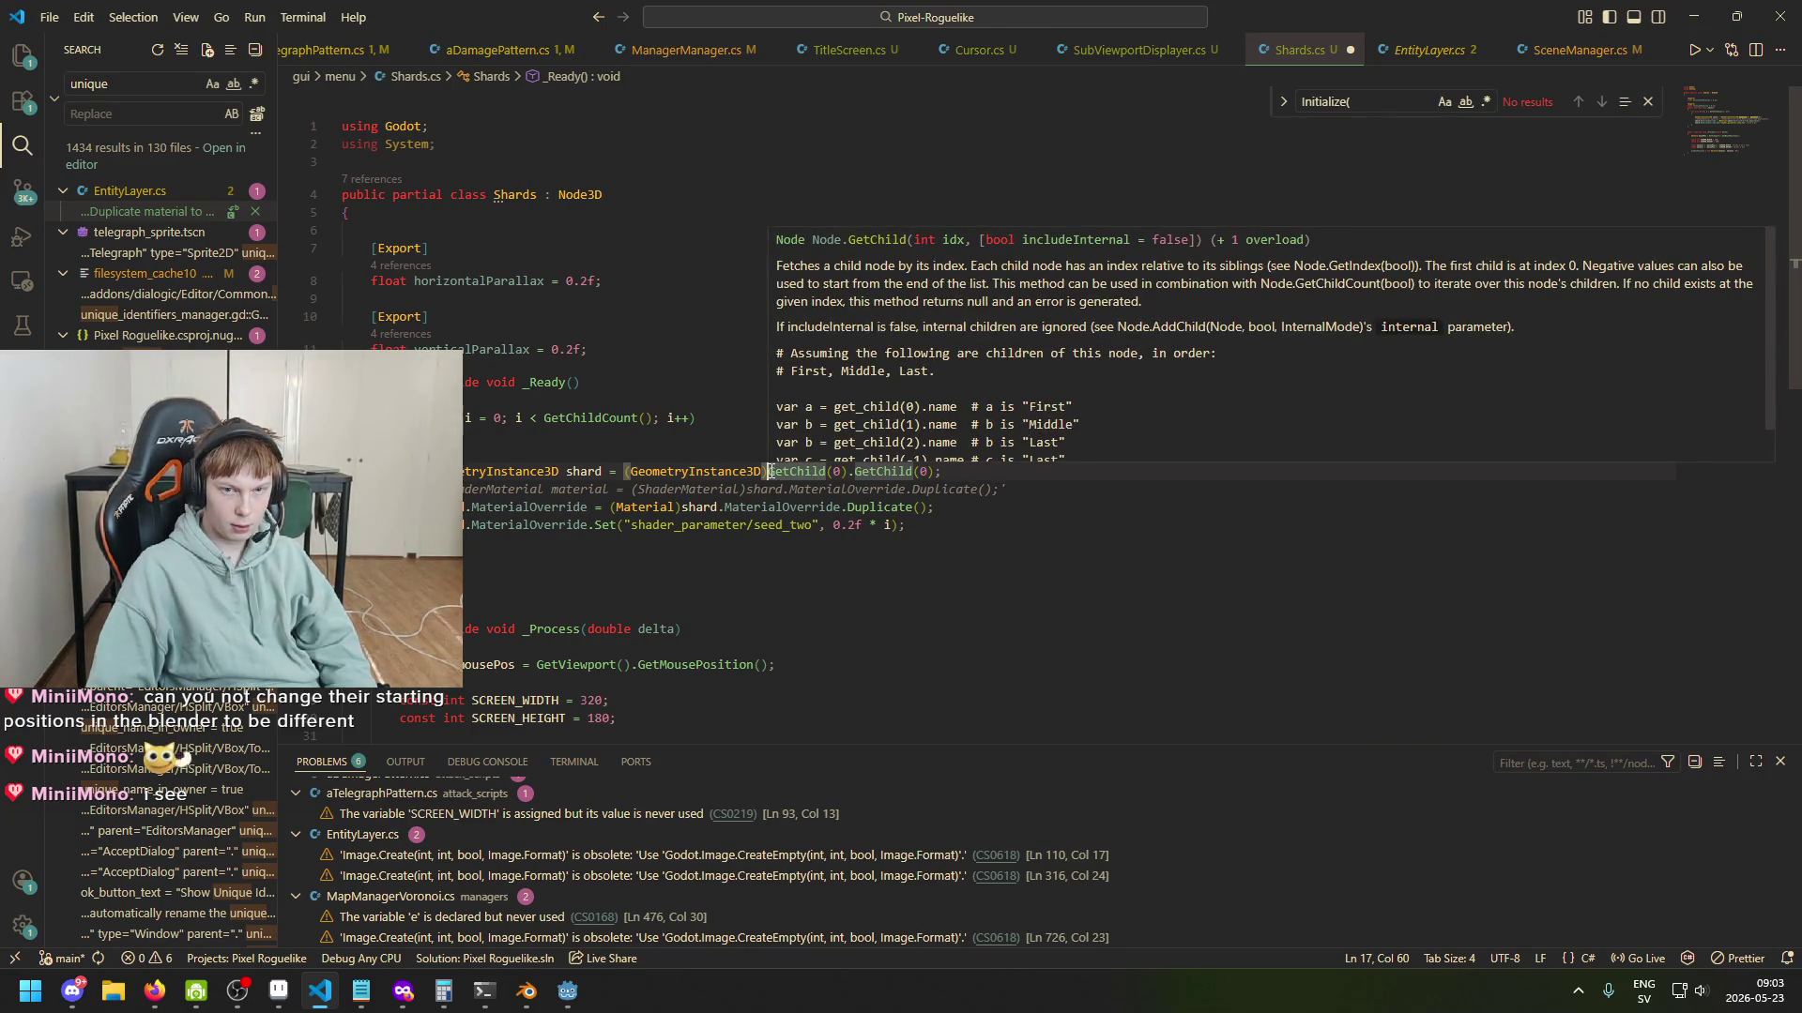
pyautogui.click(804, 457)
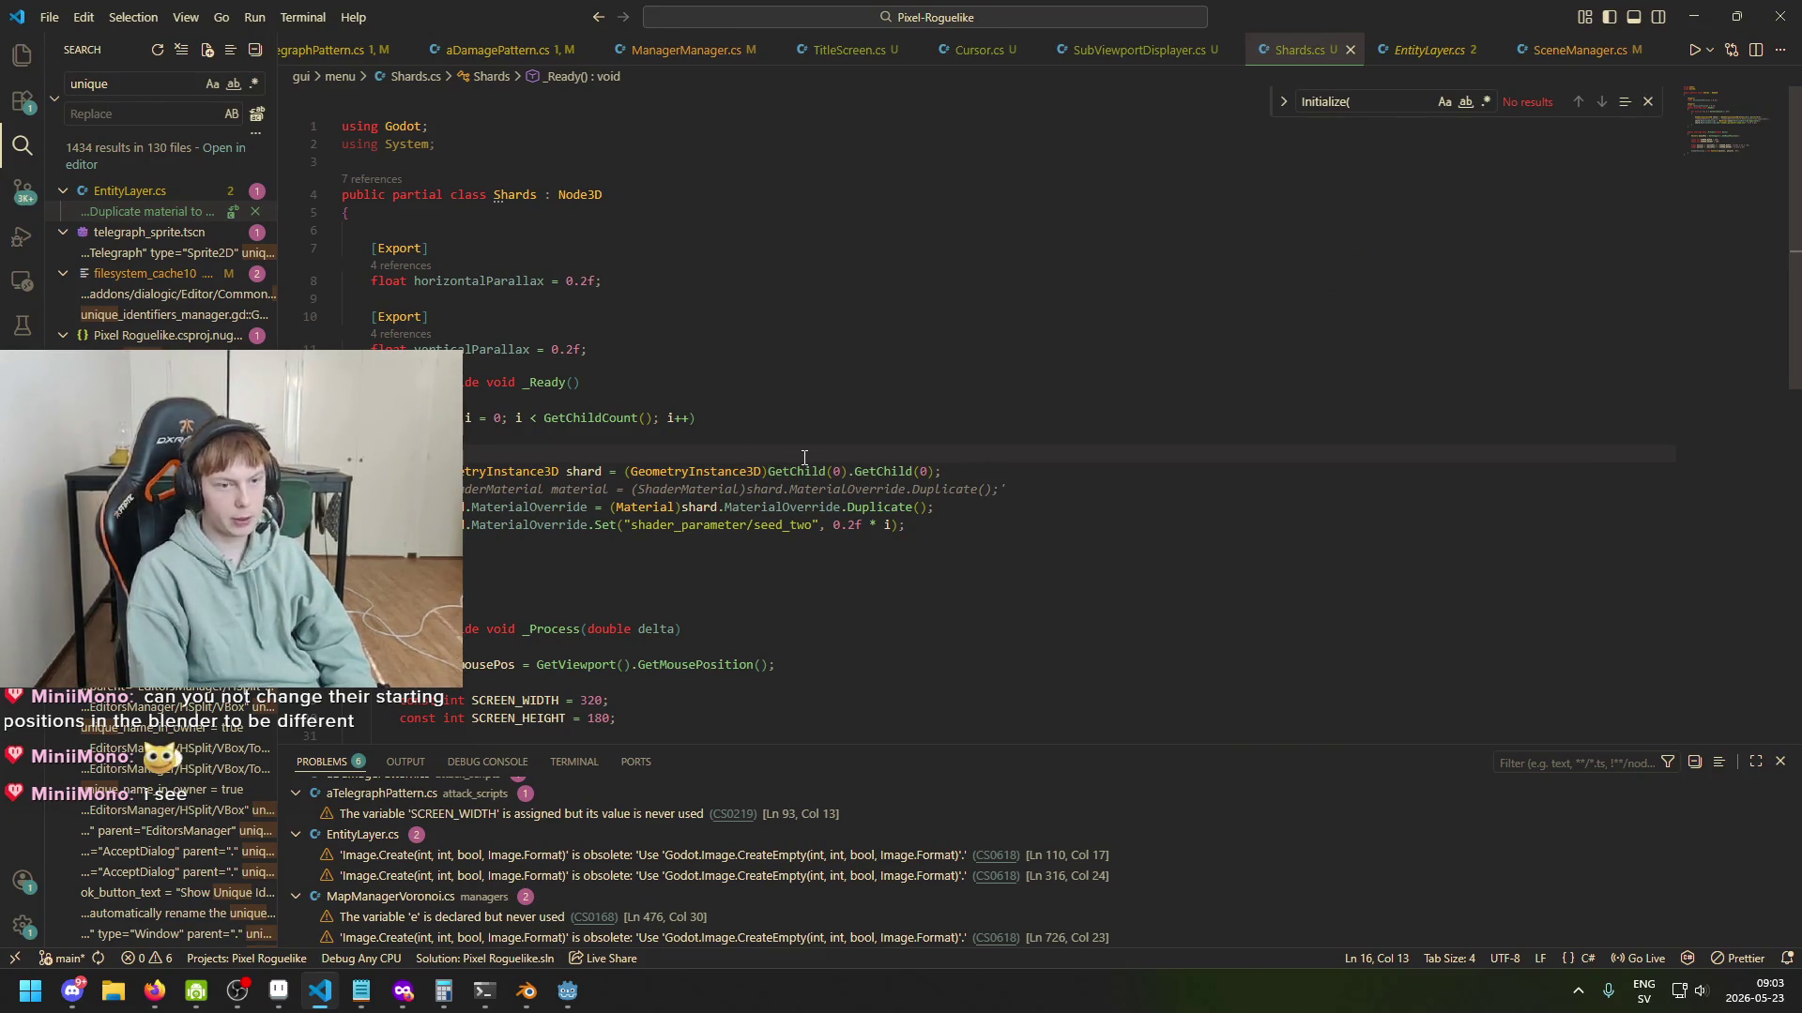
pyautogui.moveTo(567, 990)
pyautogui.click(487, 940)
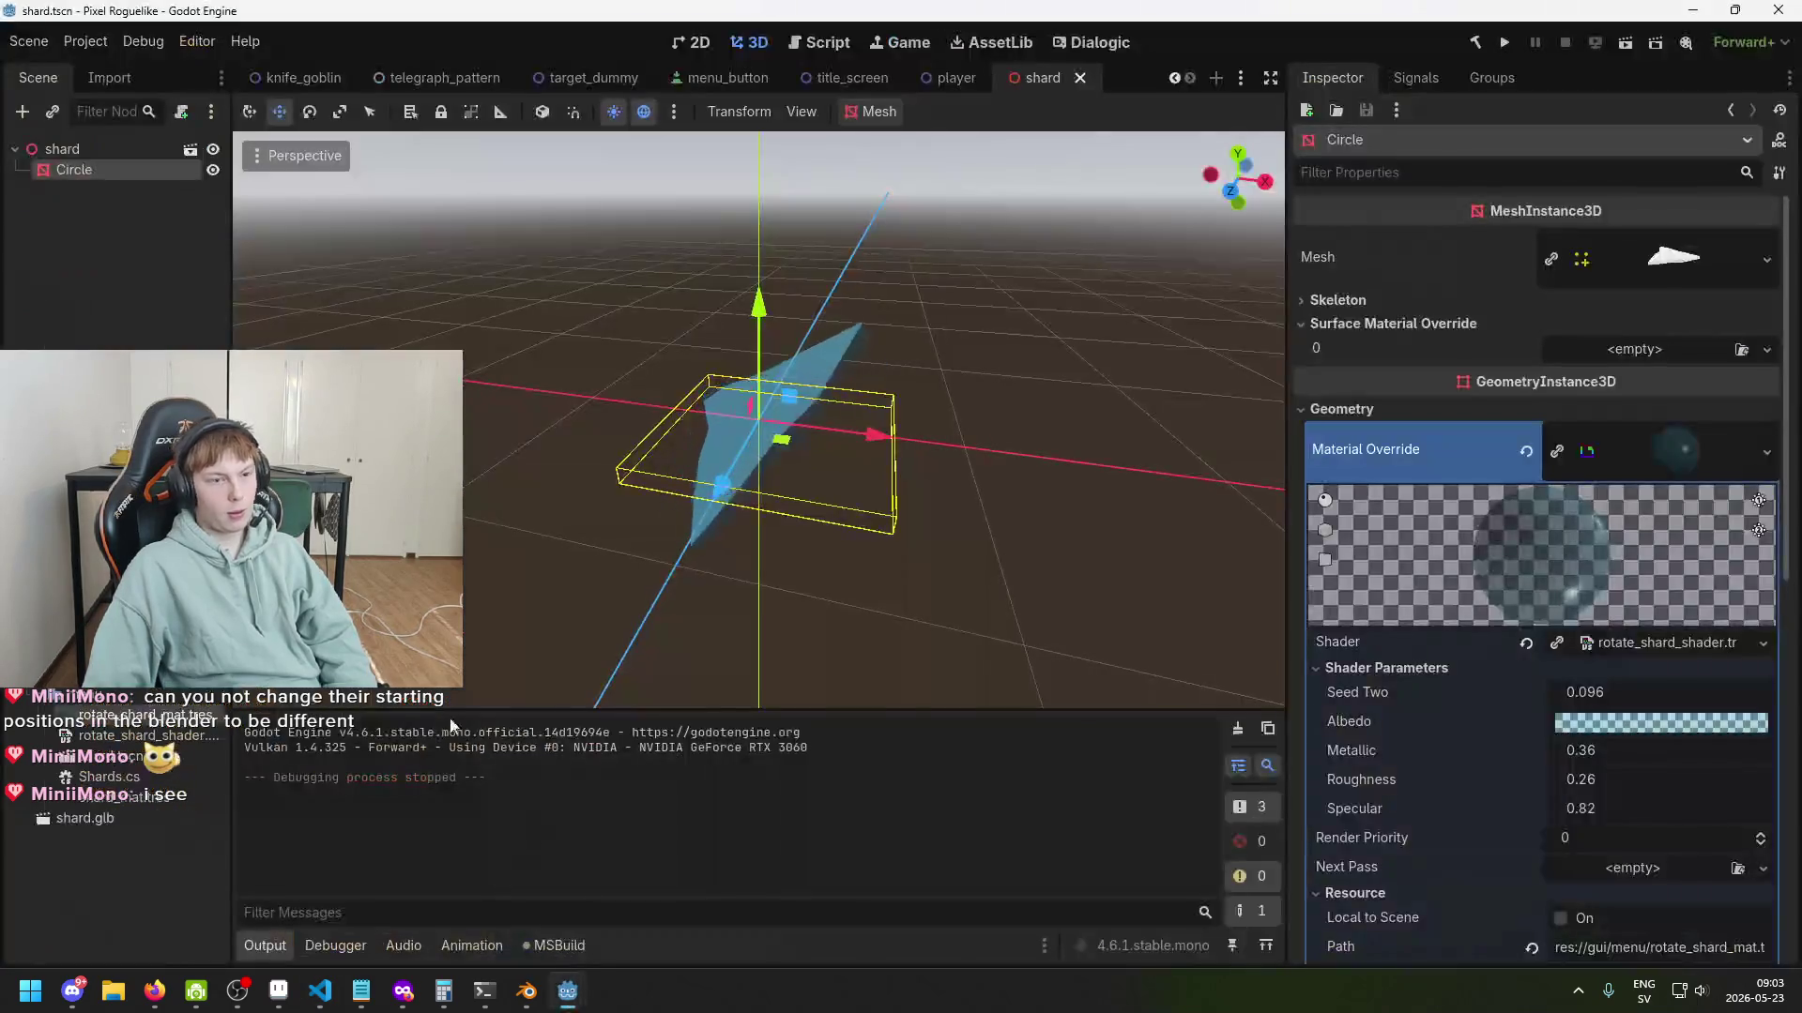
# Check the shard scene's root node, then begin a Node3D shardParent = (Node3D)GetChild(0) declaration.
pyautogui.click(62, 149)
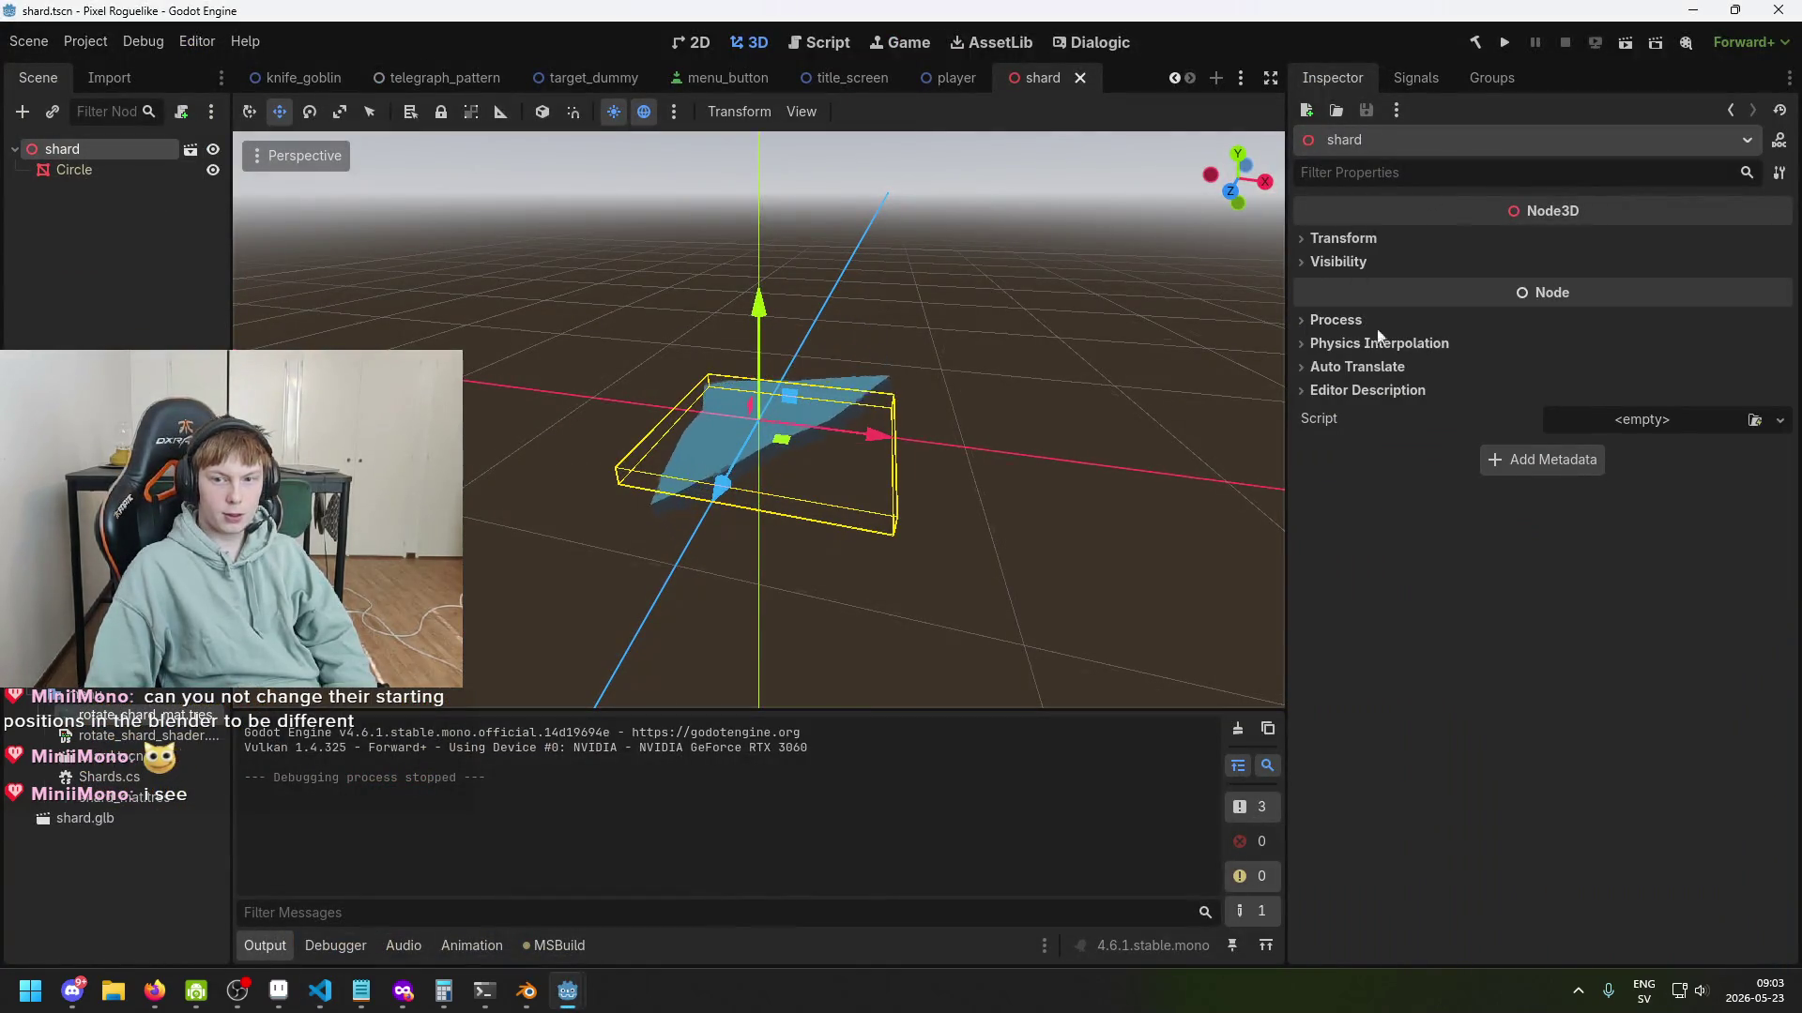
pyautogui.click(320, 991)
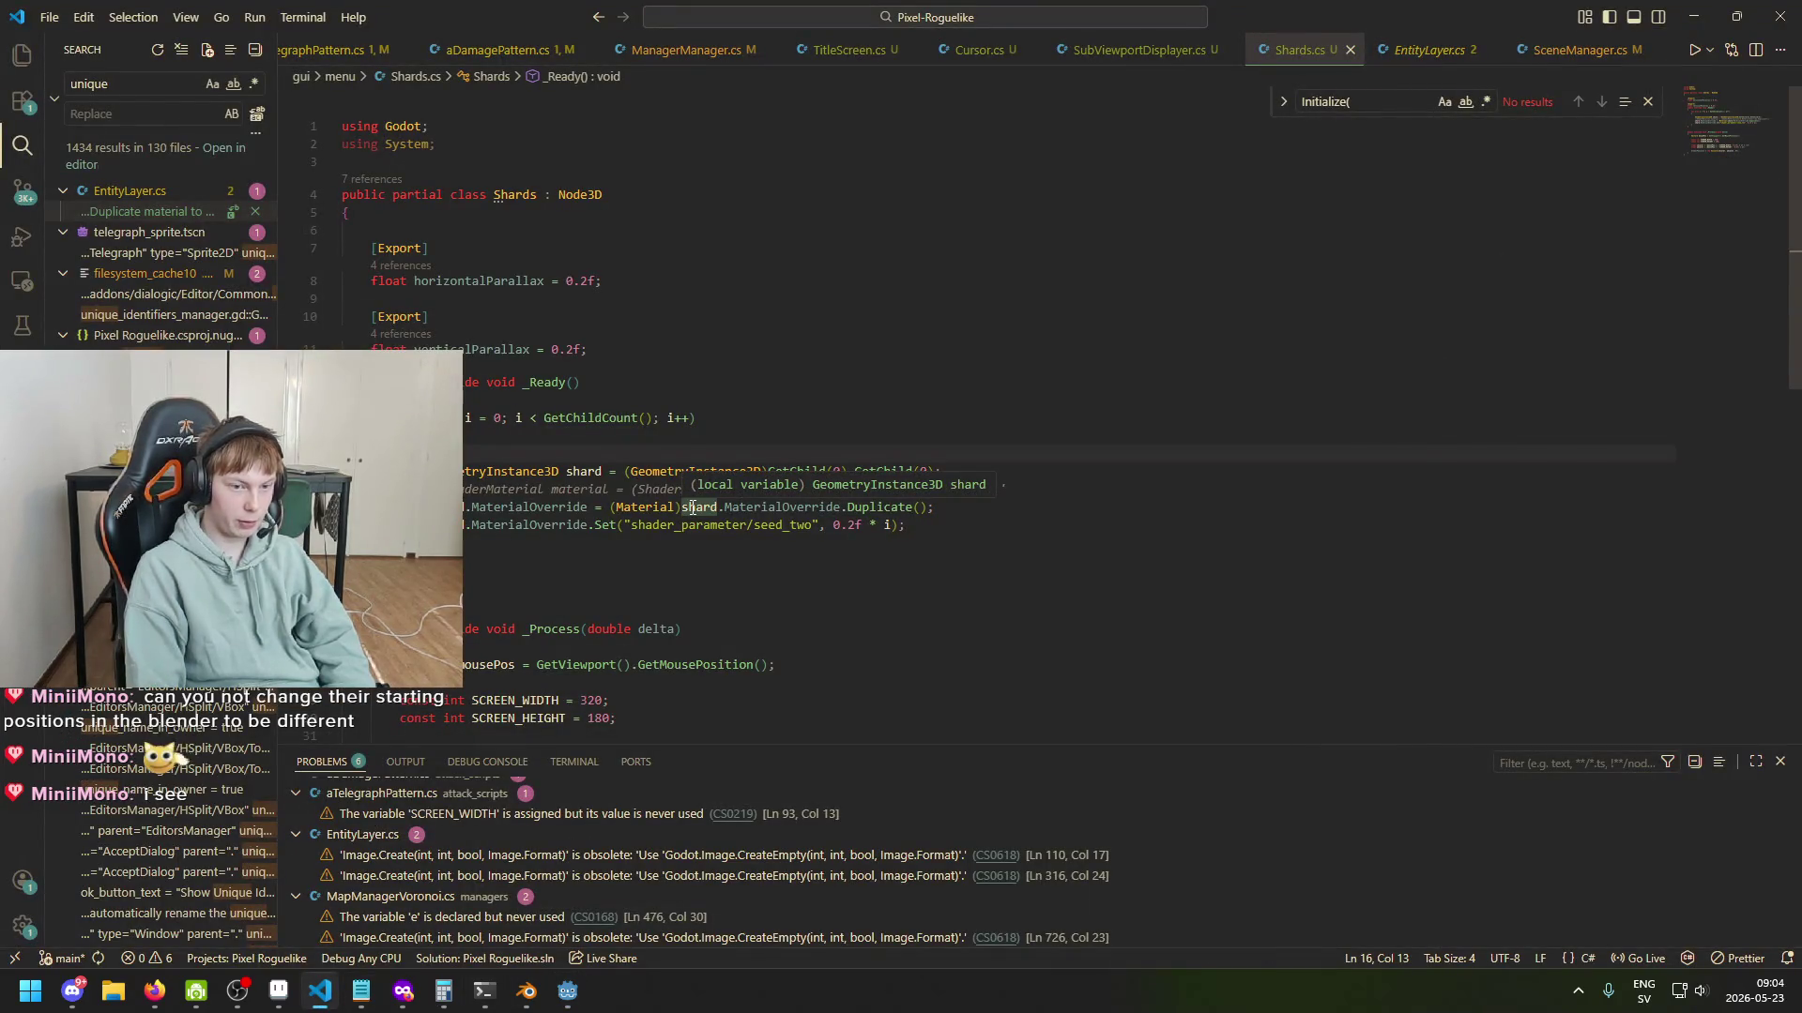
pyautogui.write('Node3D sh')
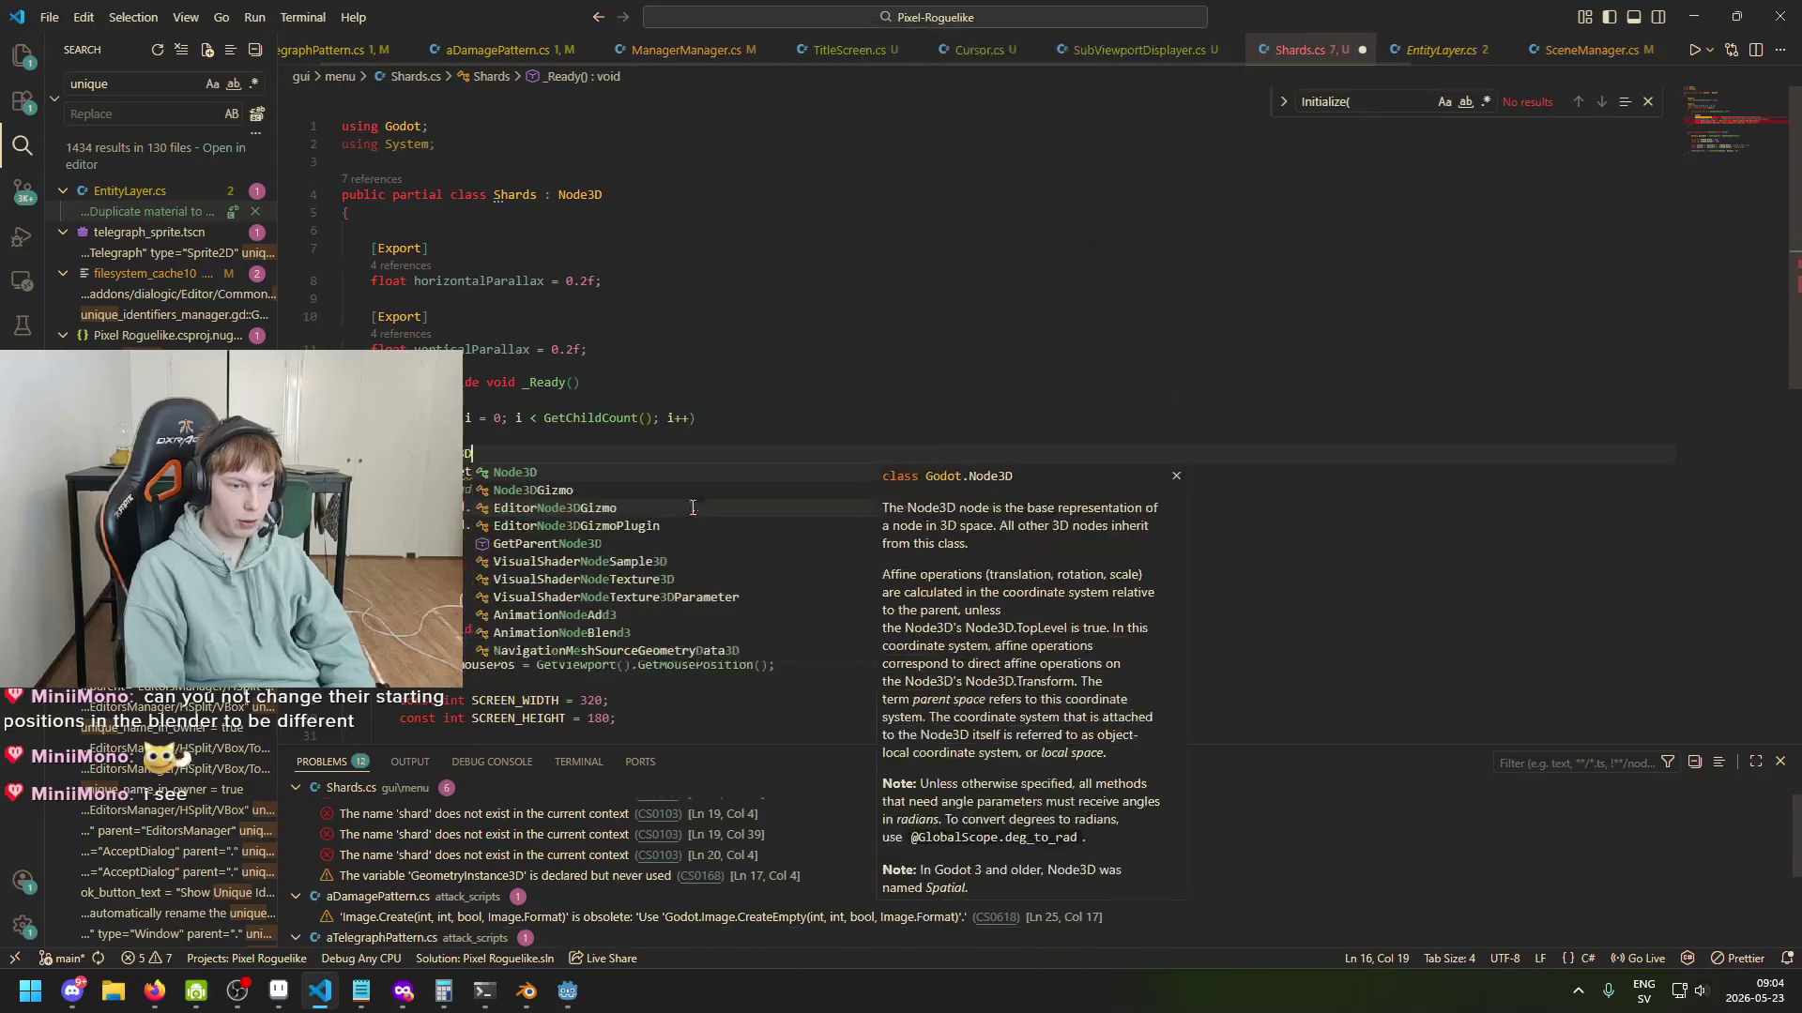
pyautogui.write('adr')
pyautogui.write('Par')
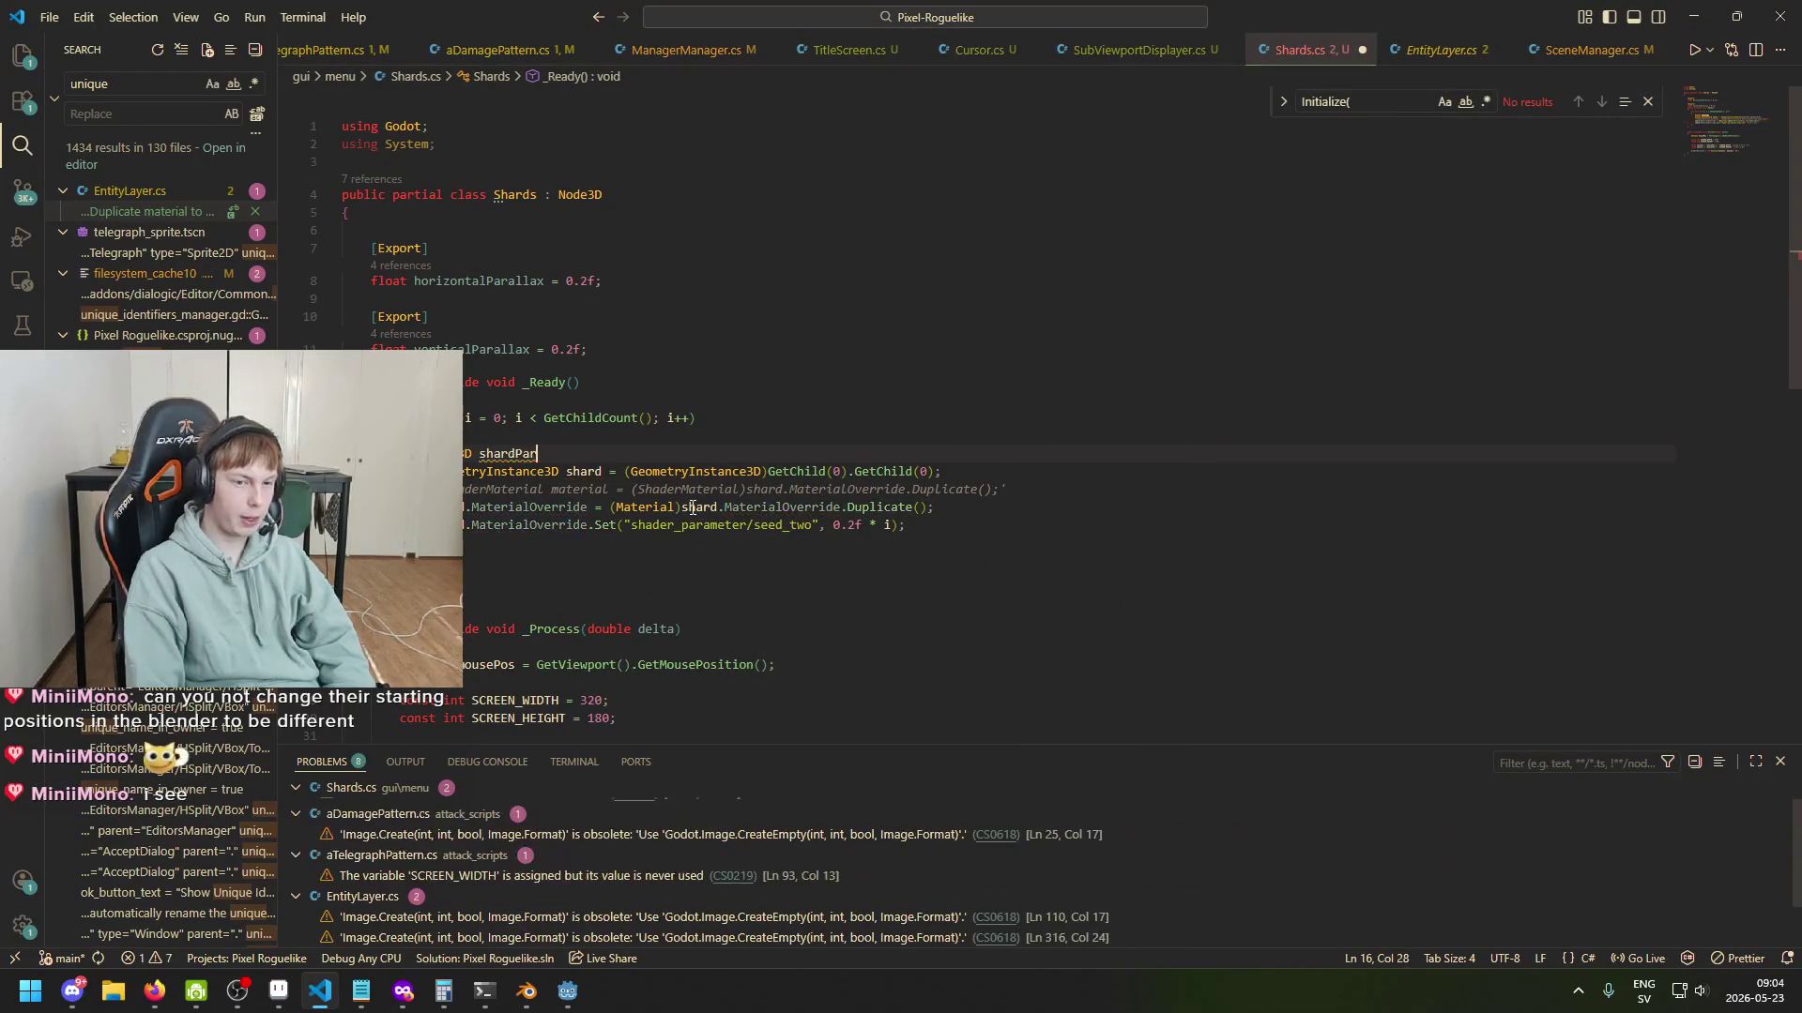
pyautogui.write('ent = ')
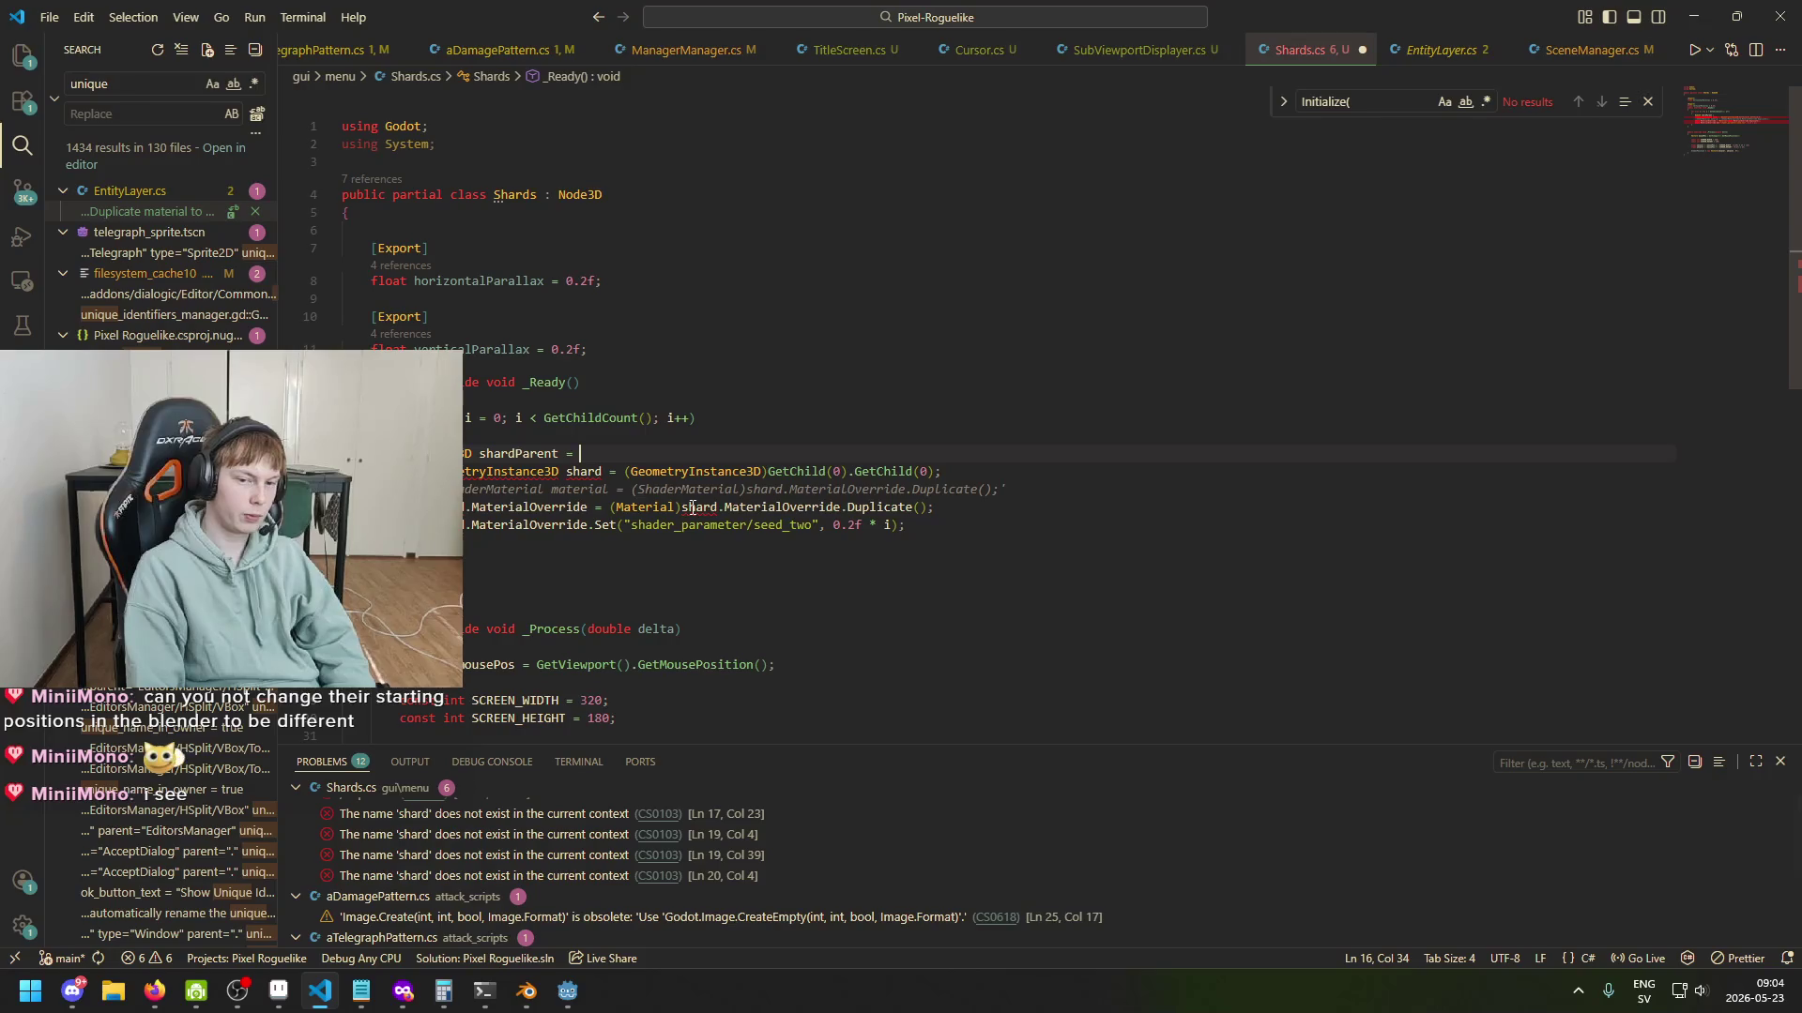
pyautogui.write('(No')
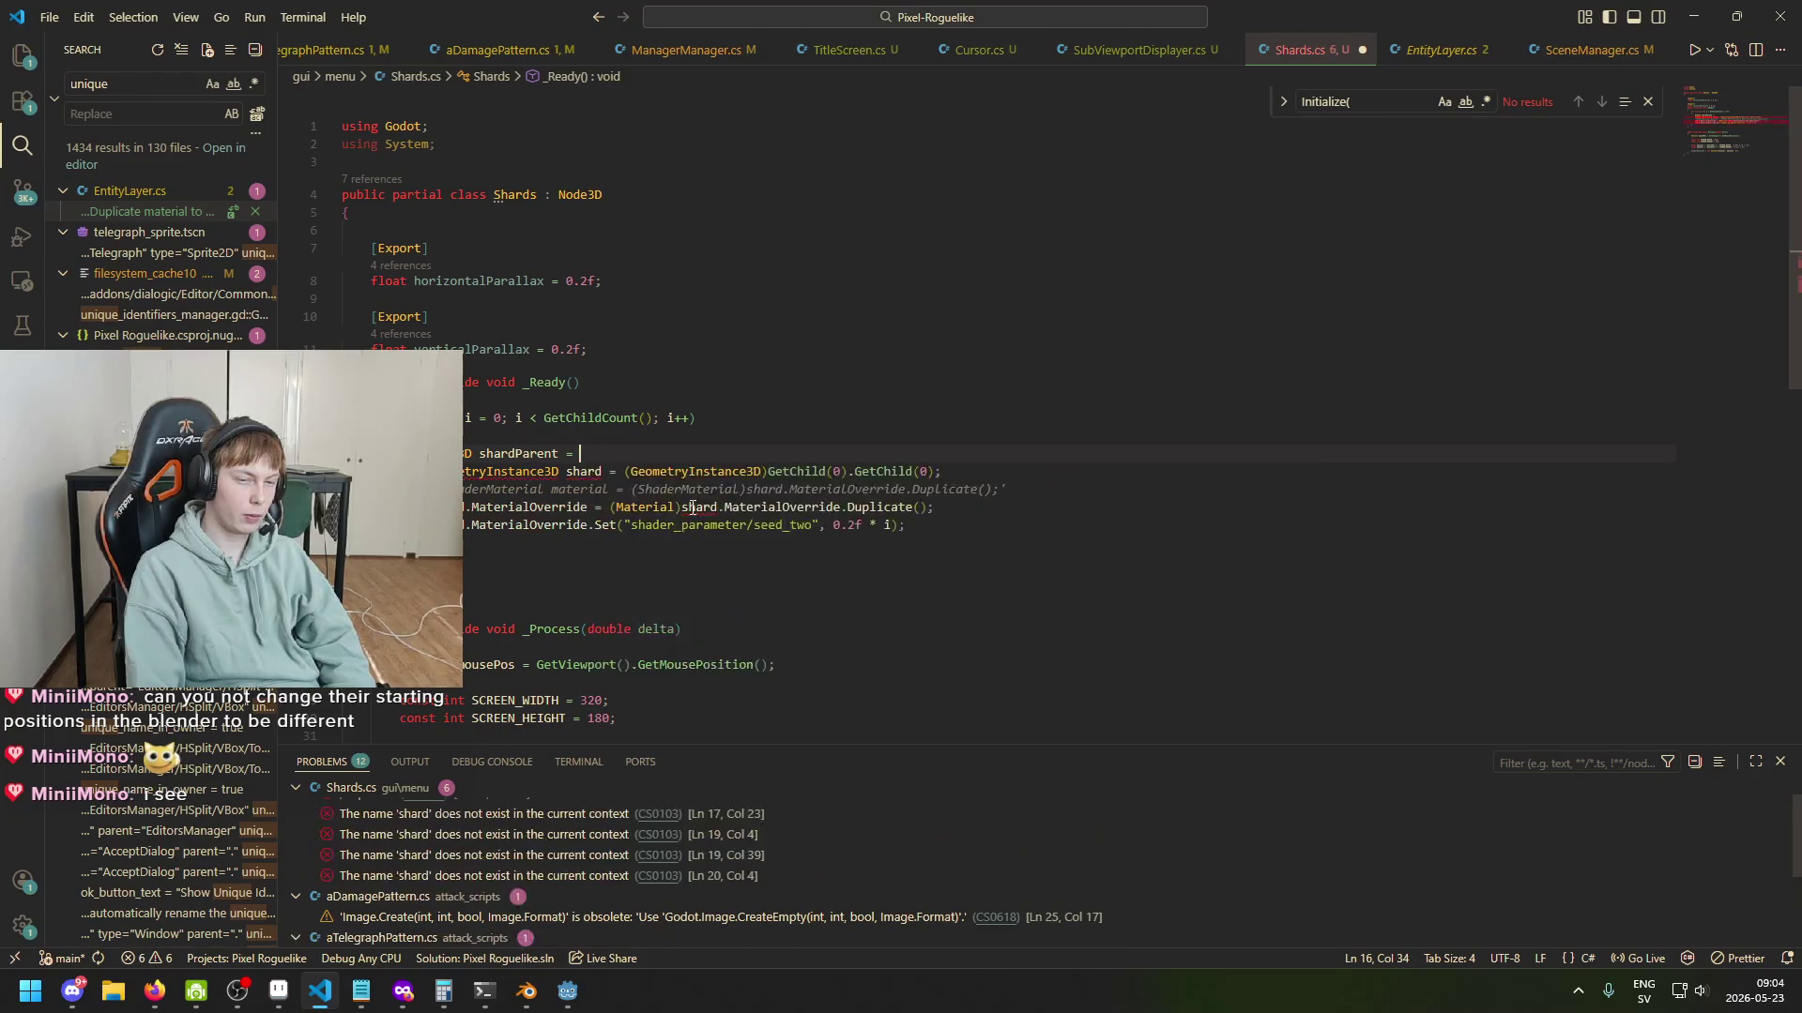
pyautogui.write('de3D)')
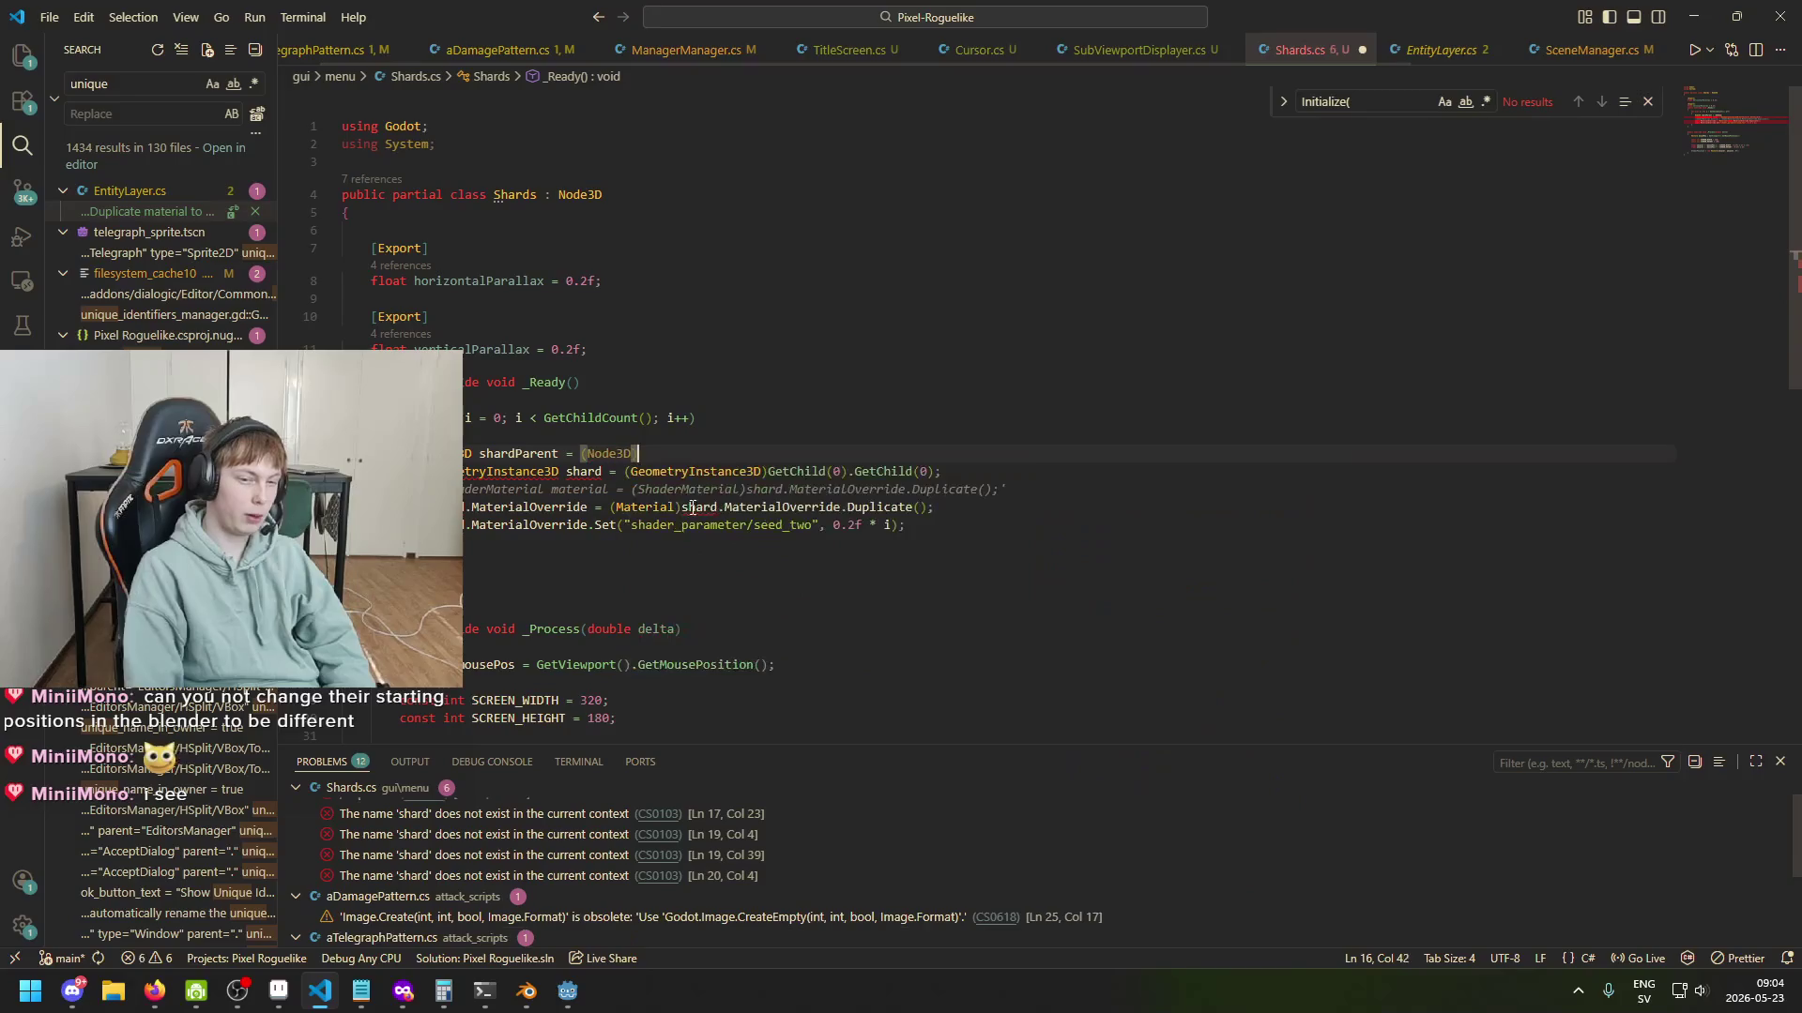
pyautogui.write('GetChi')
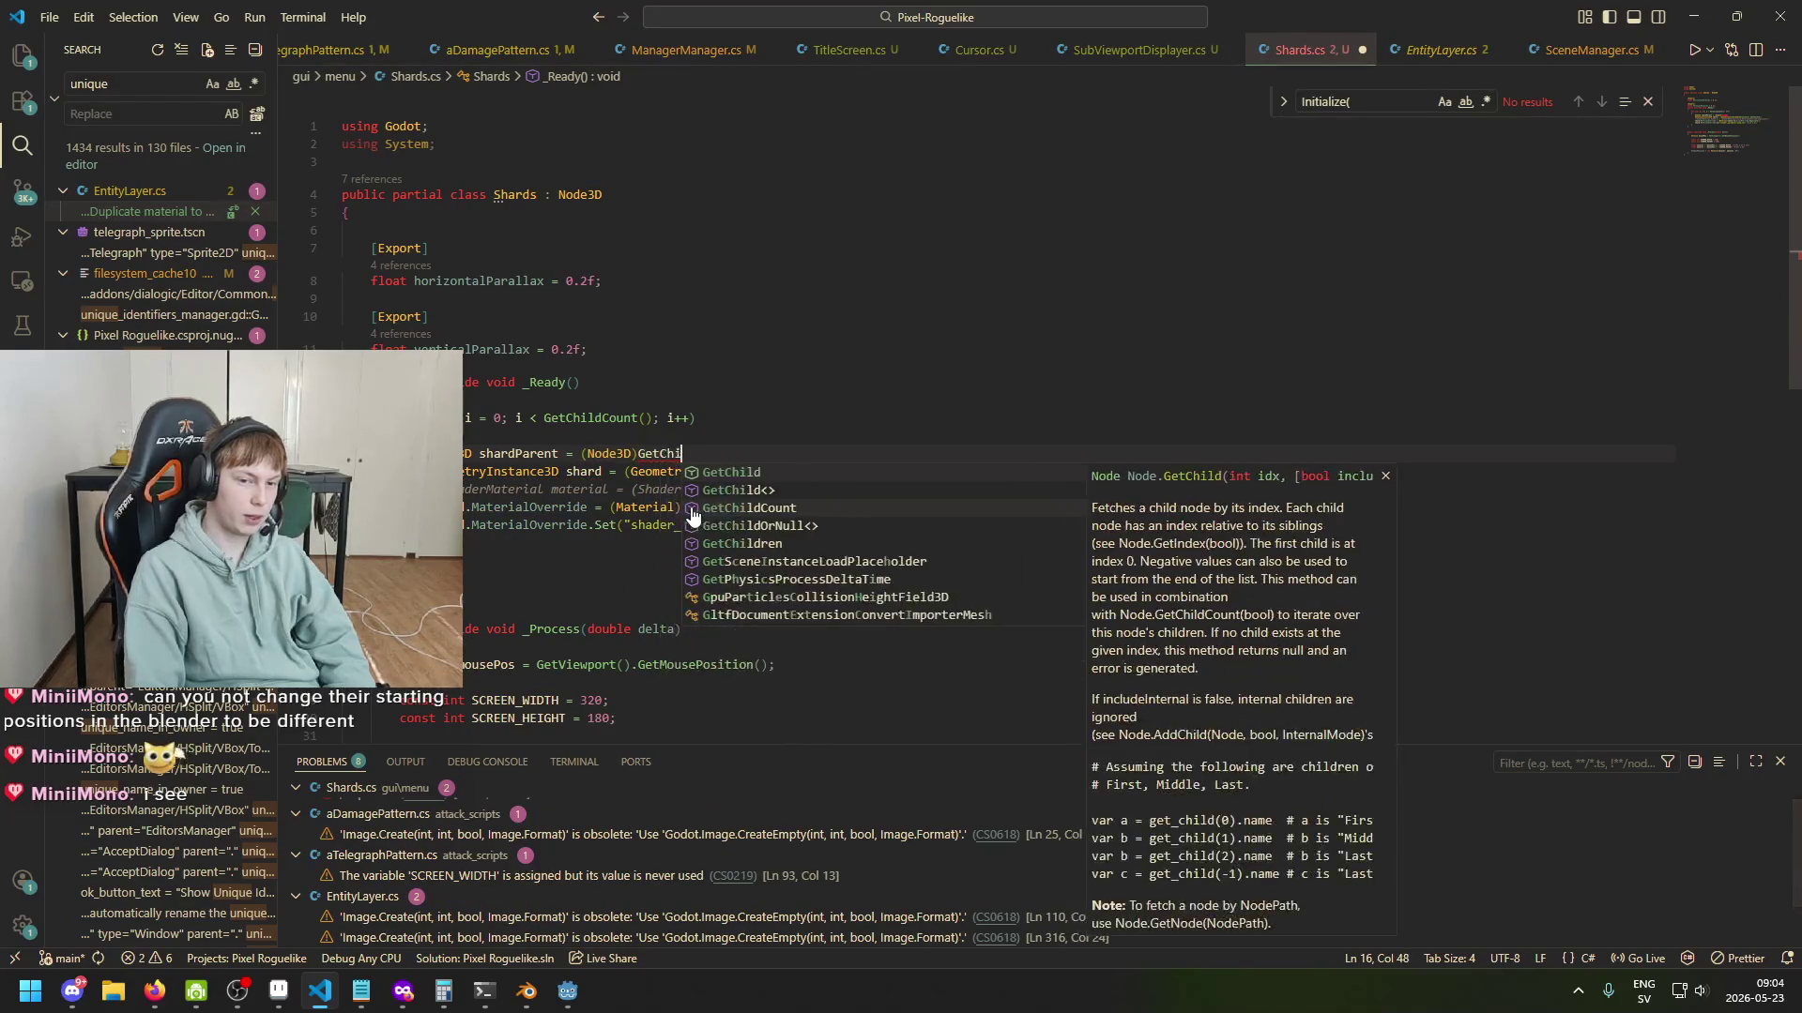
pyautogui.write('ld(0);')
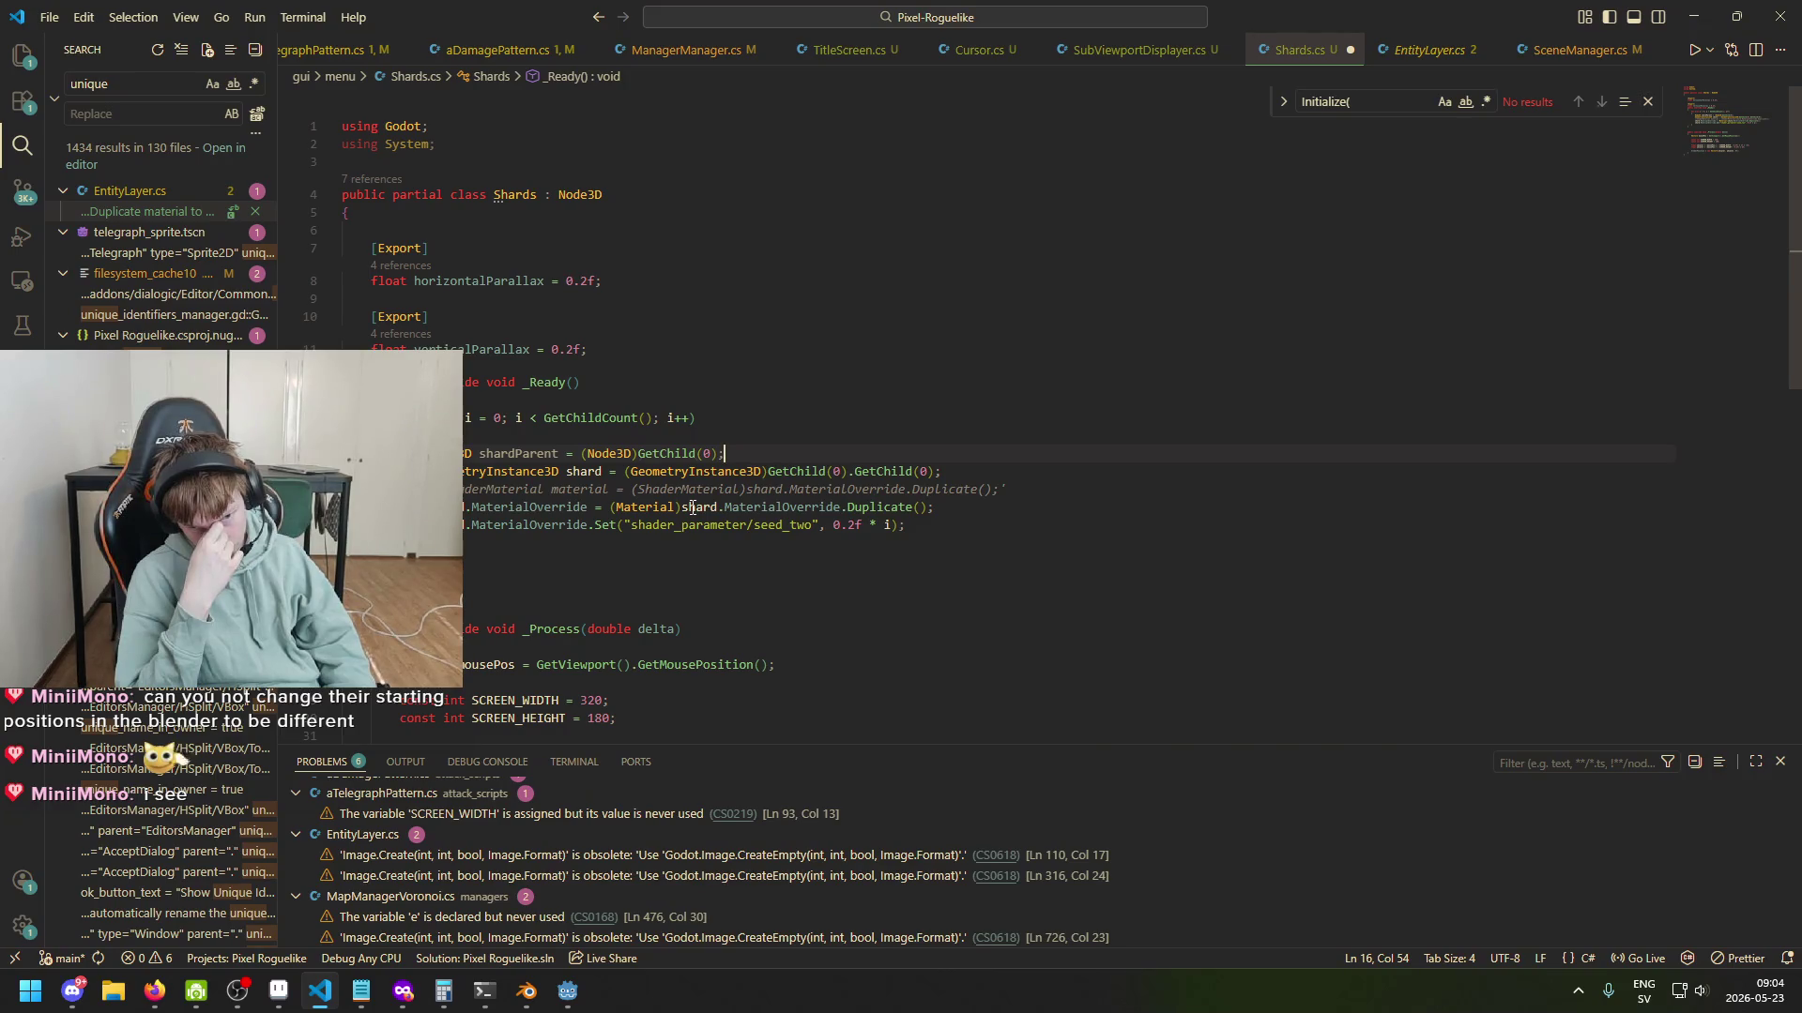
# Delete the unfinished Node3D shardParent line from Shards.cs.
pyautogui.hotkey('ctrl', 'BackSpace')
pyautogui.hotkey('ctrl', 'BackSpace')
pyautogui.hotkey('ctrl', 'BackSpace')
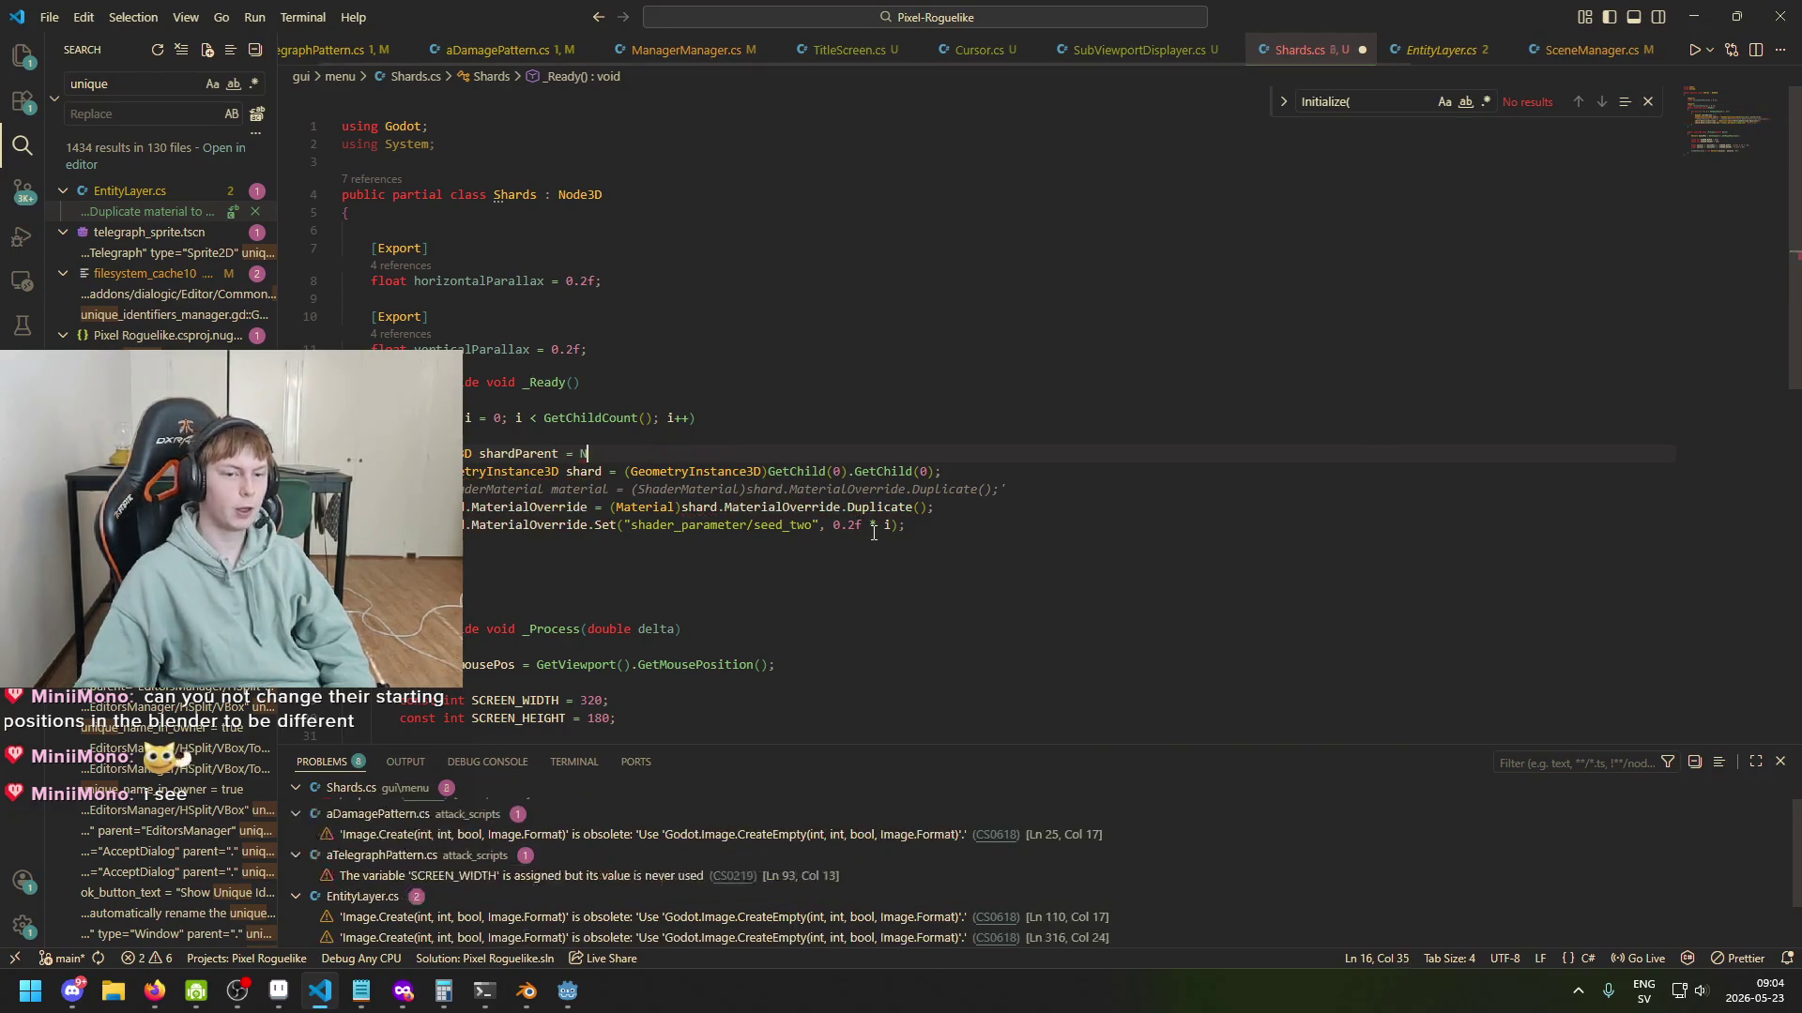
pyautogui.hotkey('ctrl', 'BackSpace')
pyautogui.hotkey('ctrl', 'BackSpace')
pyautogui.hotkey('ctrl', 'BackSpace')
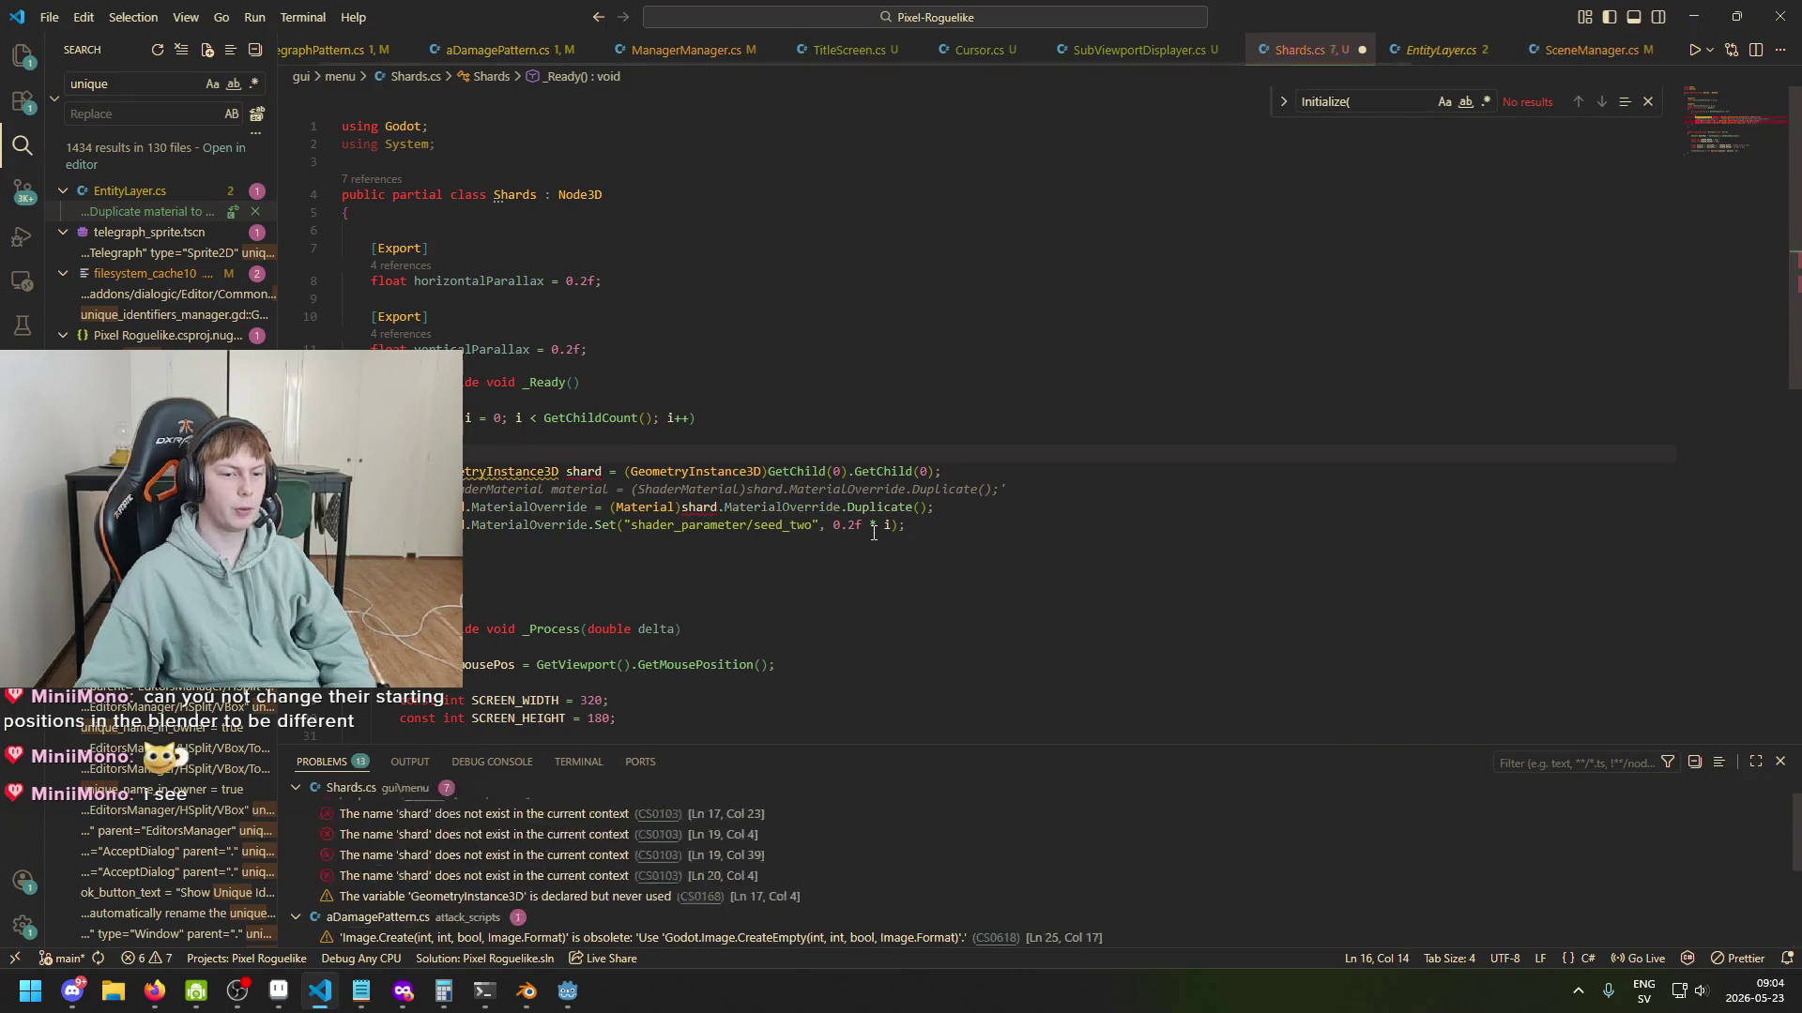
# Change the shard type back to MeshInstance3D and save Shards.cs.
pyautogui.write('MeshInstance')
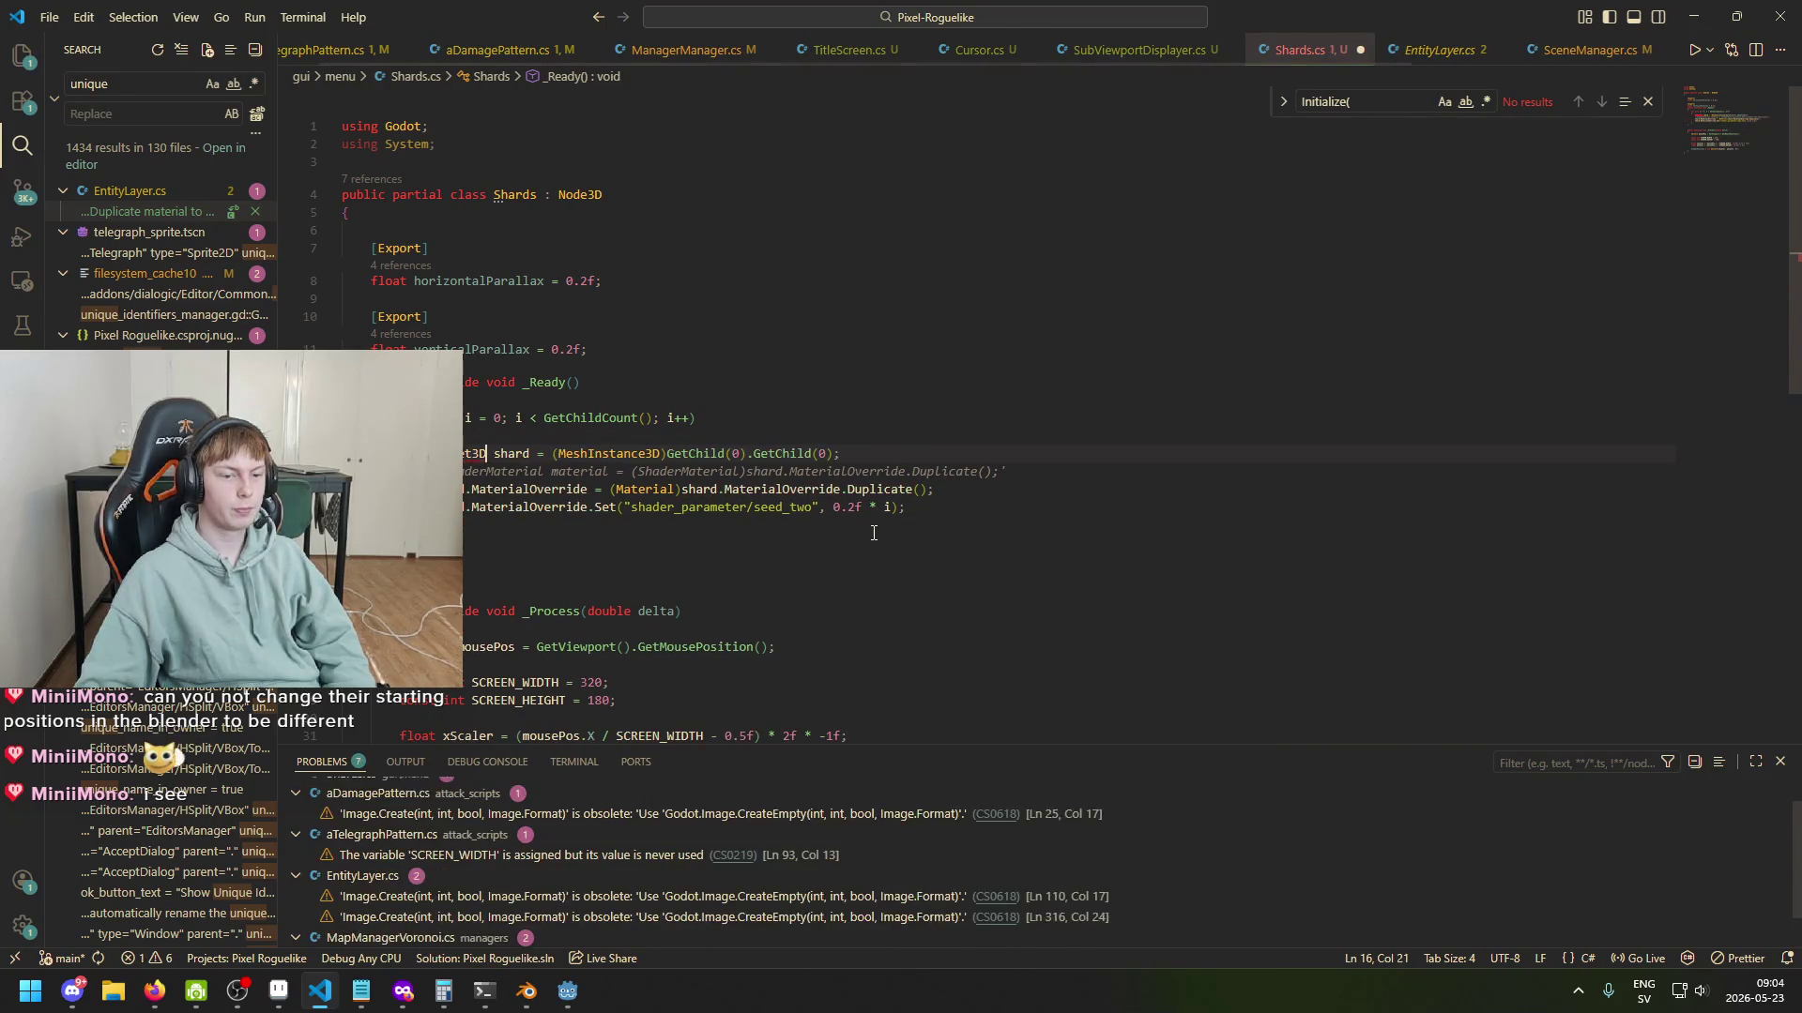
pyautogui.hotkey('ctrl', 'shift', 'Left')
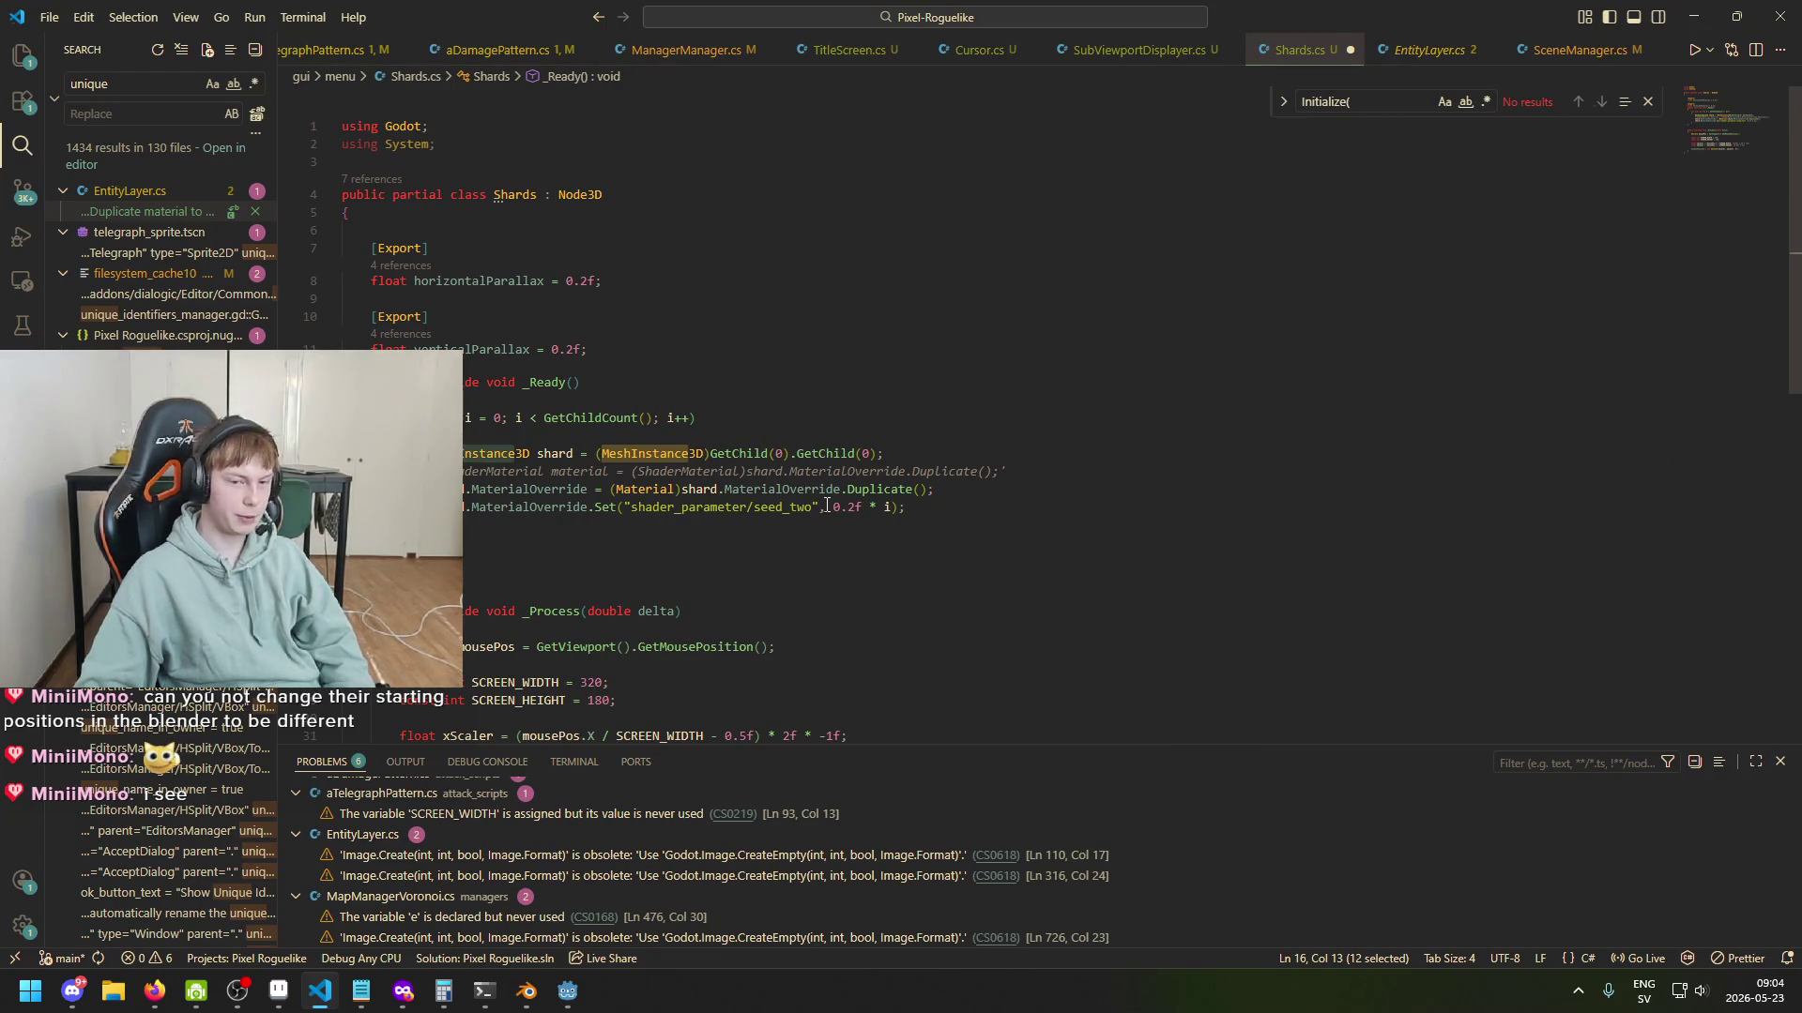
pyautogui.click(892, 506)
pyautogui.hotkey('ctrl', 's')
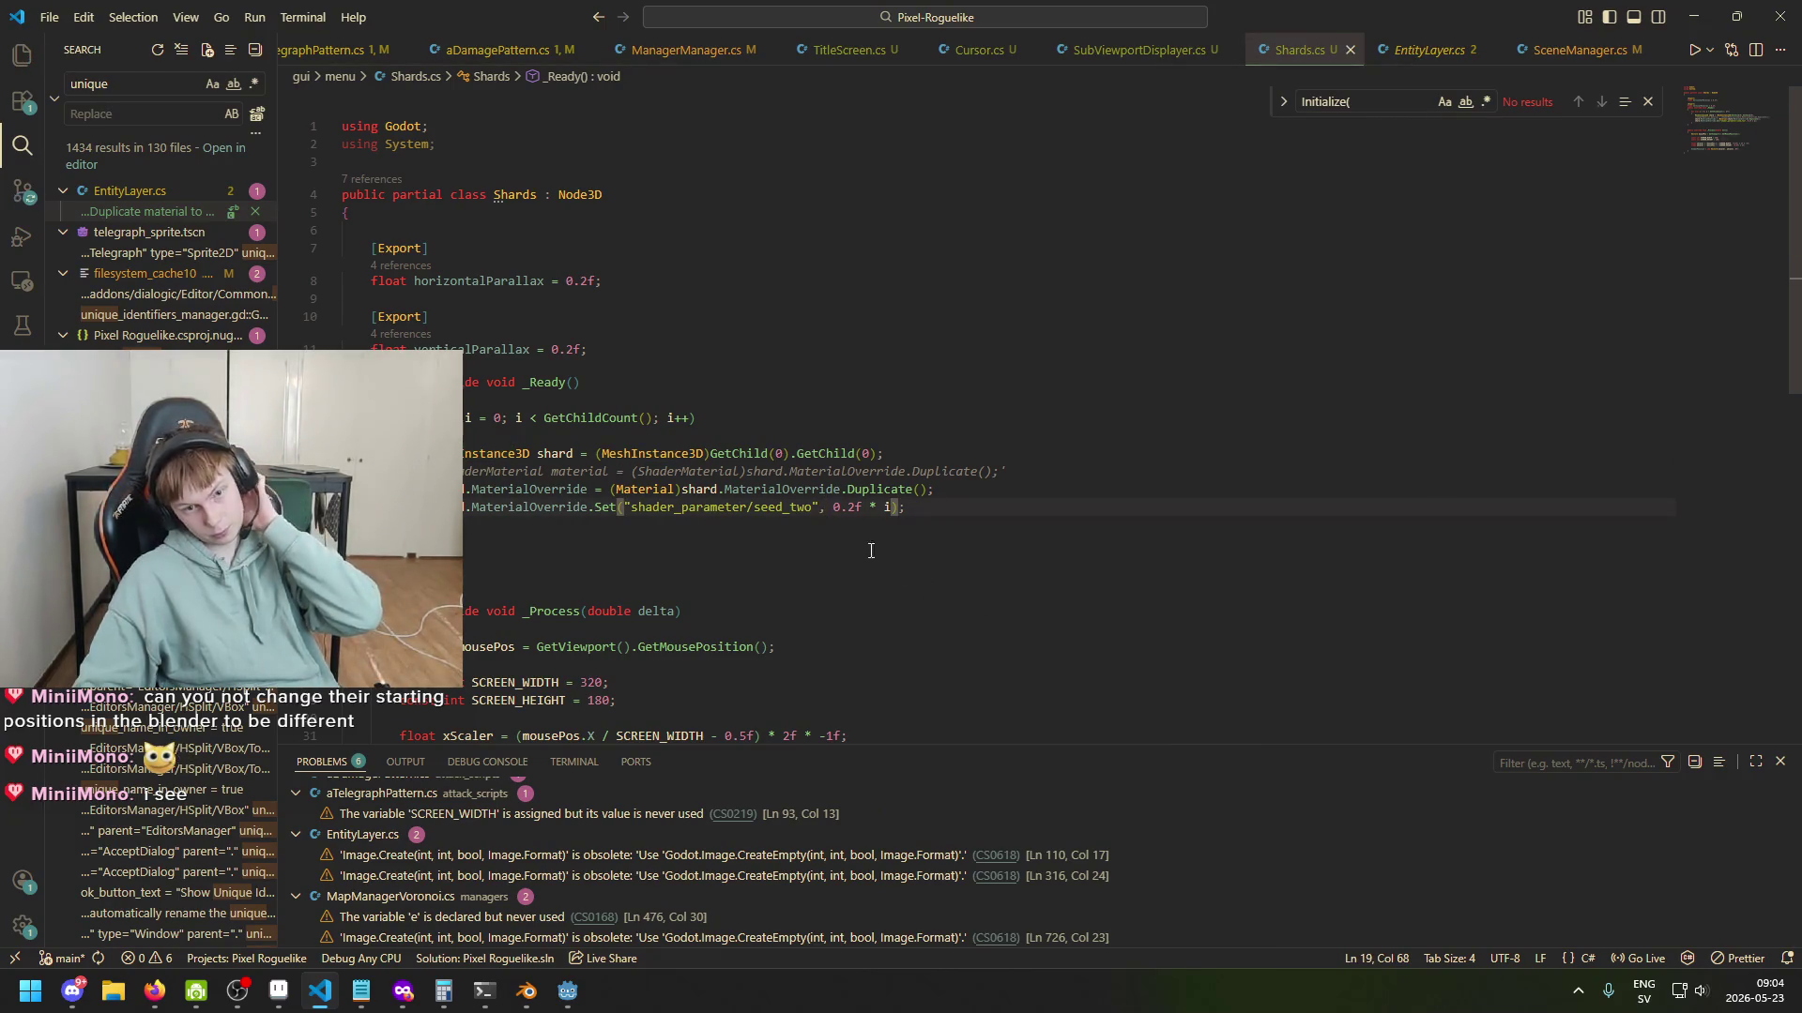
# Change the first GetChild(0) to GetChild(i) so each loop pass gets its own shard.
pyautogui.click(780, 456)
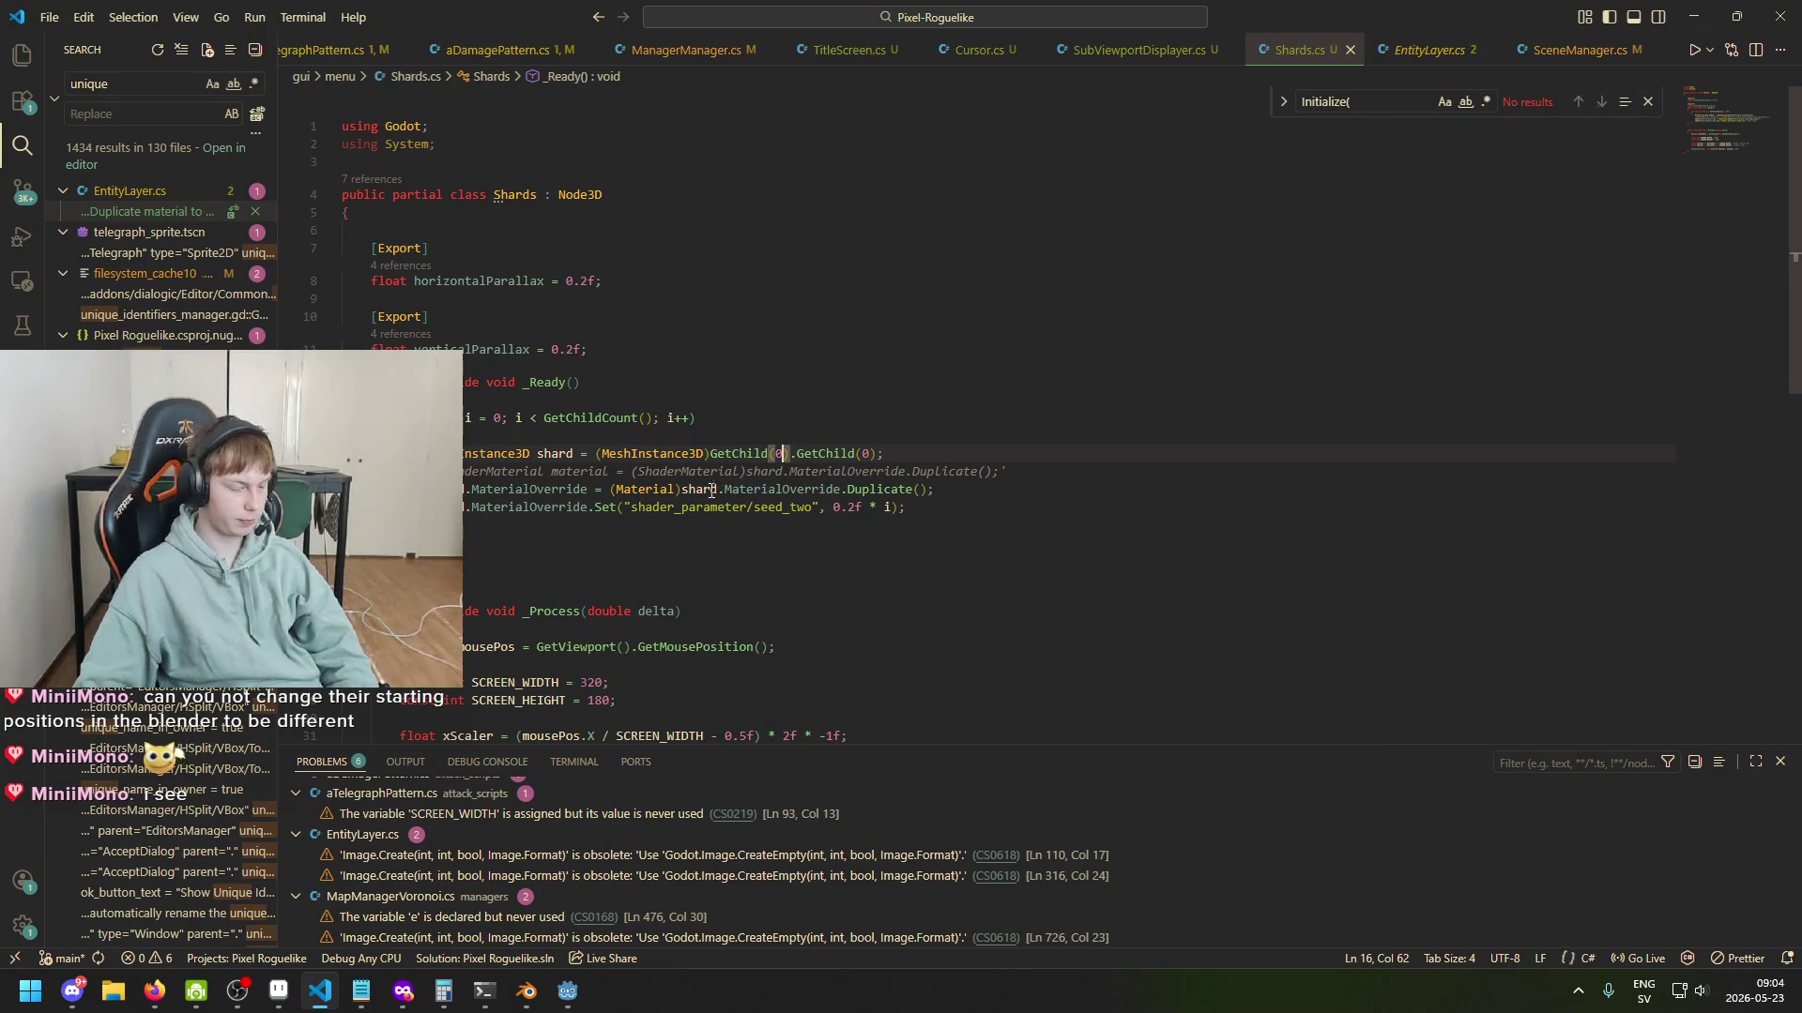
pyautogui.click(777, 453)
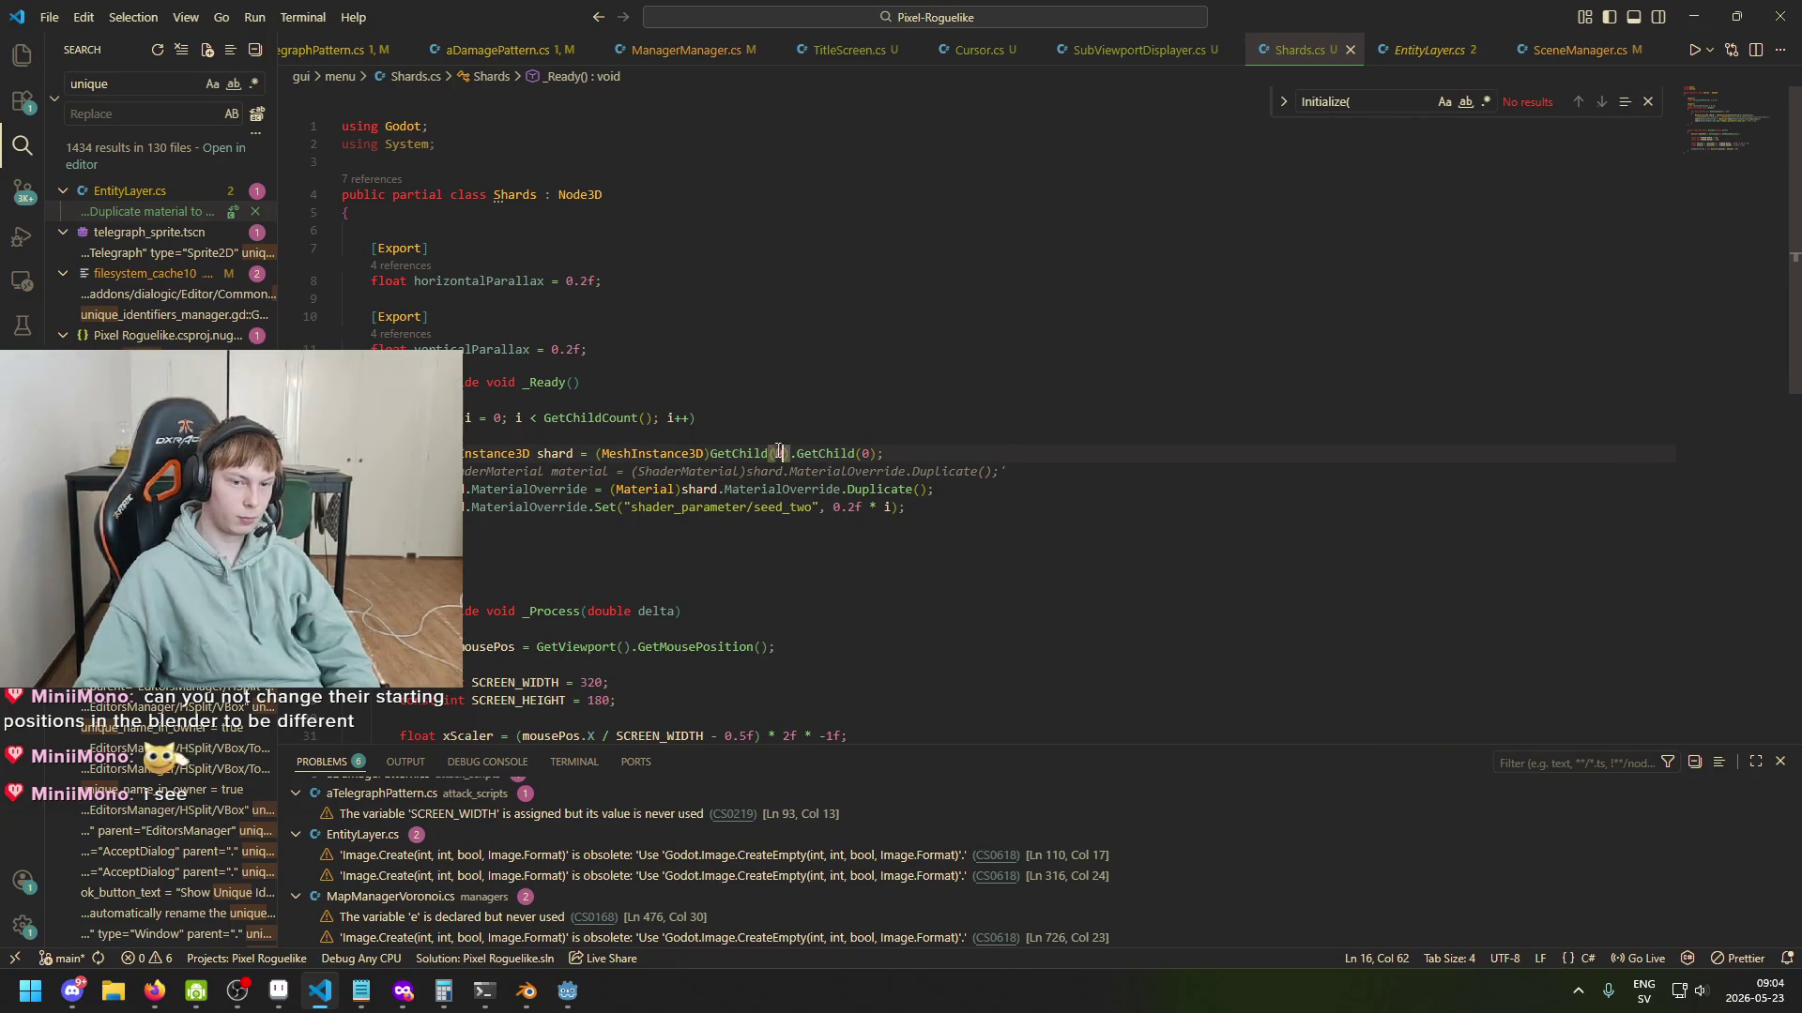
pyautogui.click(673, 417)
pyautogui.click(526, 417)
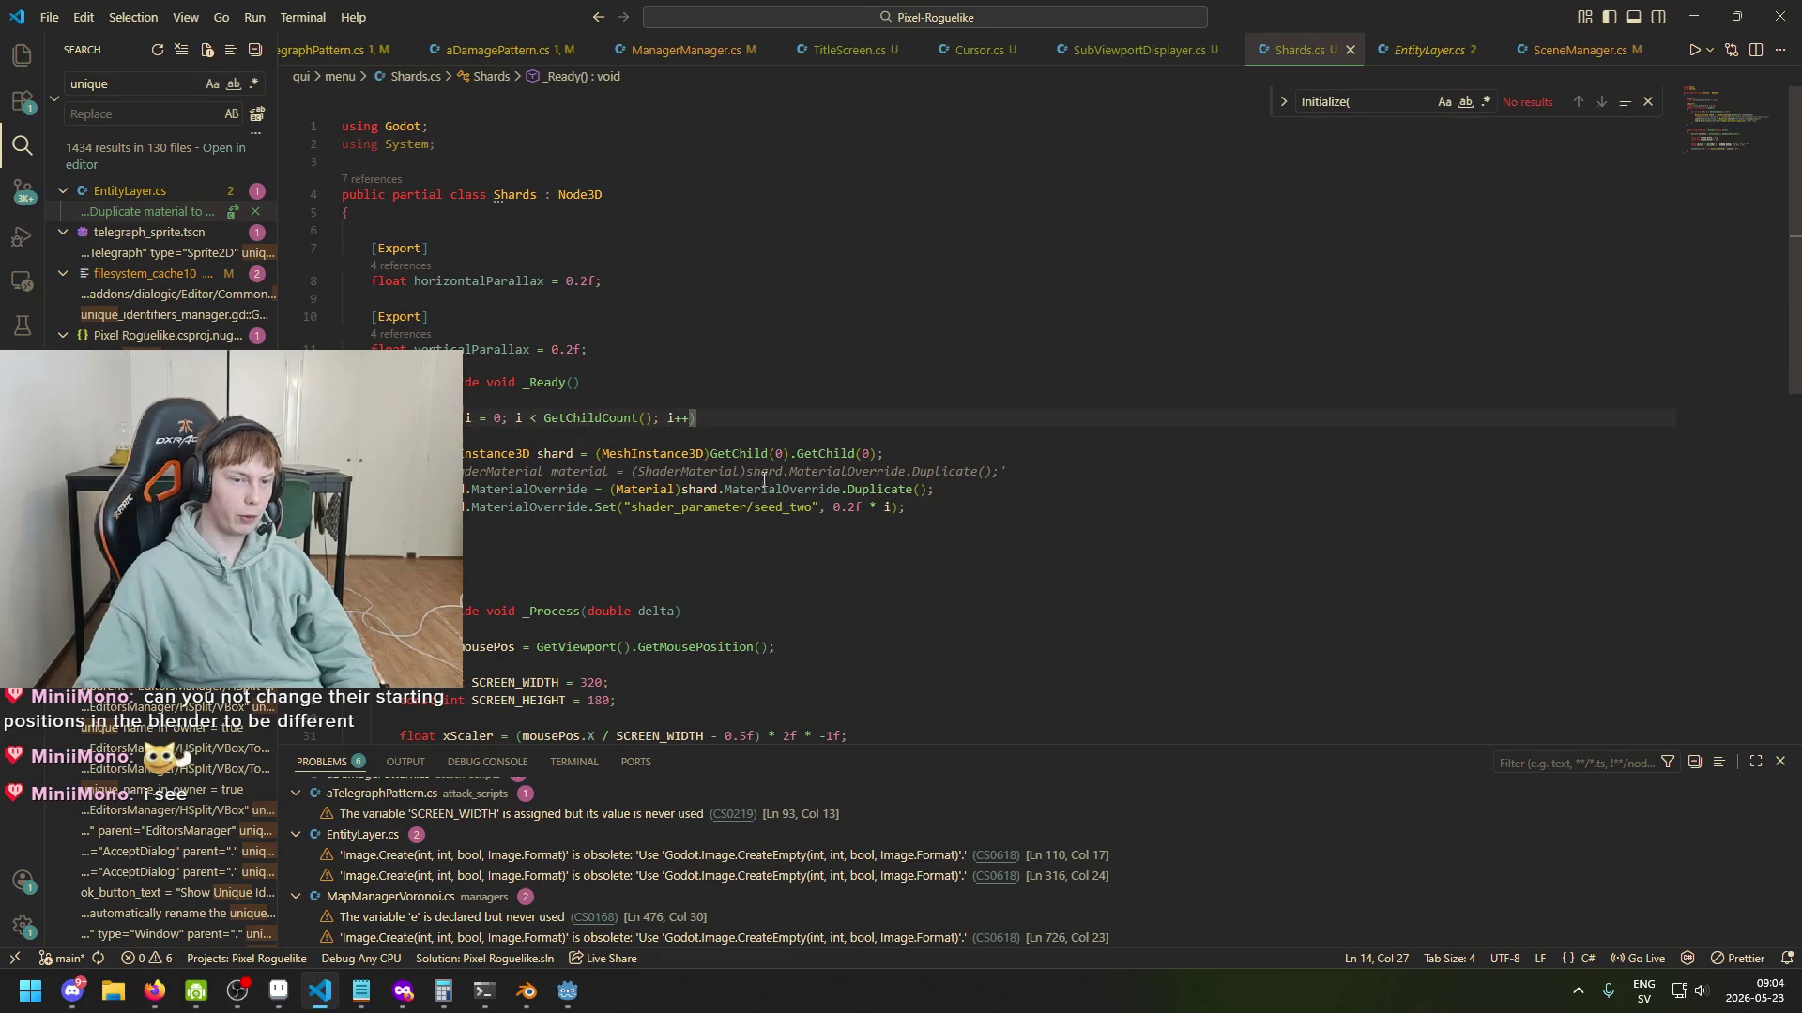
pyautogui.click(625, 418)
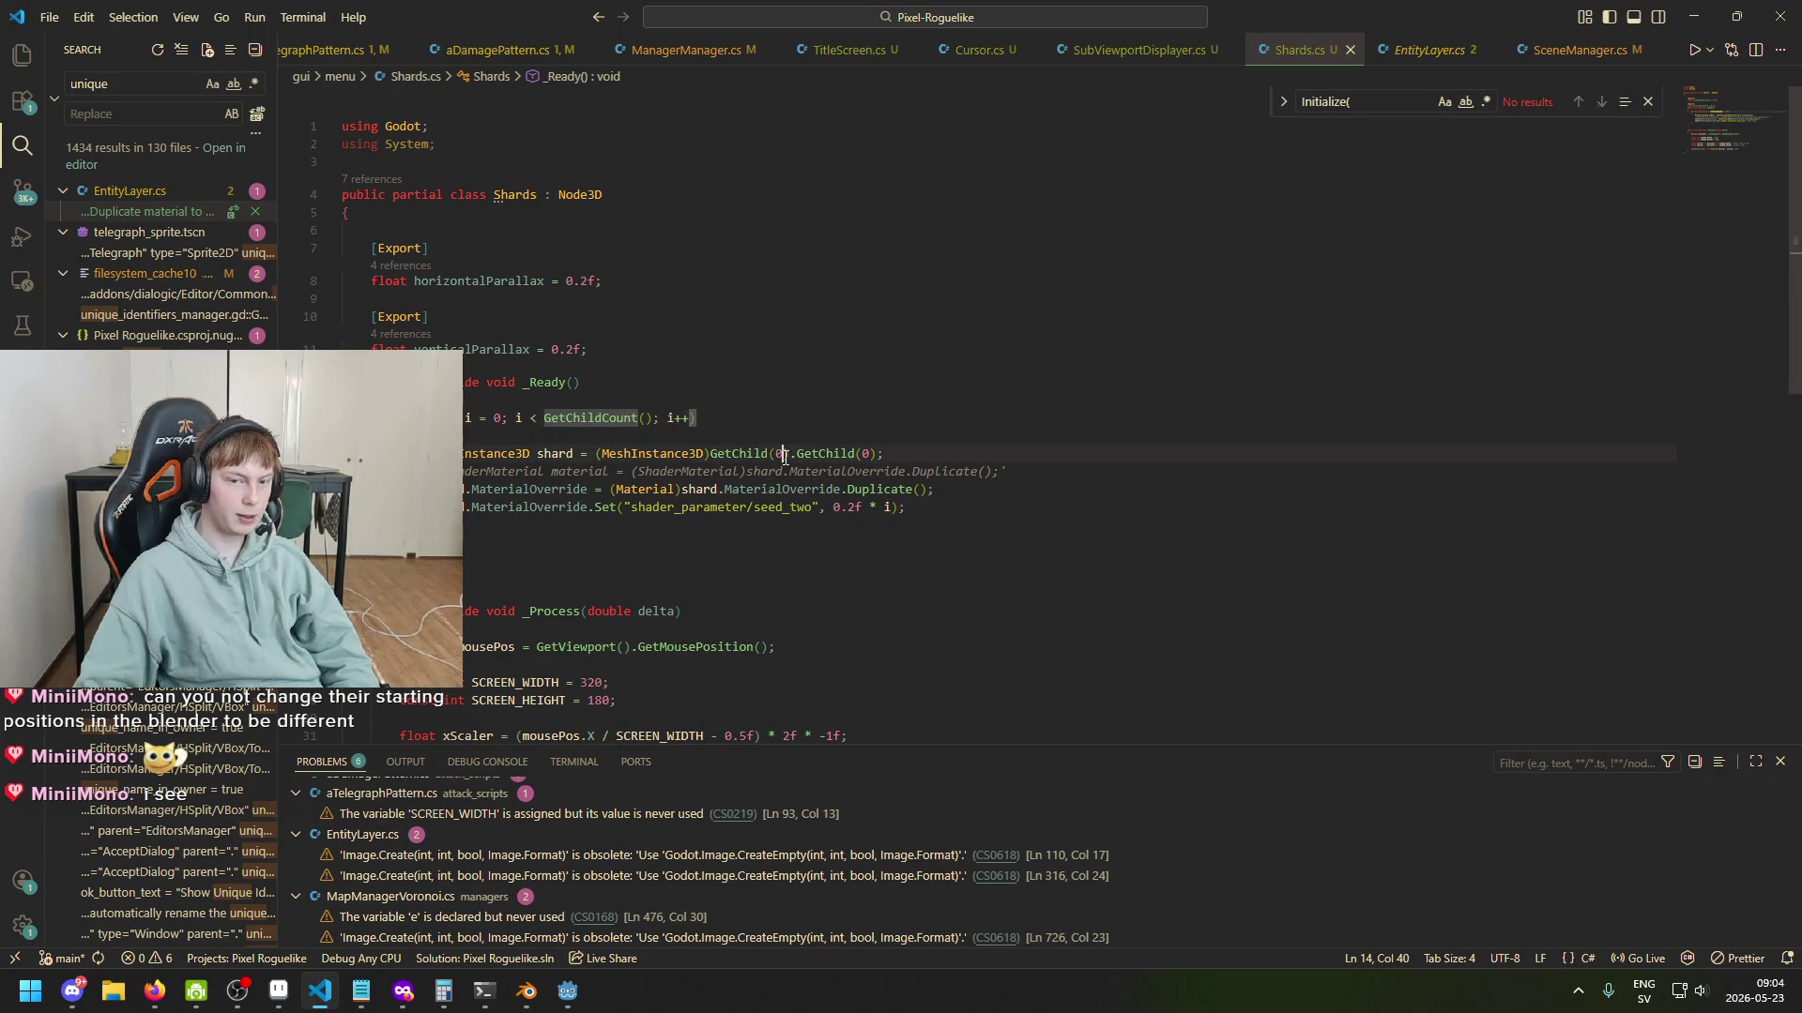
pyautogui.click(784, 454)
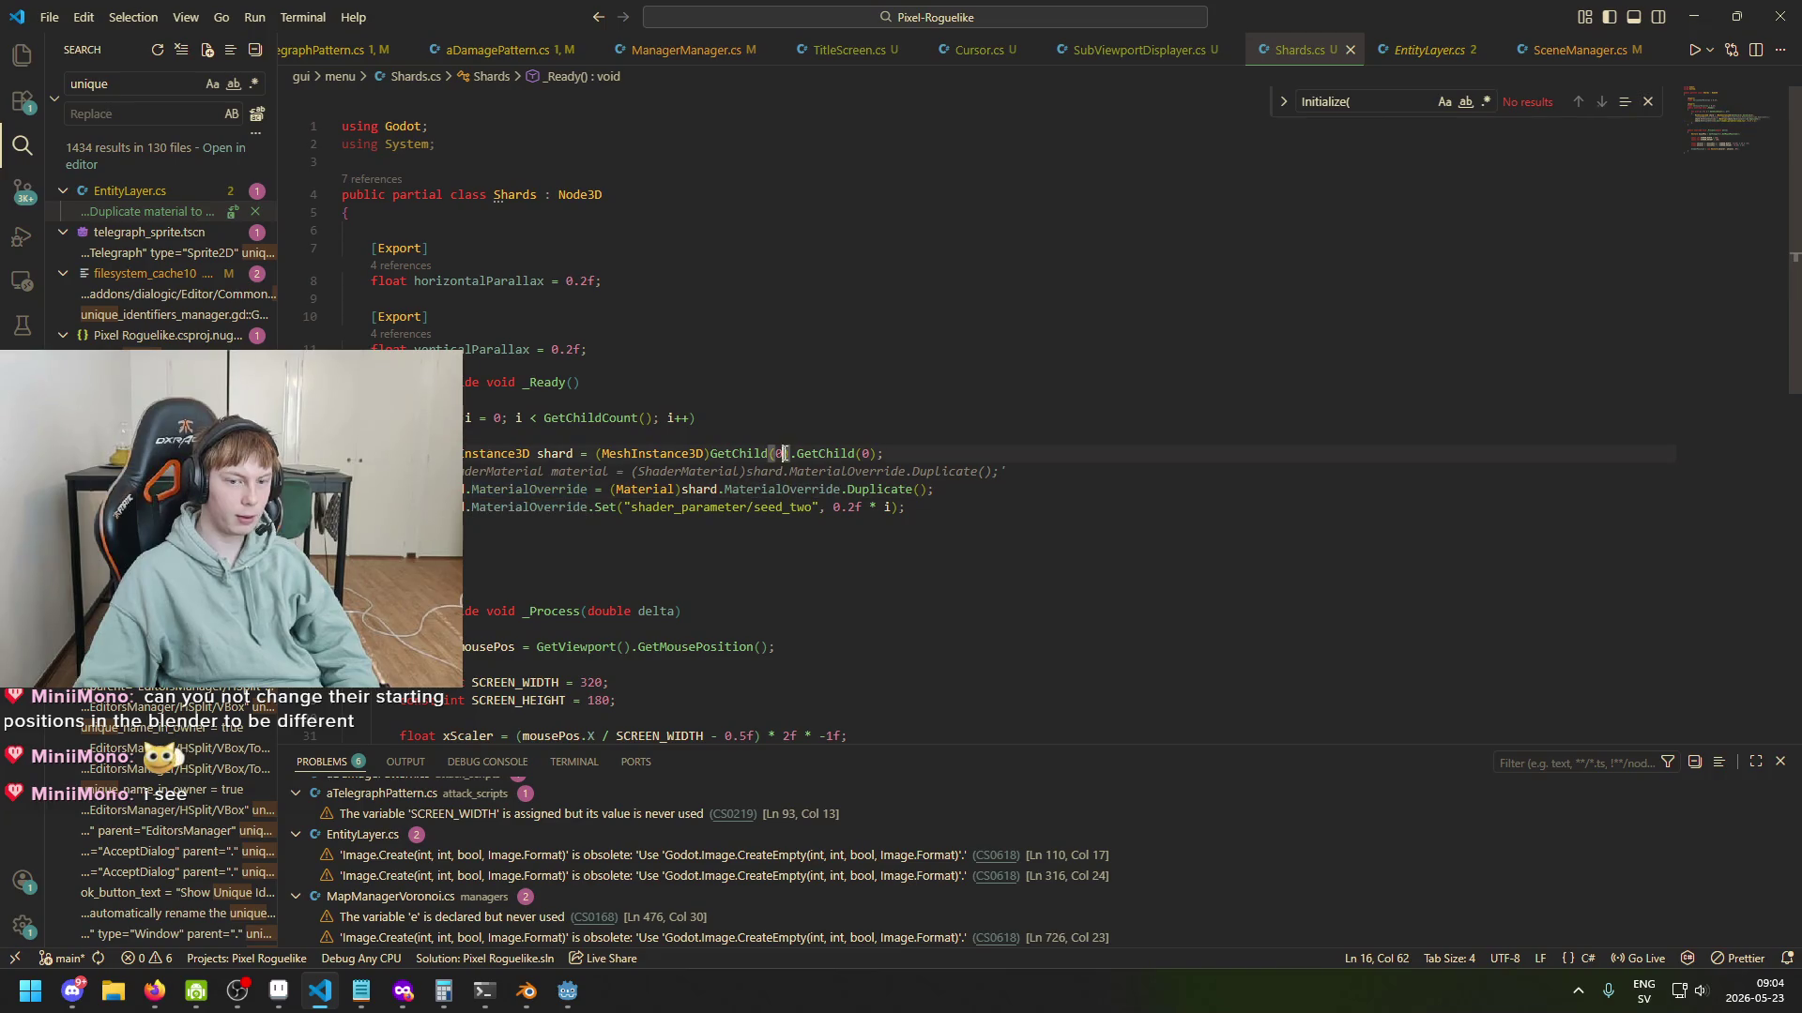
pyautogui.moveTo(713, 449)
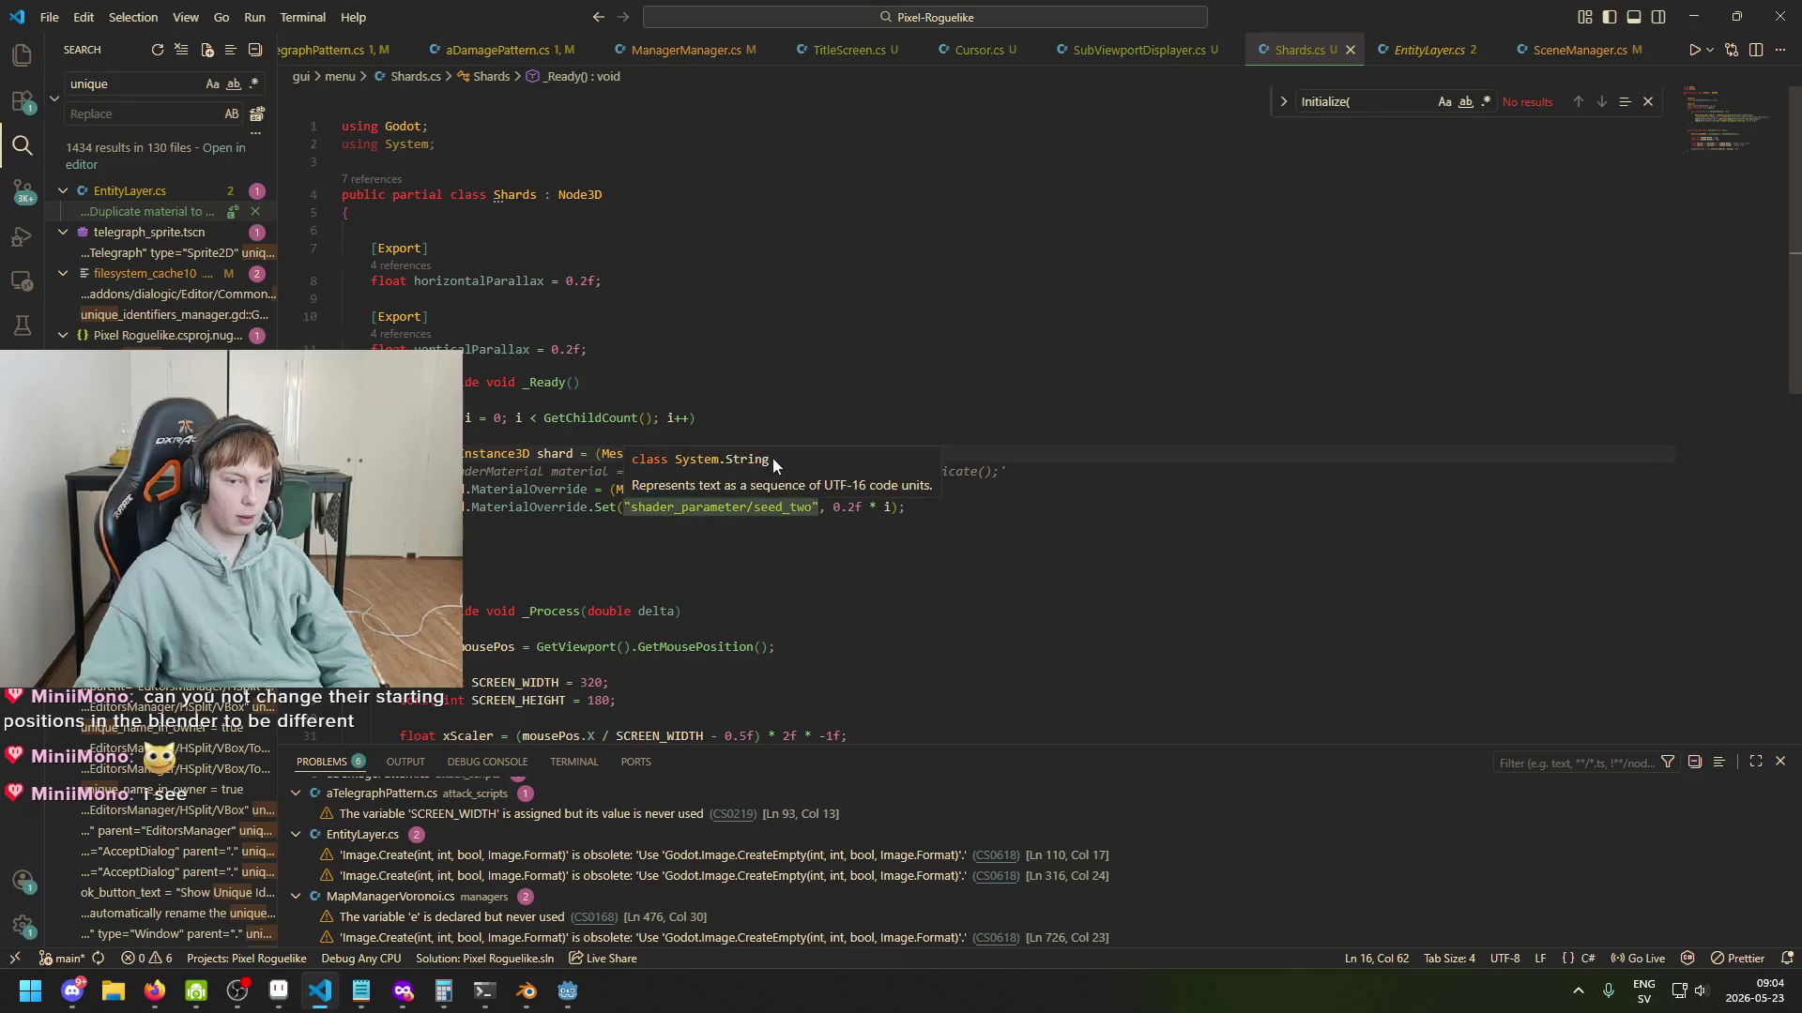
pyautogui.press('Down')
pyautogui.press('Down')
pyautogui.press('Down')
pyautogui.doubleClick(778, 455)
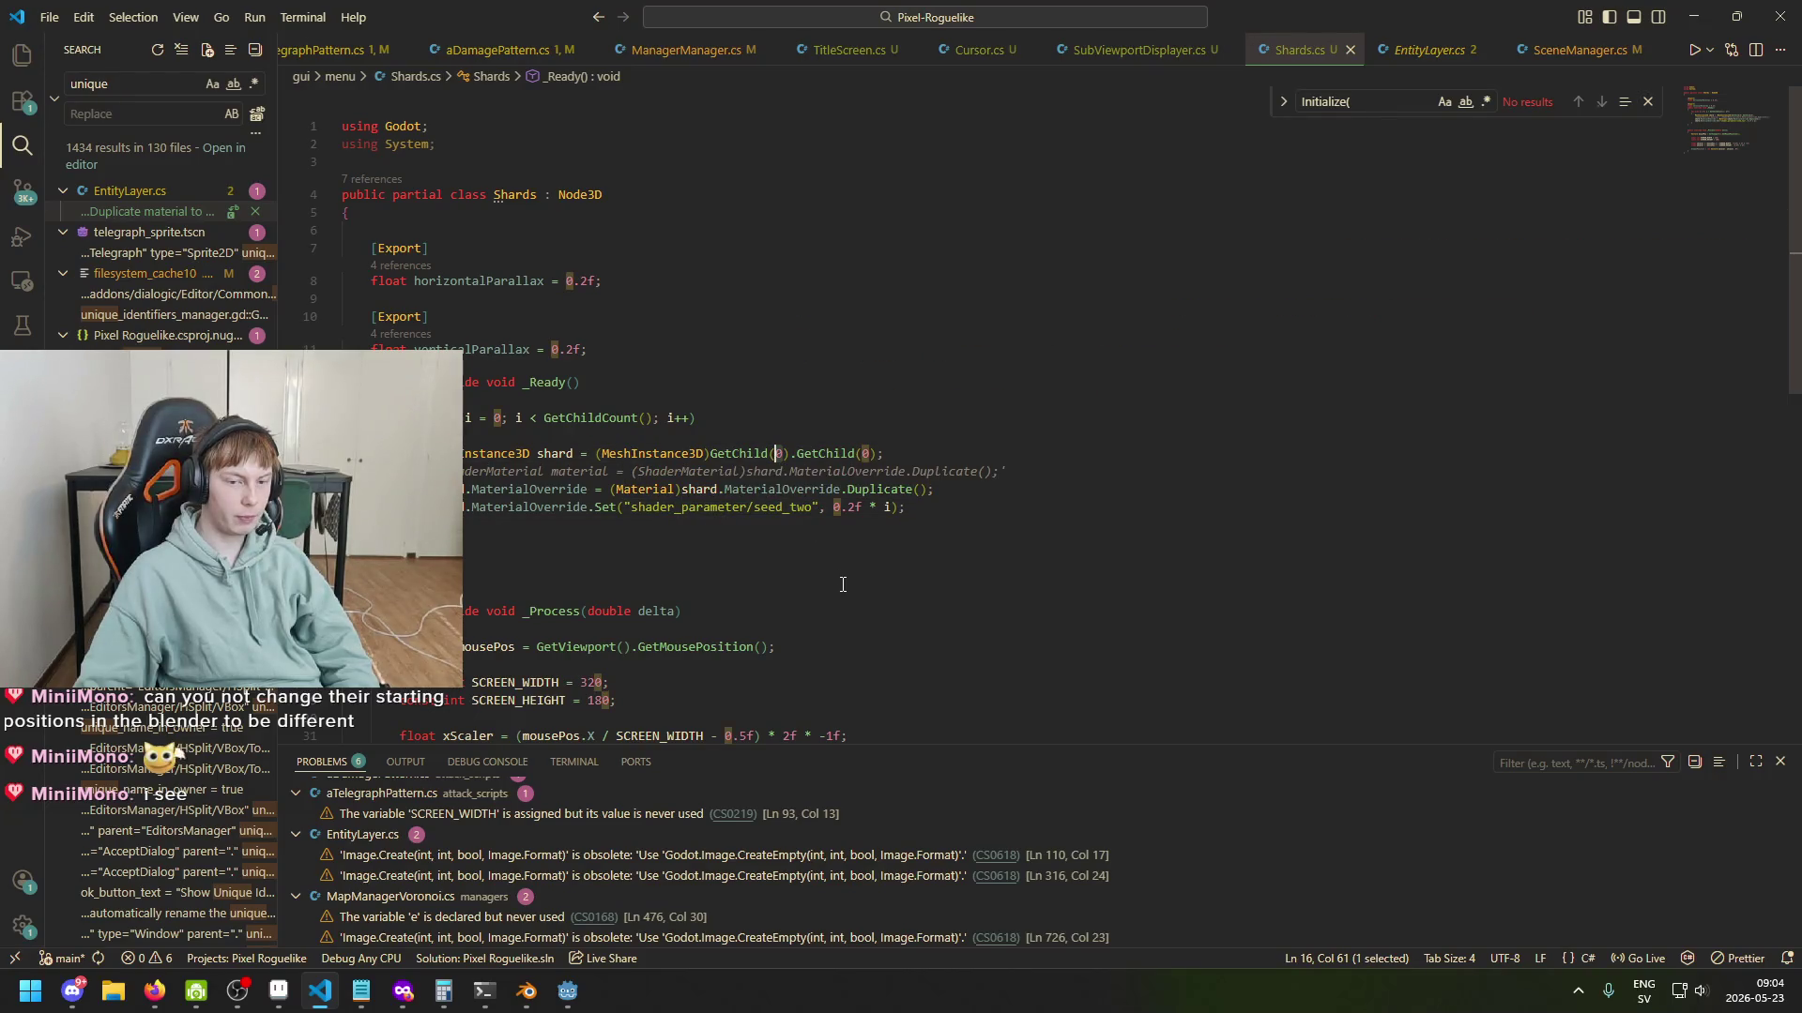
pyautogui.moveTo(561, 1006)
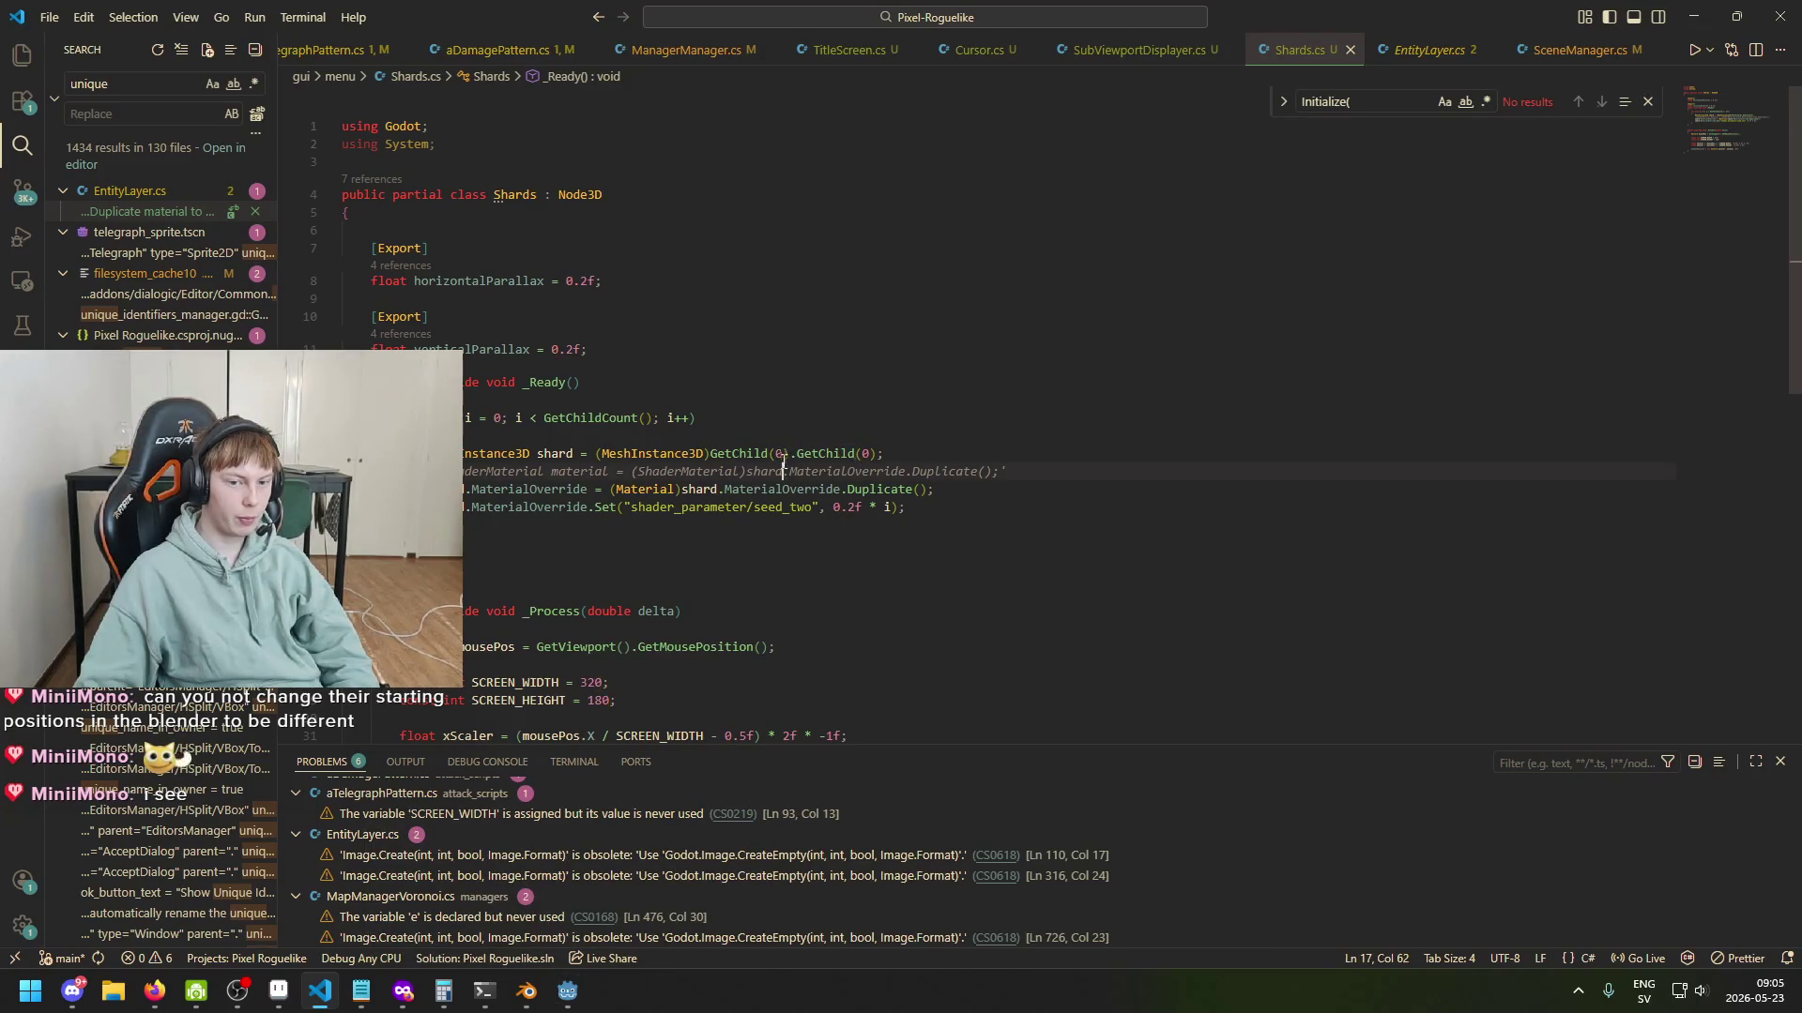
pyautogui.write('i')
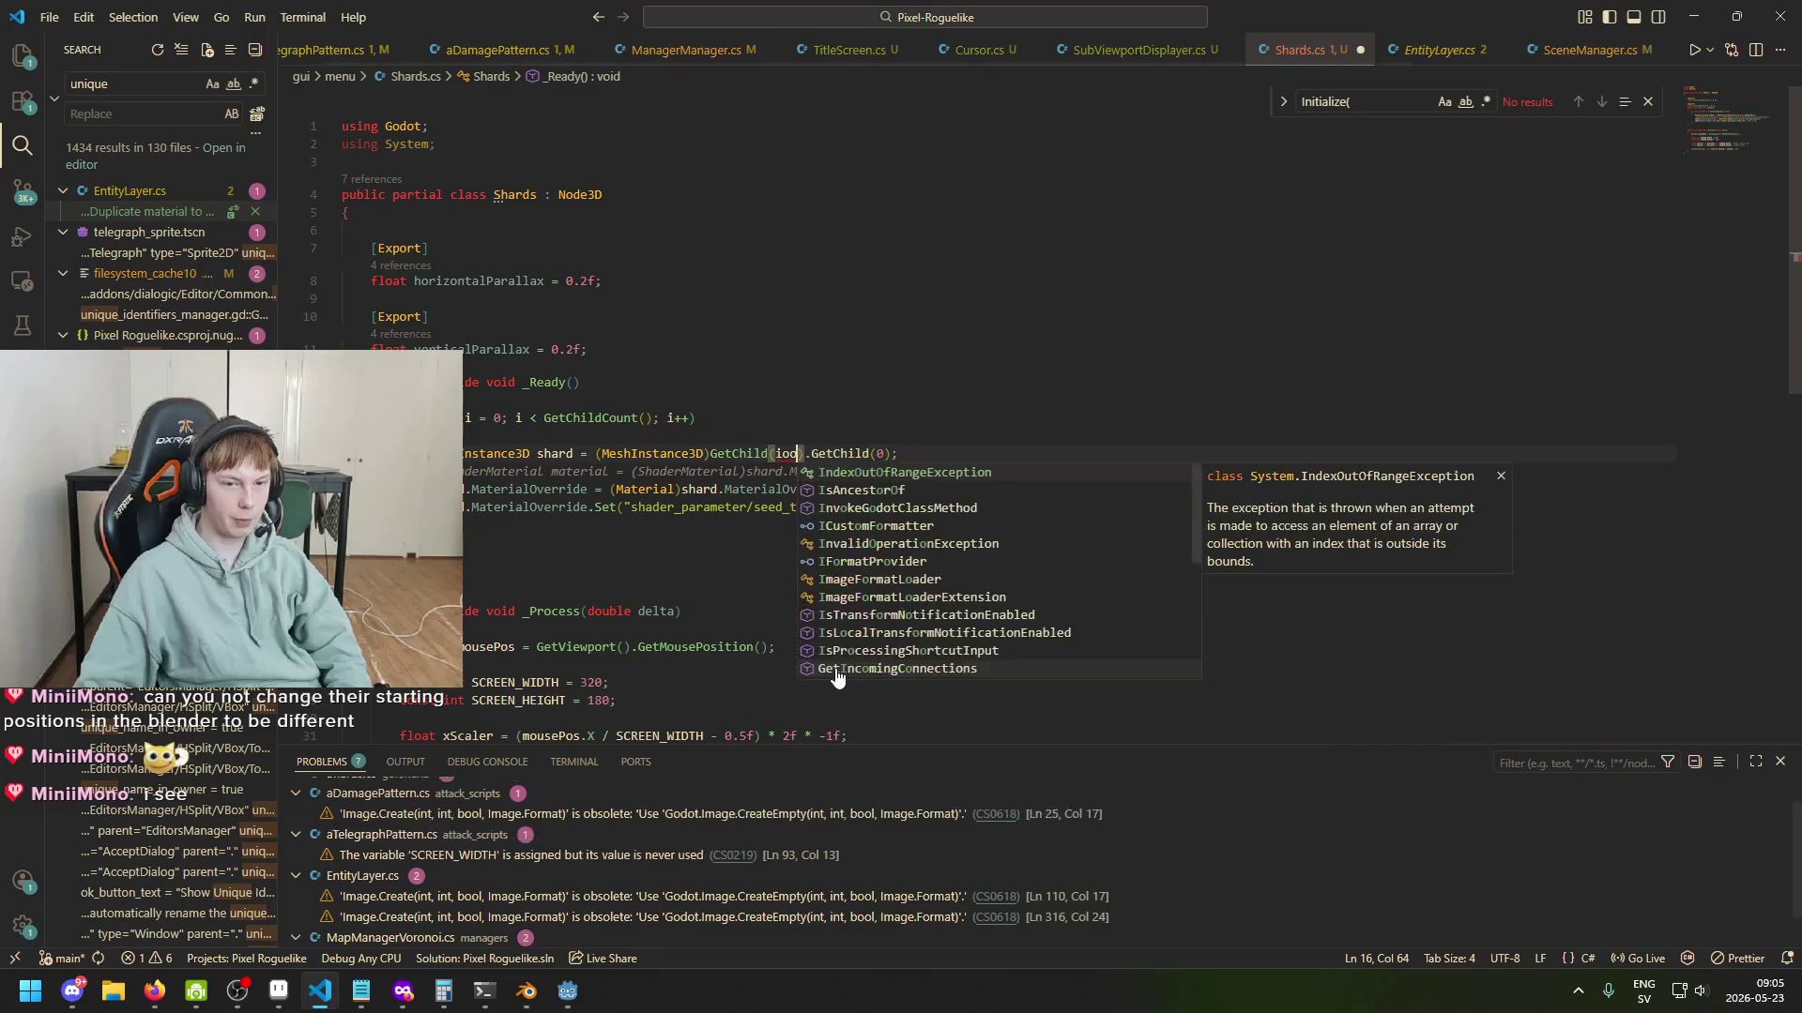
pyautogui.press('Escape')
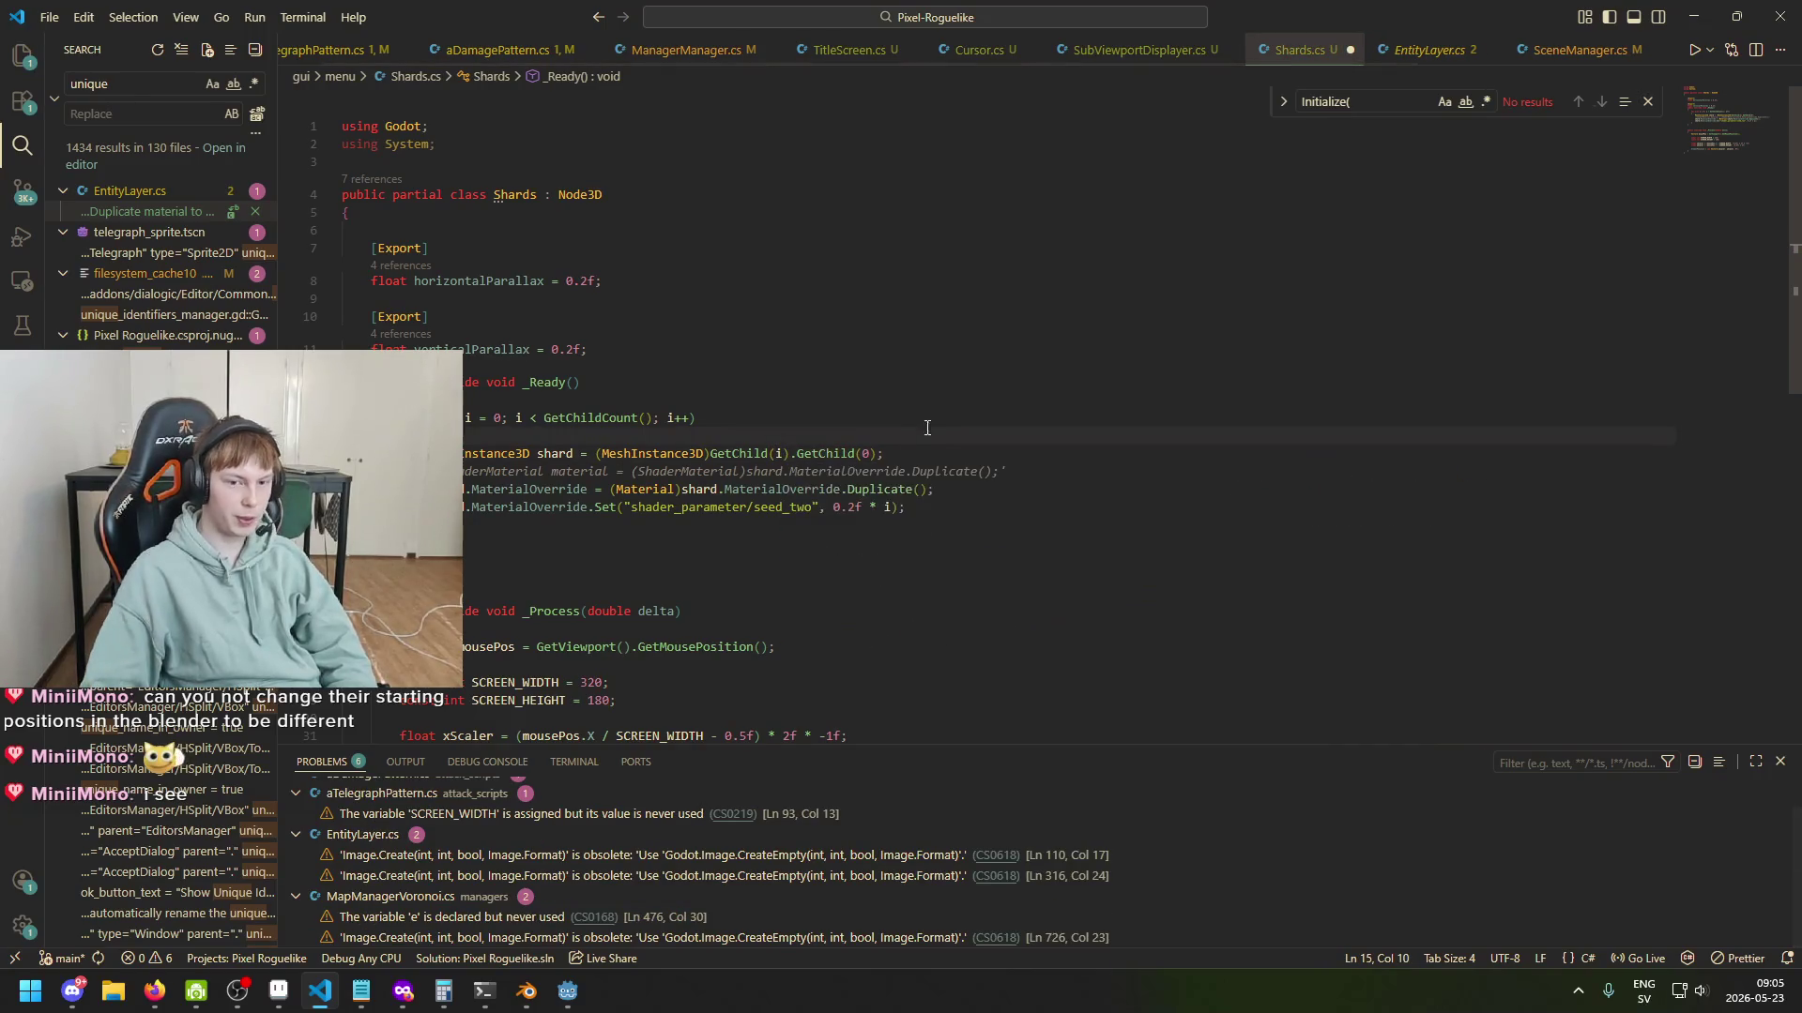
# Review the GetChild(i).GetChild(0) expression, then select the Circle mesh in Godot's shard scene.
pyautogui.click(875, 453)
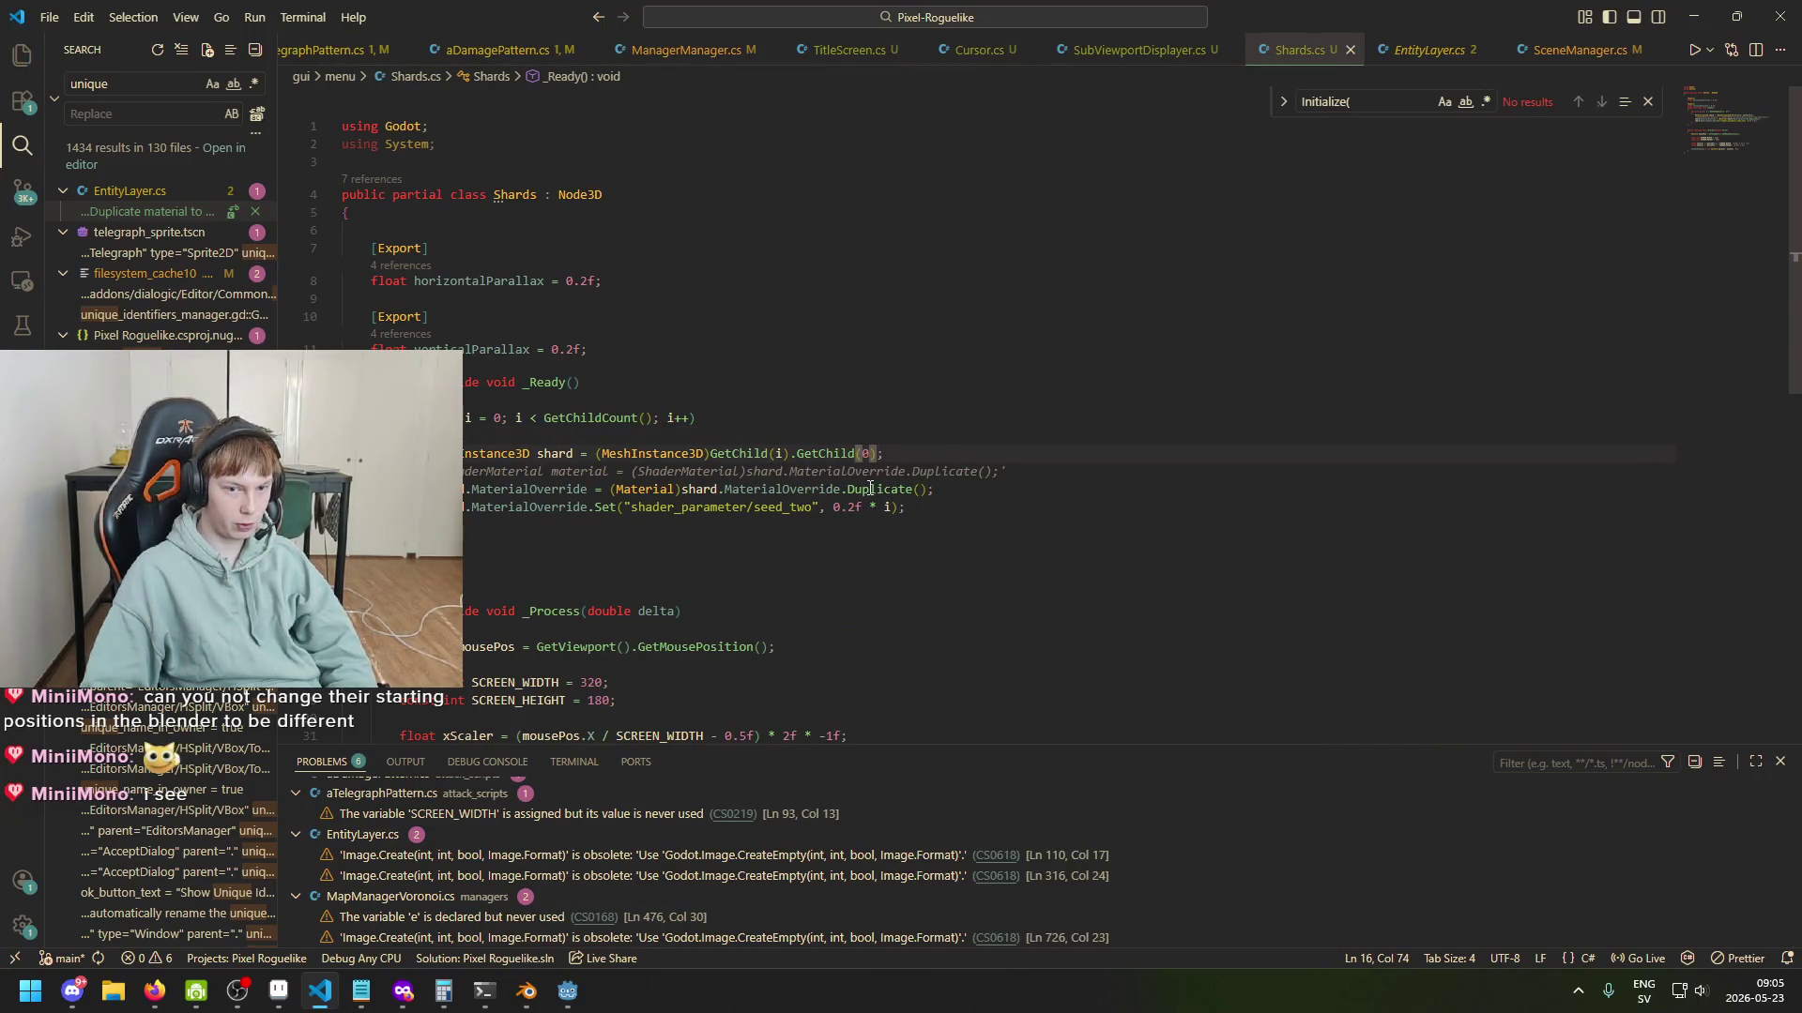
pyautogui.click(737, 455)
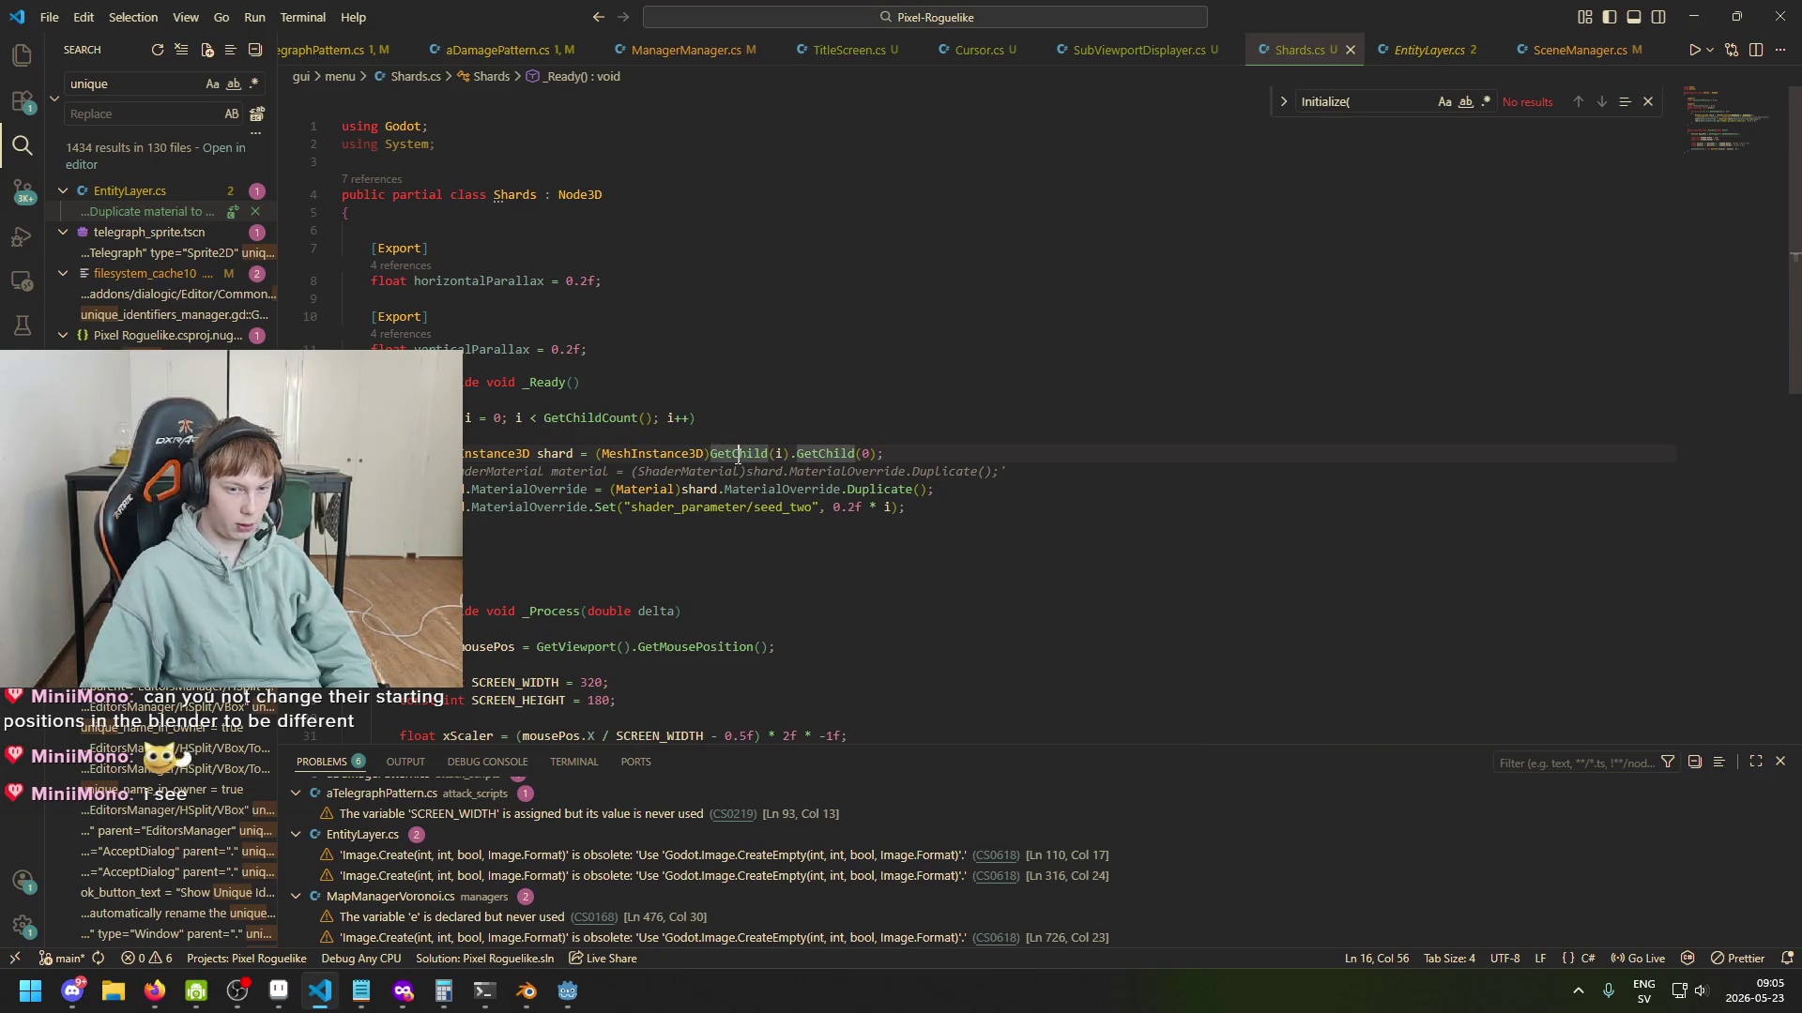
pyautogui.click(789, 469)
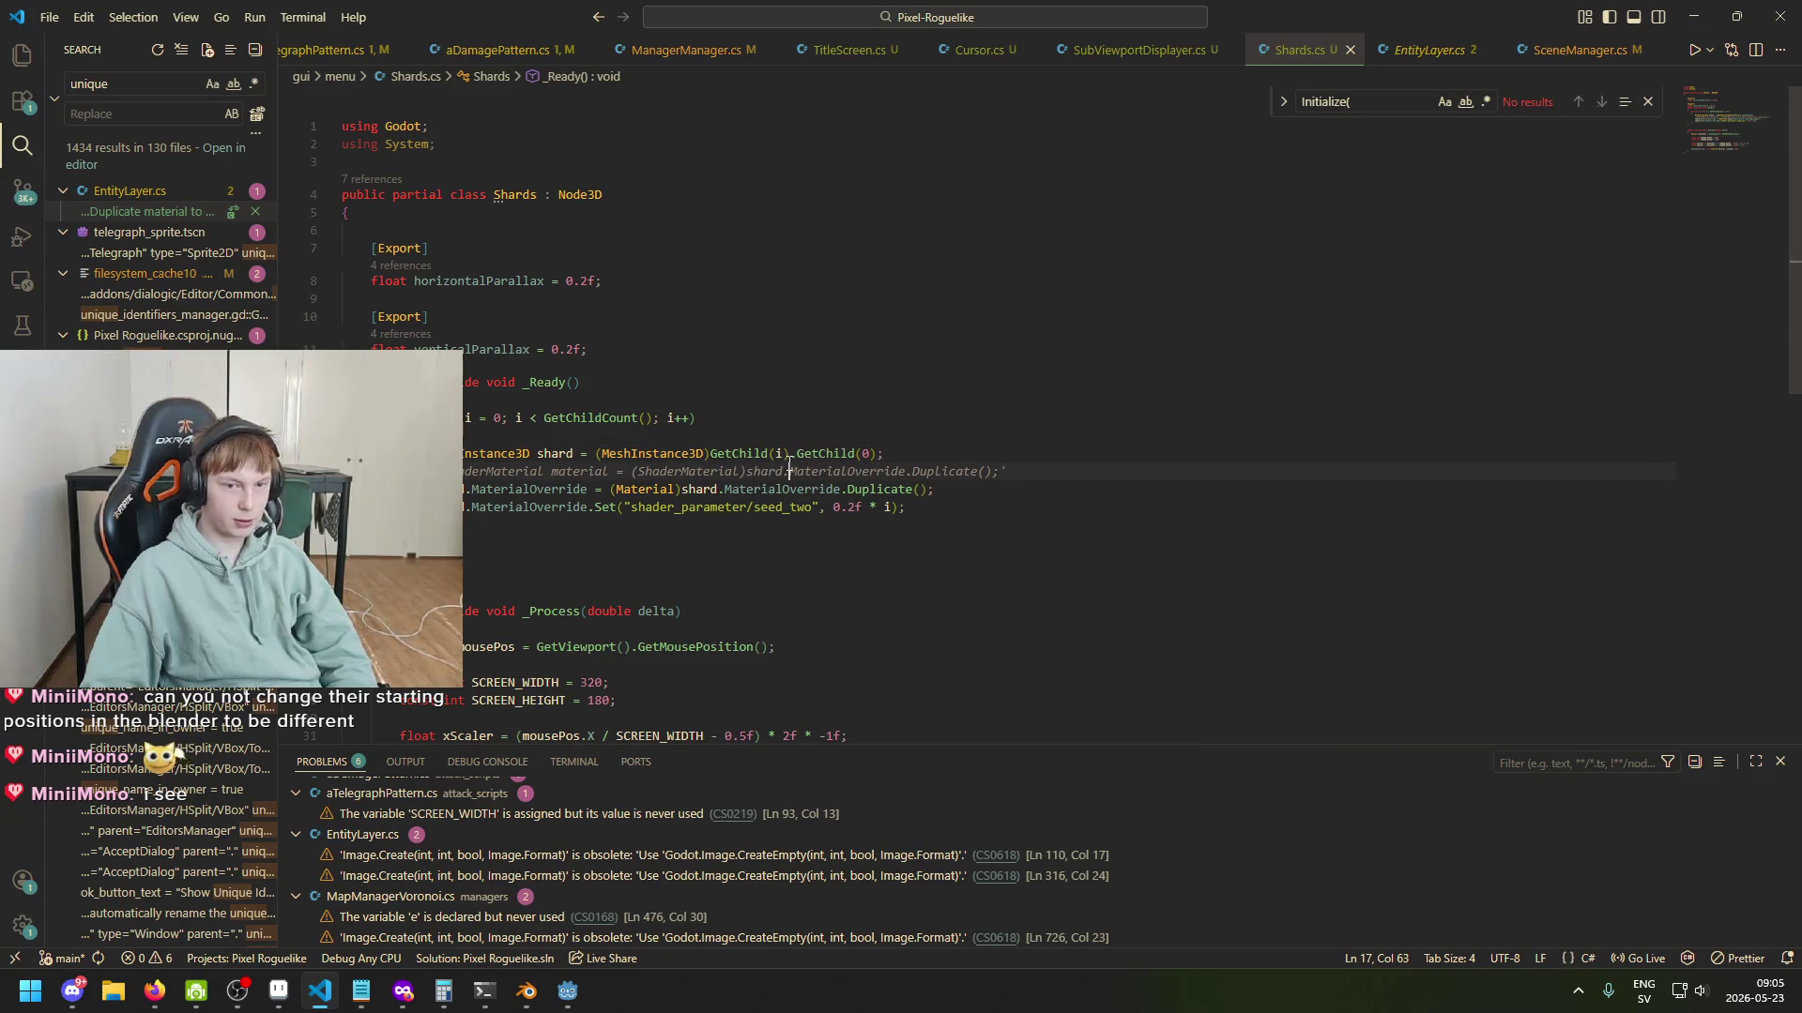
pyautogui.doubleClick(778, 454)
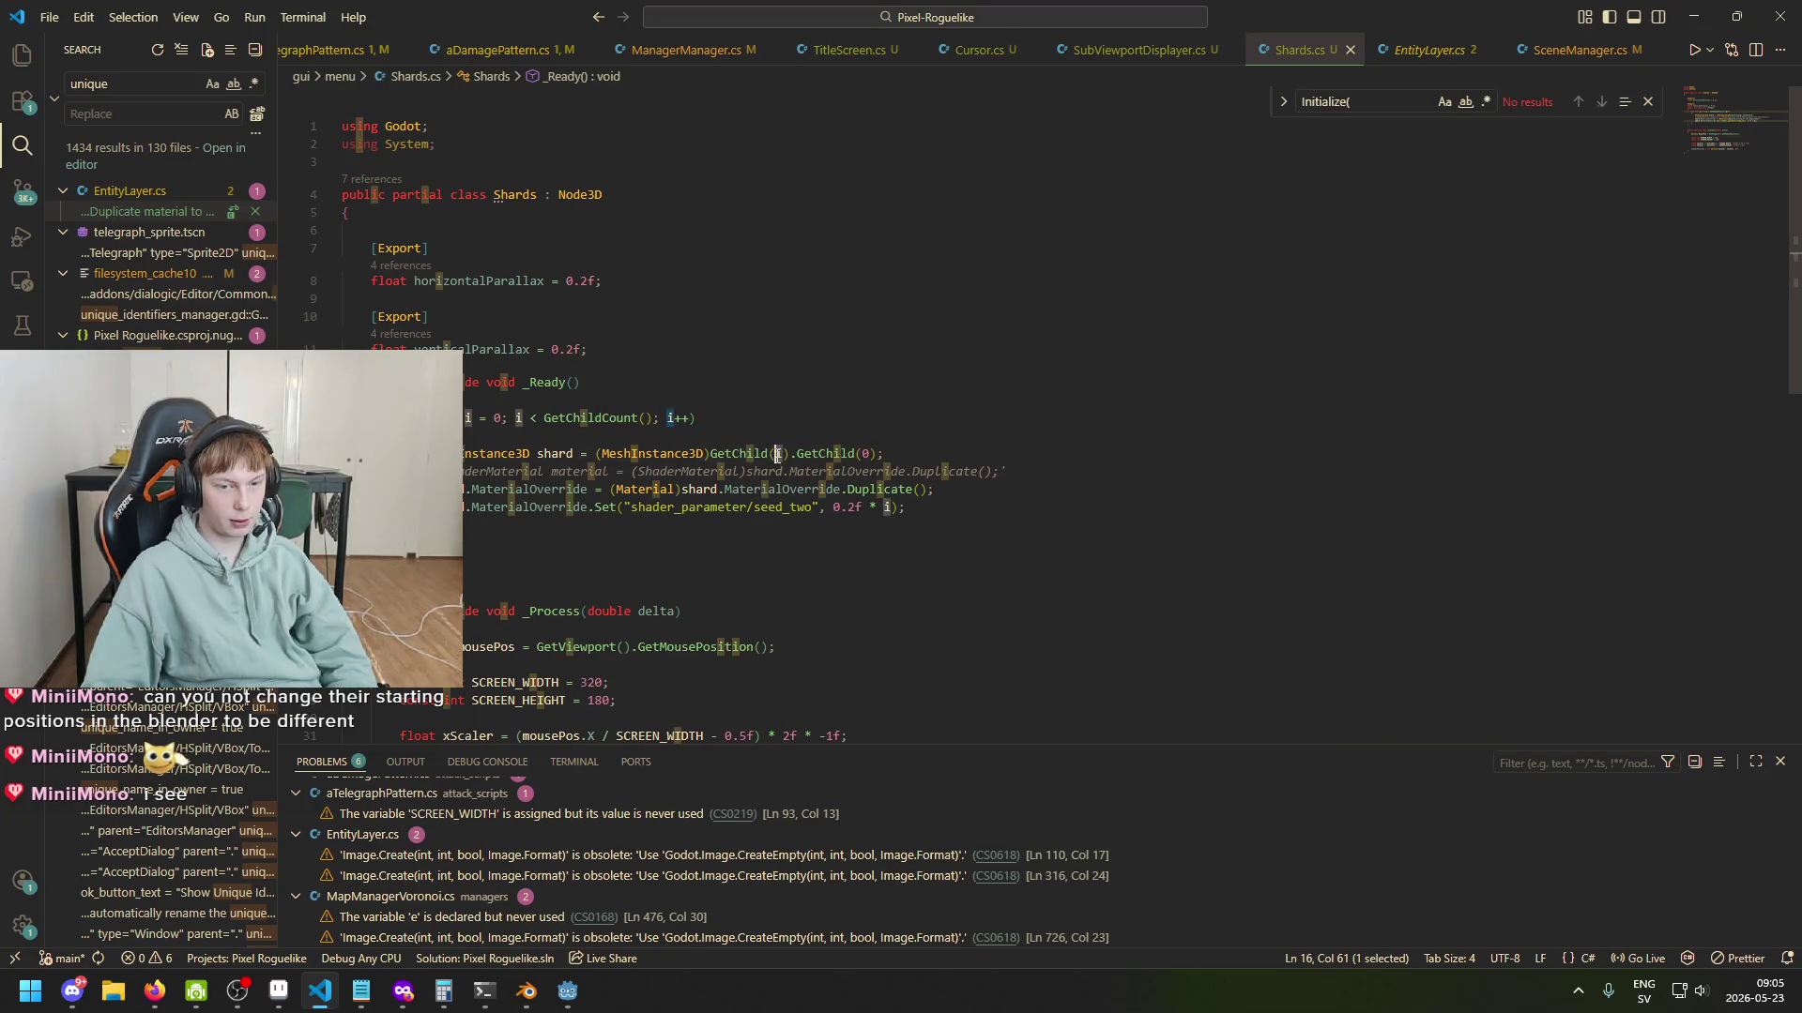
pyautogui.click(746, 471)
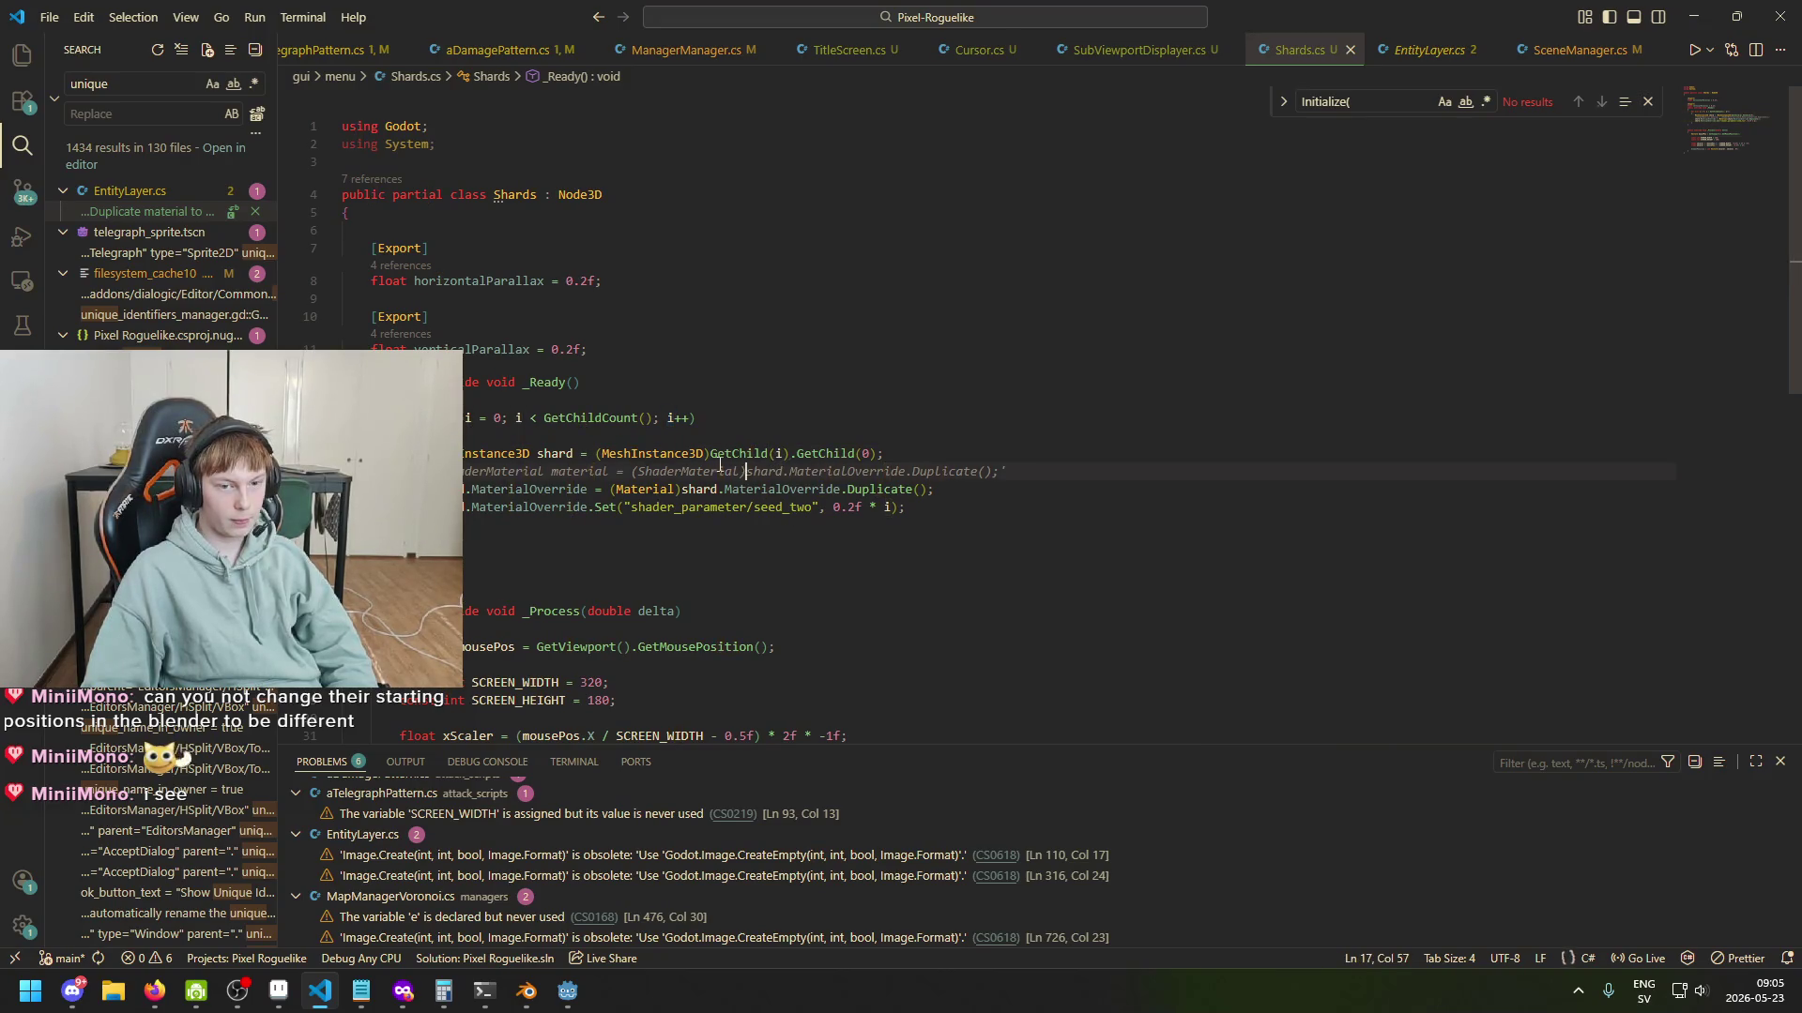
pyautogui.moveTo(724, 453)
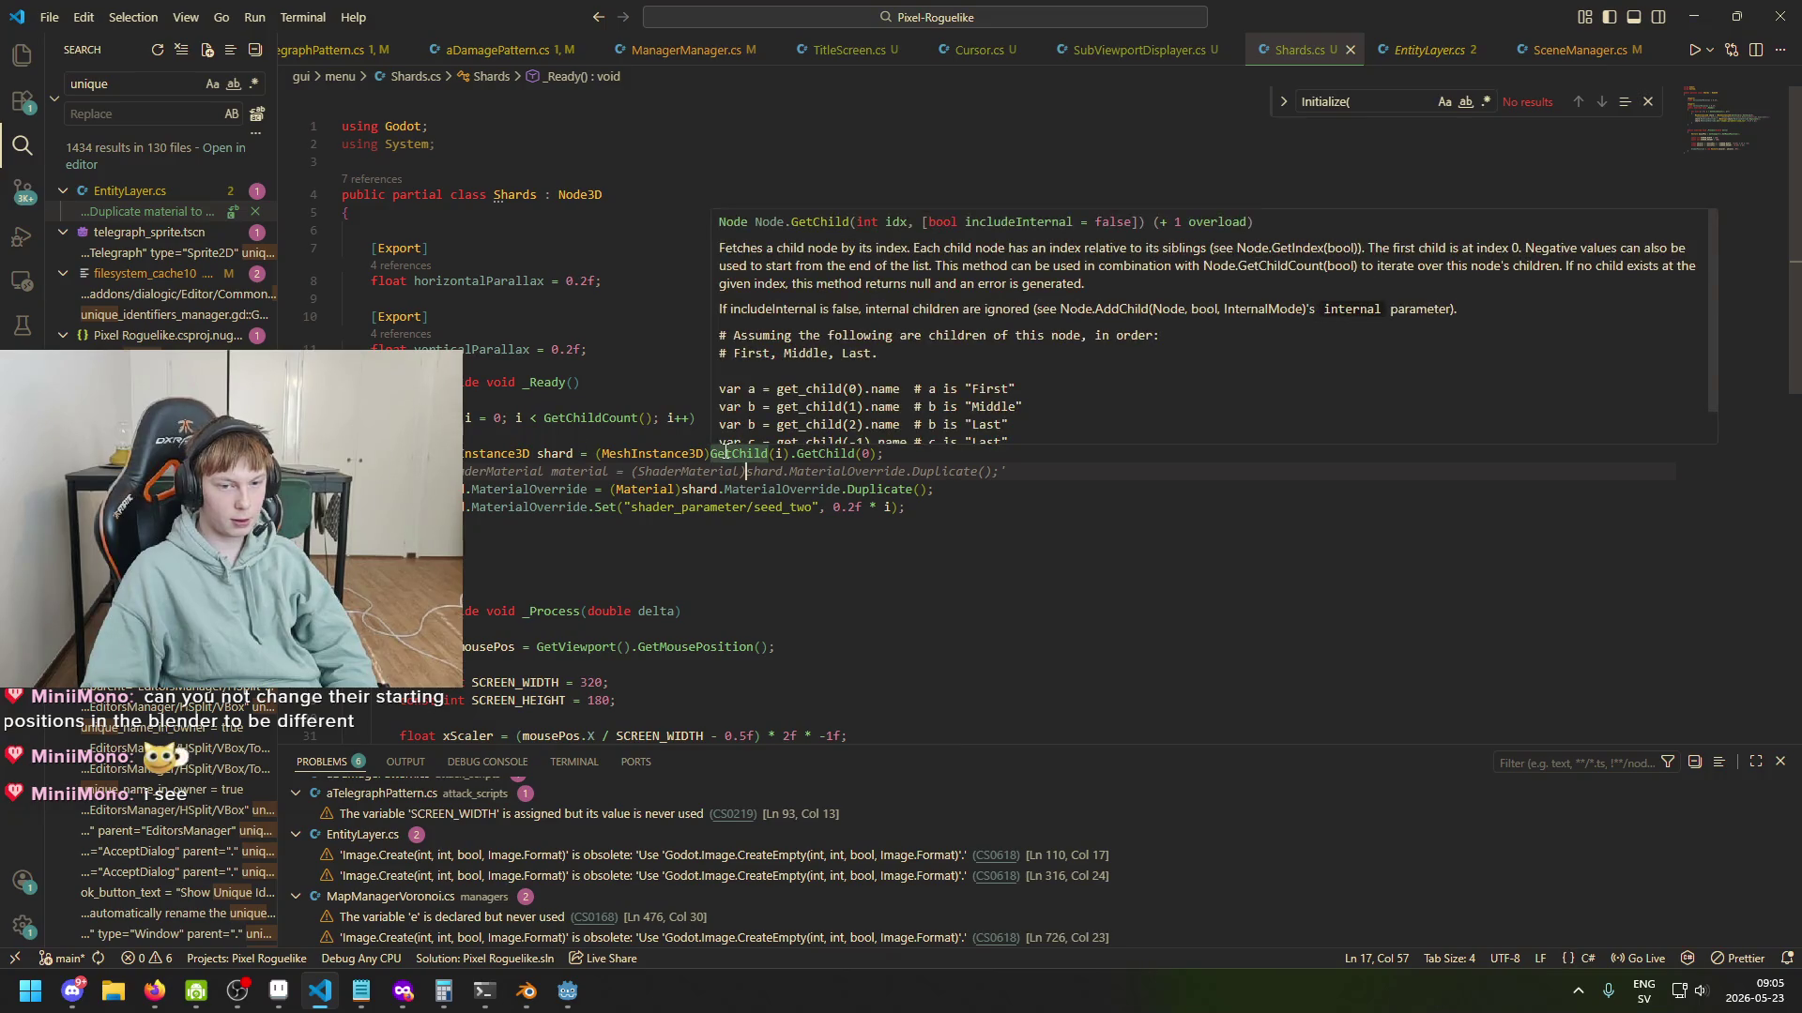
pyautogui.moveTo(710, 454); pyautogui.dragTo(787, 454)
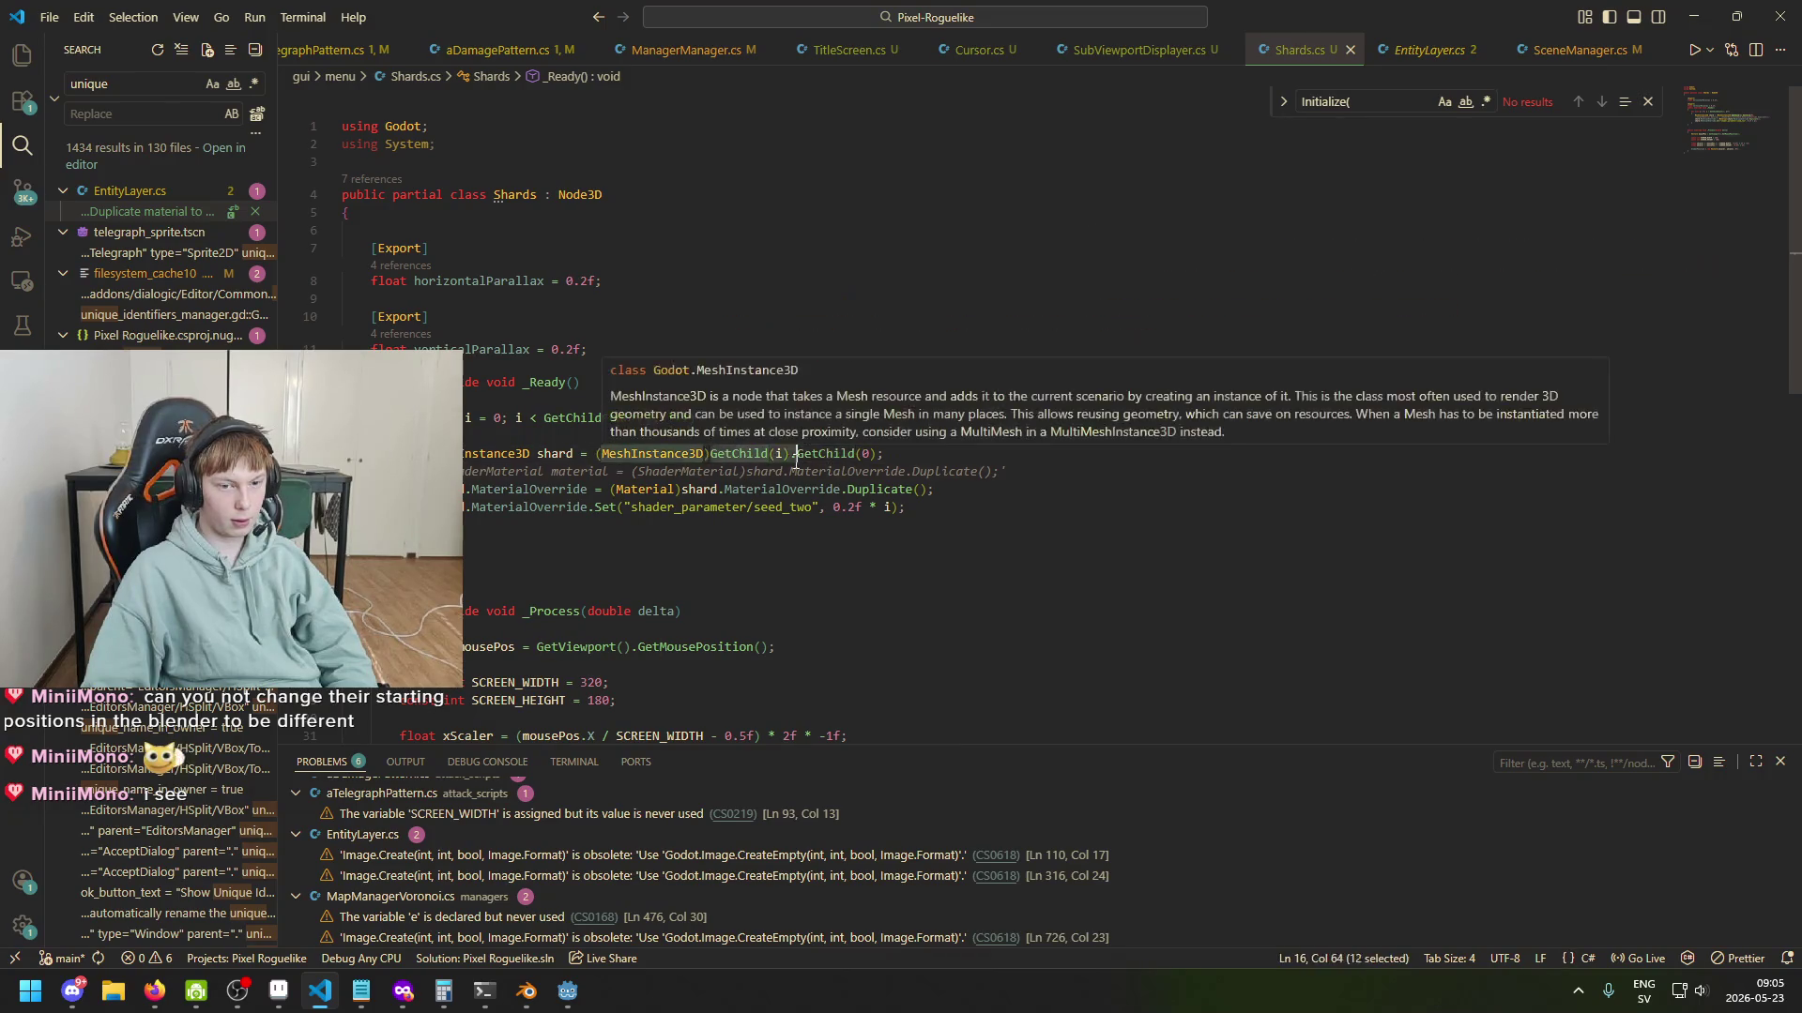
pyautogui.click(768, 471)
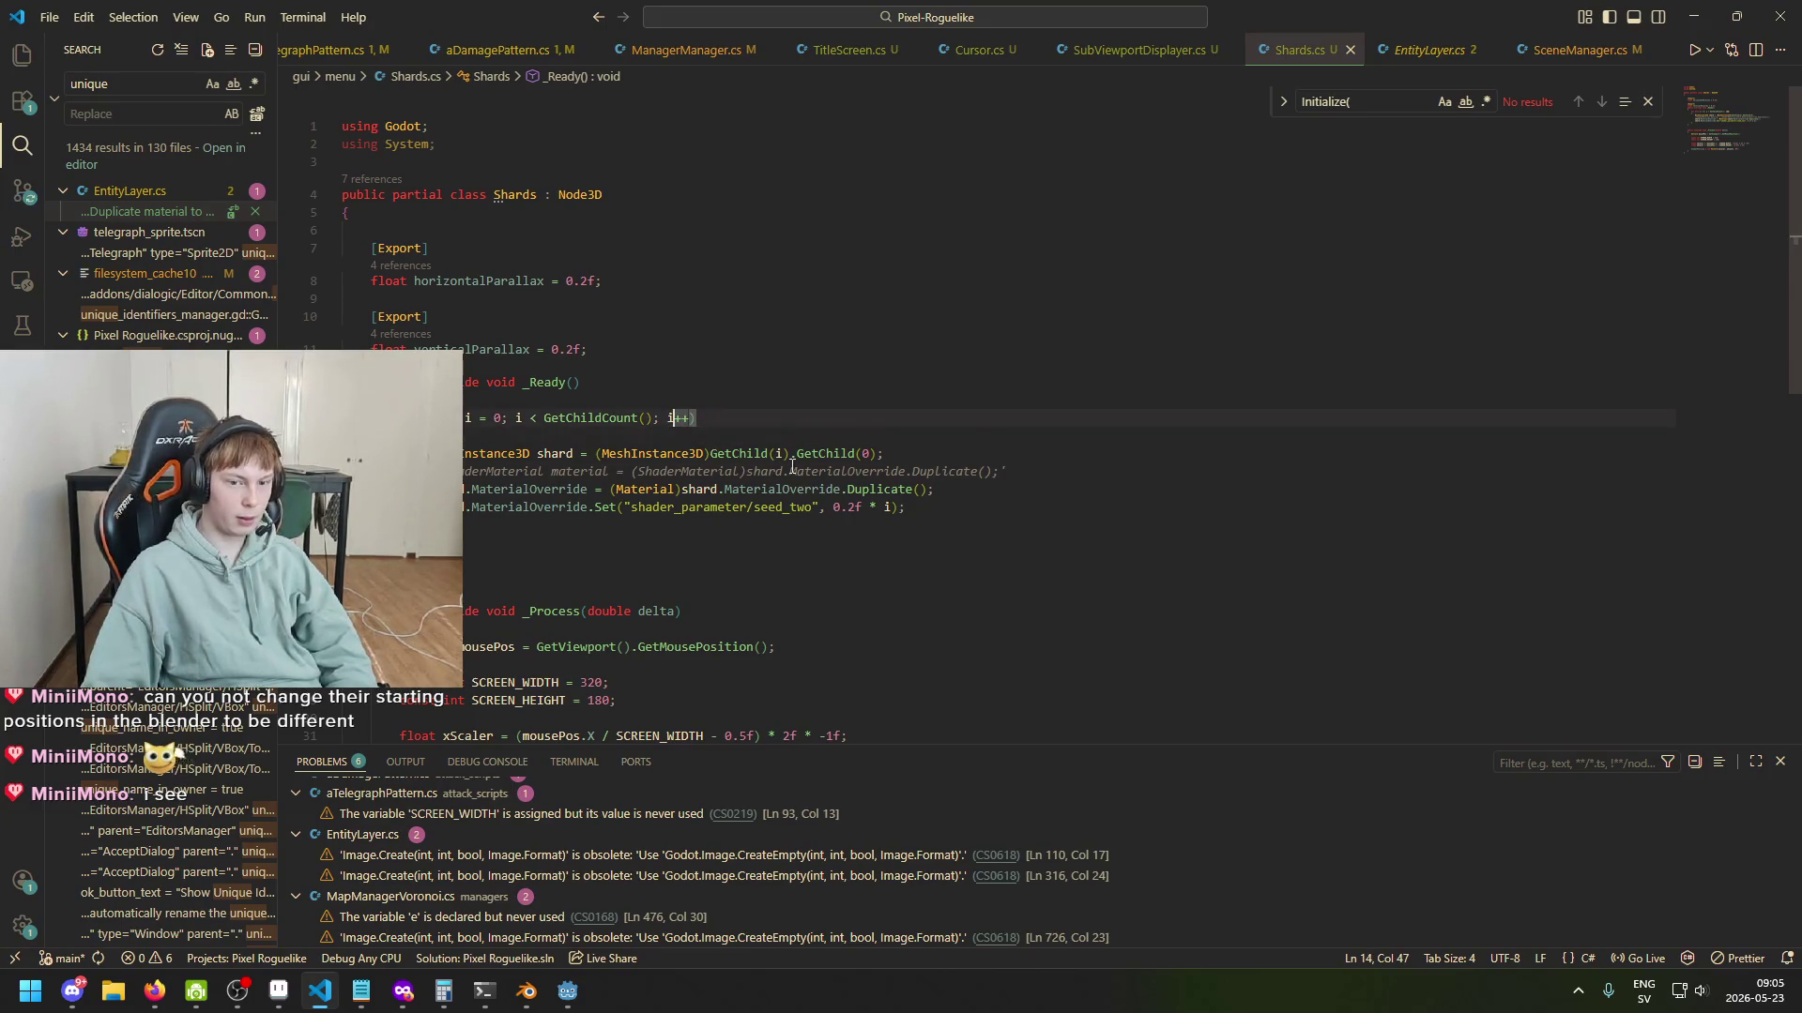
pyautogui.moveTo(793, 457); pyautogui.dragTo(775, 456)
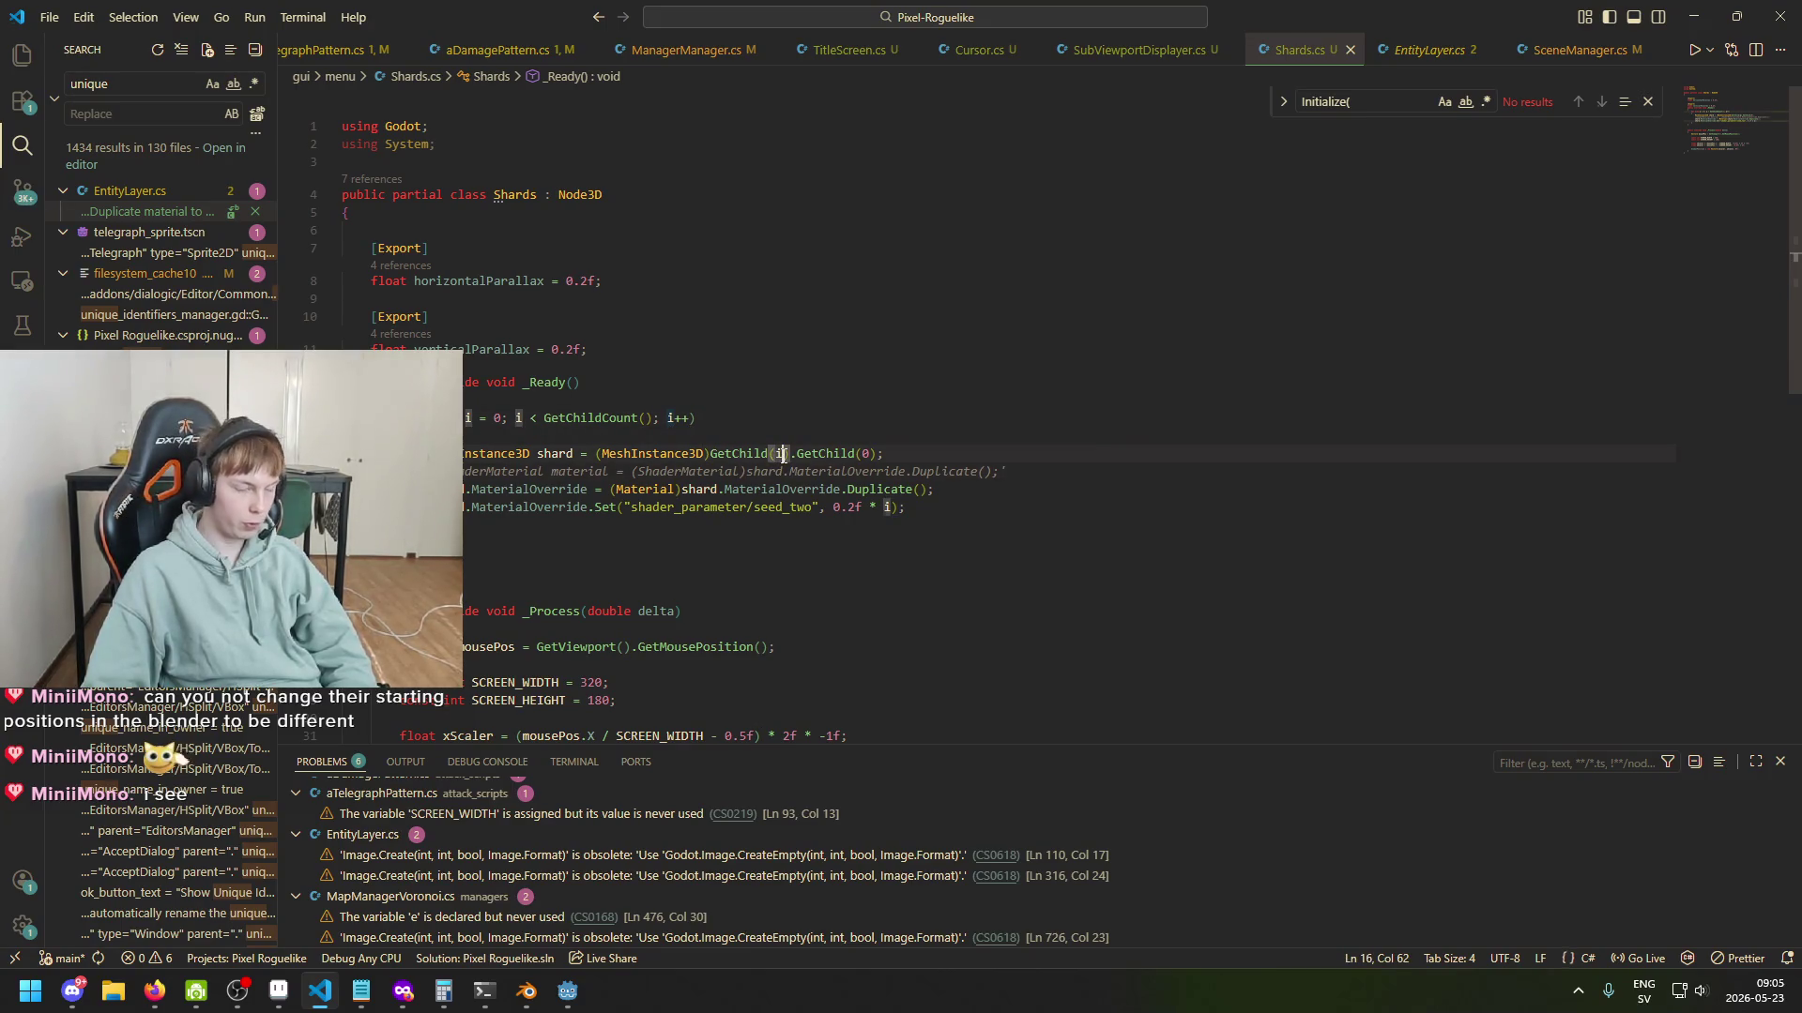
pyautogui.click(869, 454)
pyautogui.hotkey('alt', 'Tab')
pyautogui.click(111, 182)
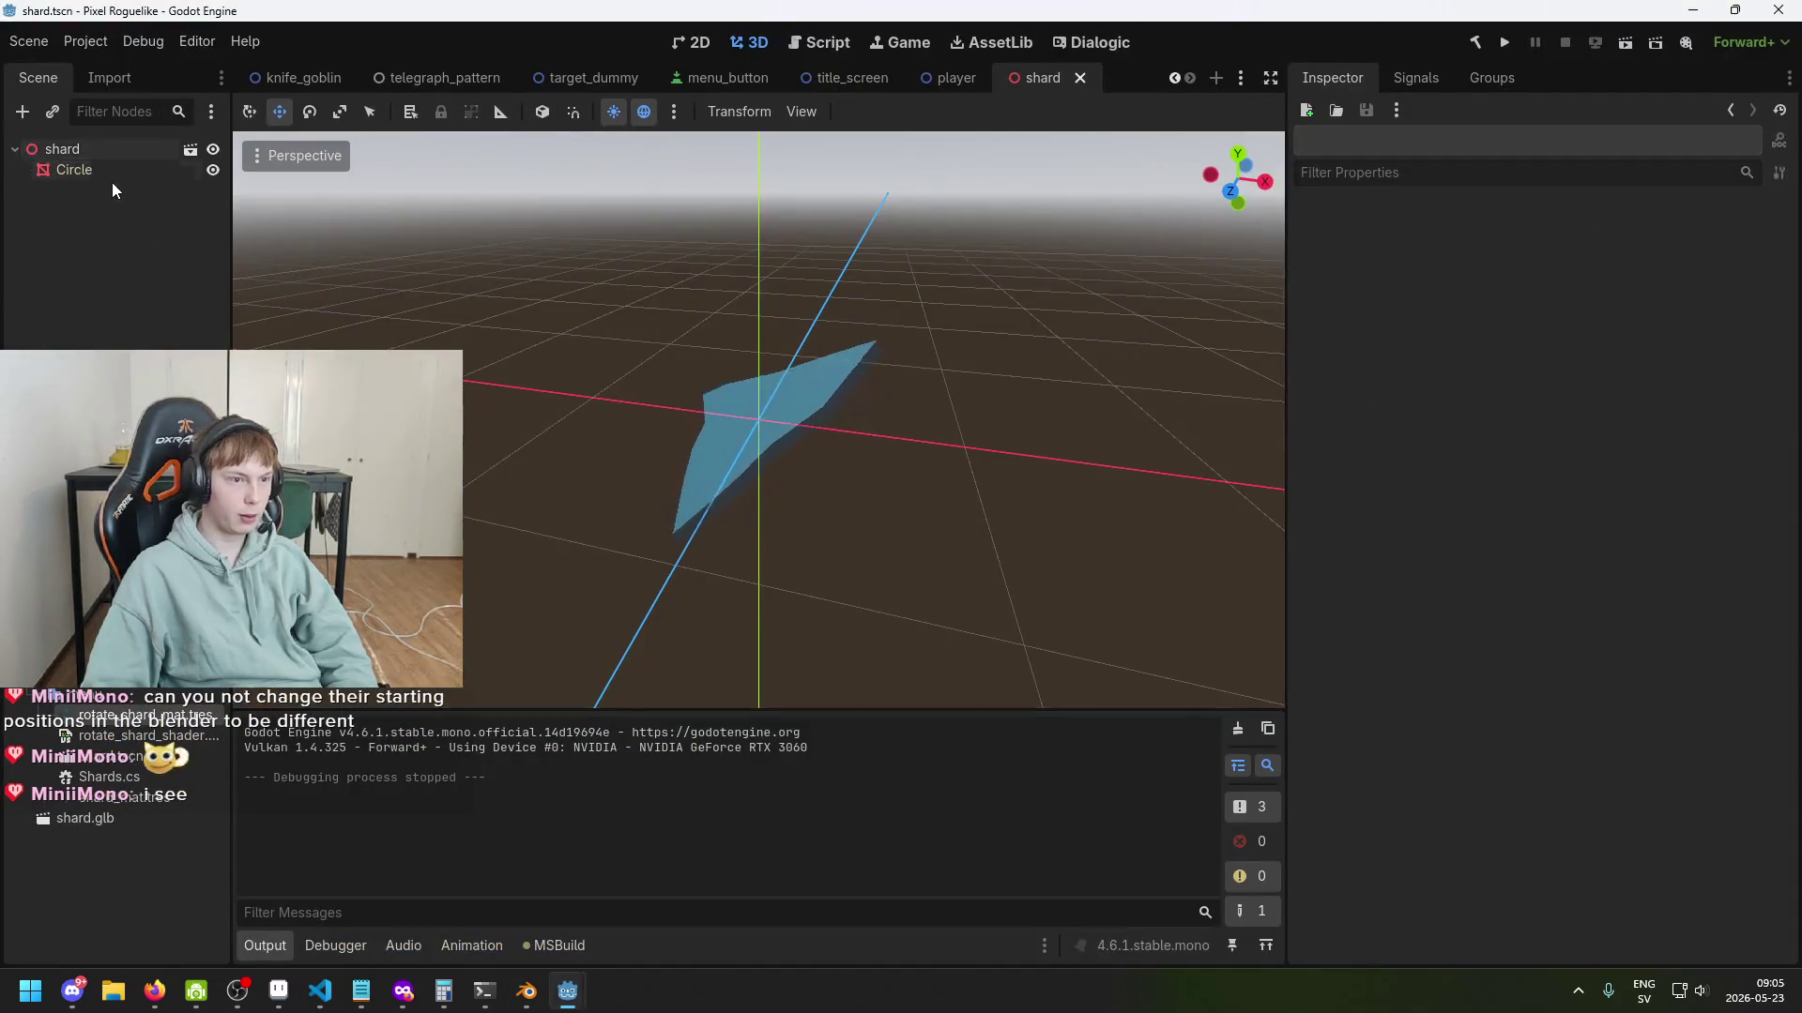
# Select the Circle mesh, test-run Whitherward, close the game, and save the shard scene.
pyautogui.click(94, 169)
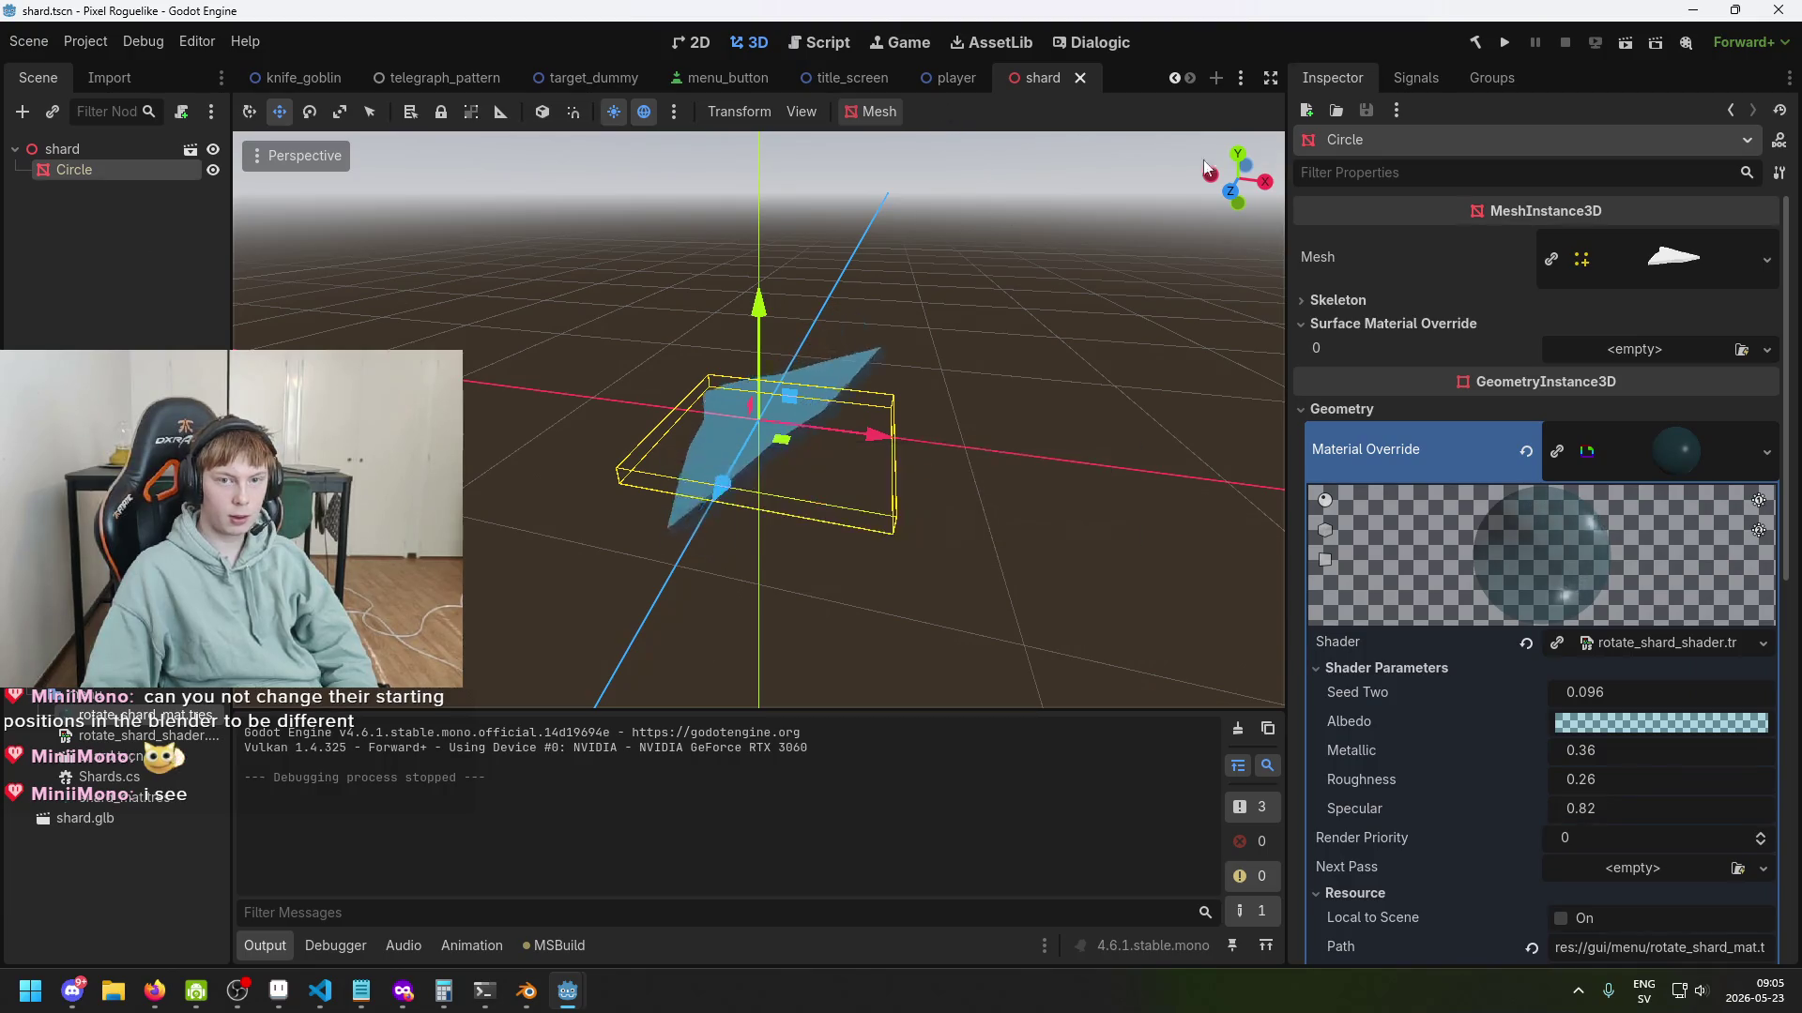
pyautogui.click(1505, 45)
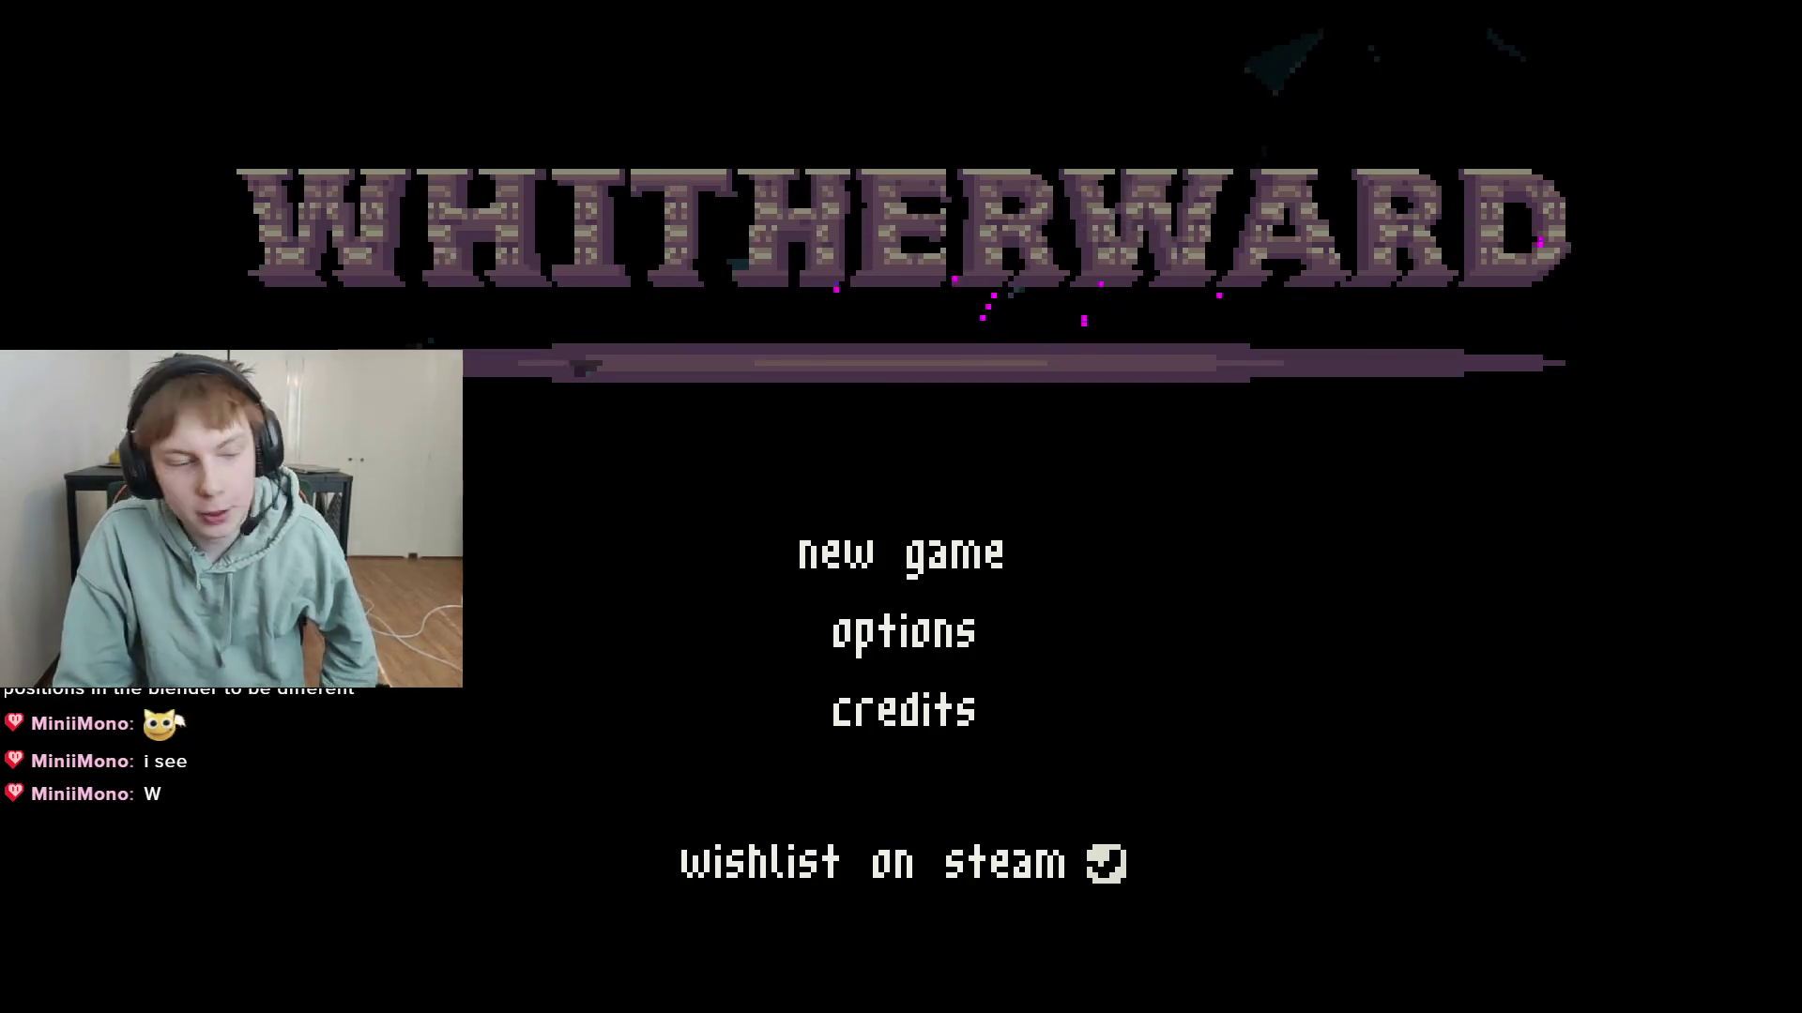
pyautogui.hotkey('alt', 'F4')
pyautogui.hotkey('ctrl', 's')
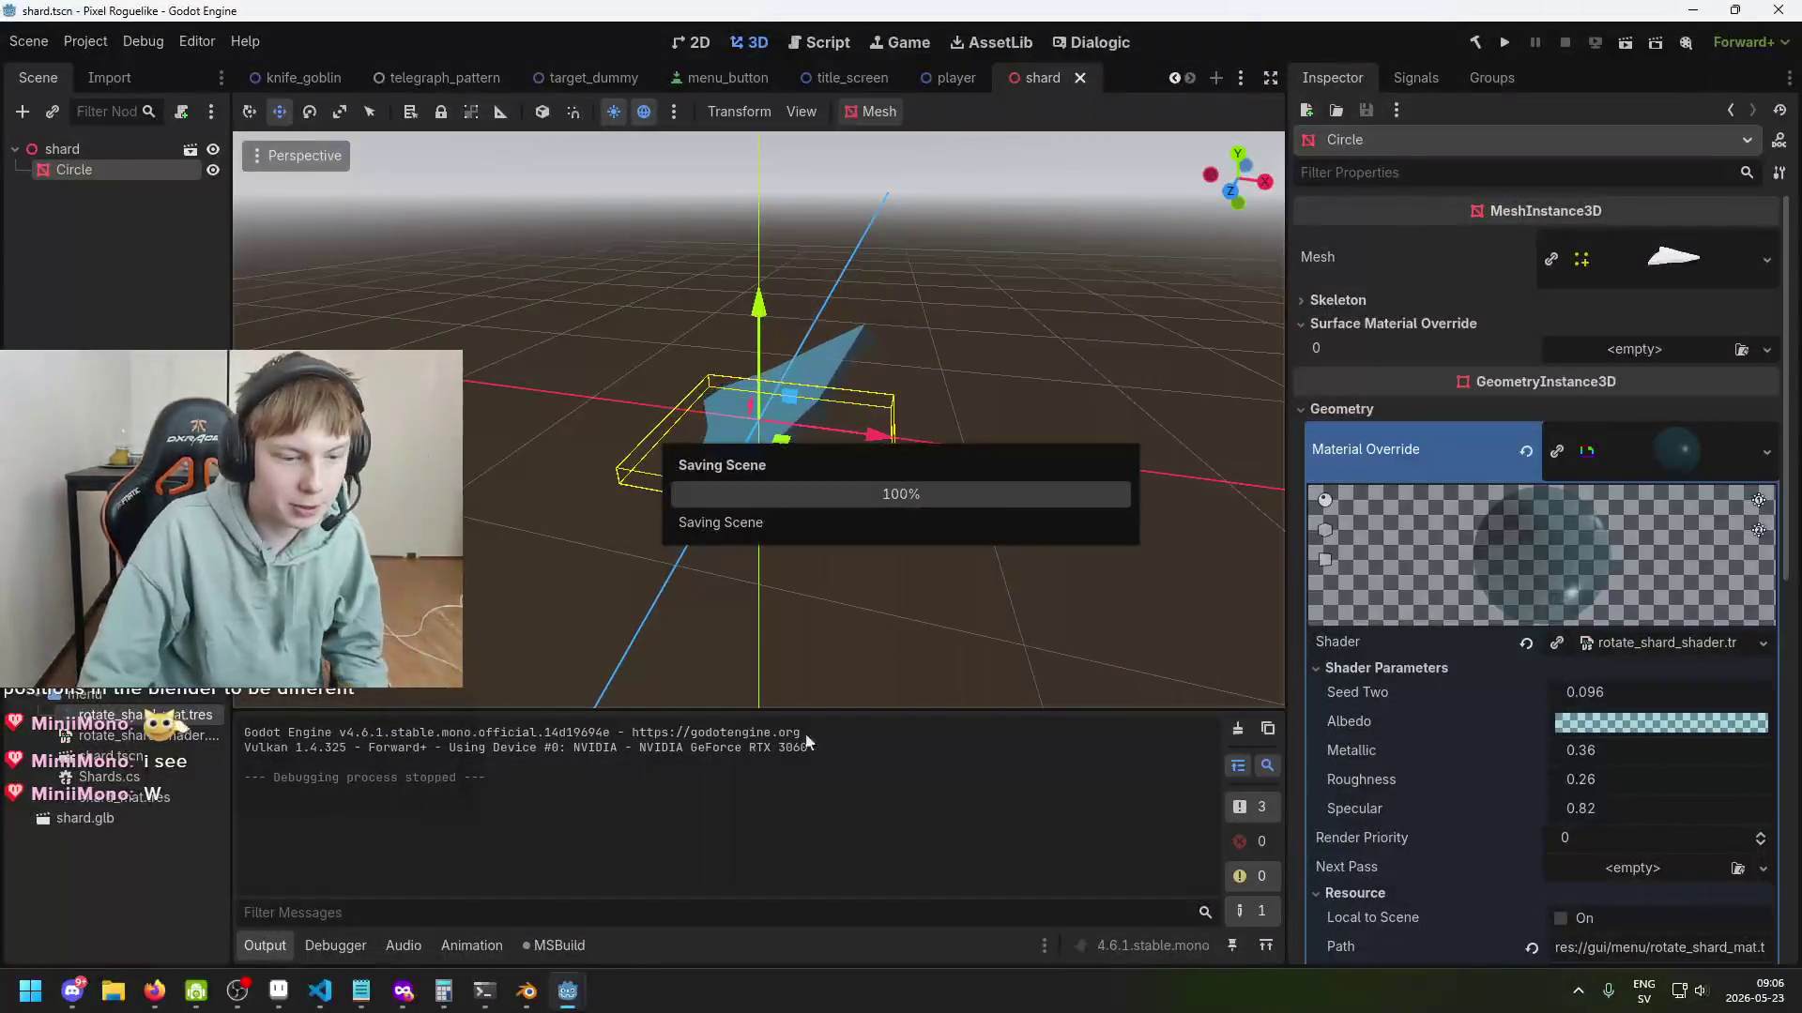
# Rename the set shader parameter in Shards.cs from seed_two to seed, then return to the shader graph.
pyautogui.moveTo(402, 995)
pyautogui.hotkey('alt', 'Tab')
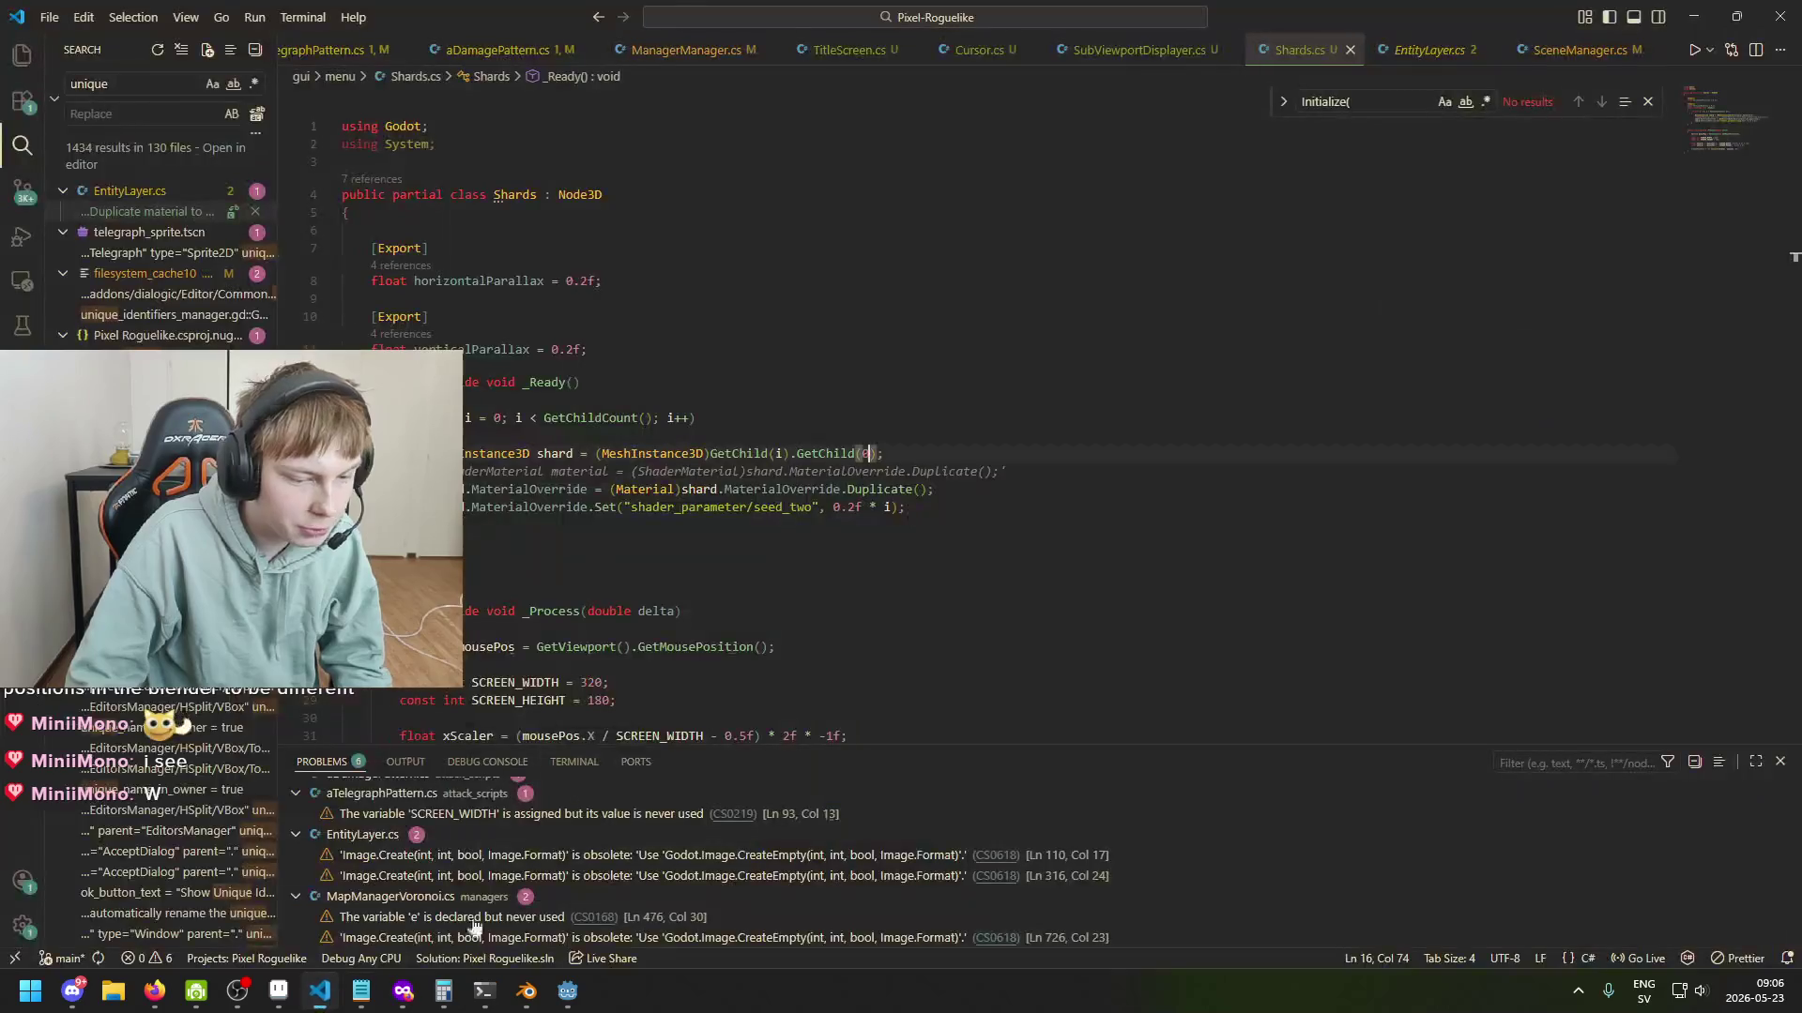
pyautogui.click(912, 488)
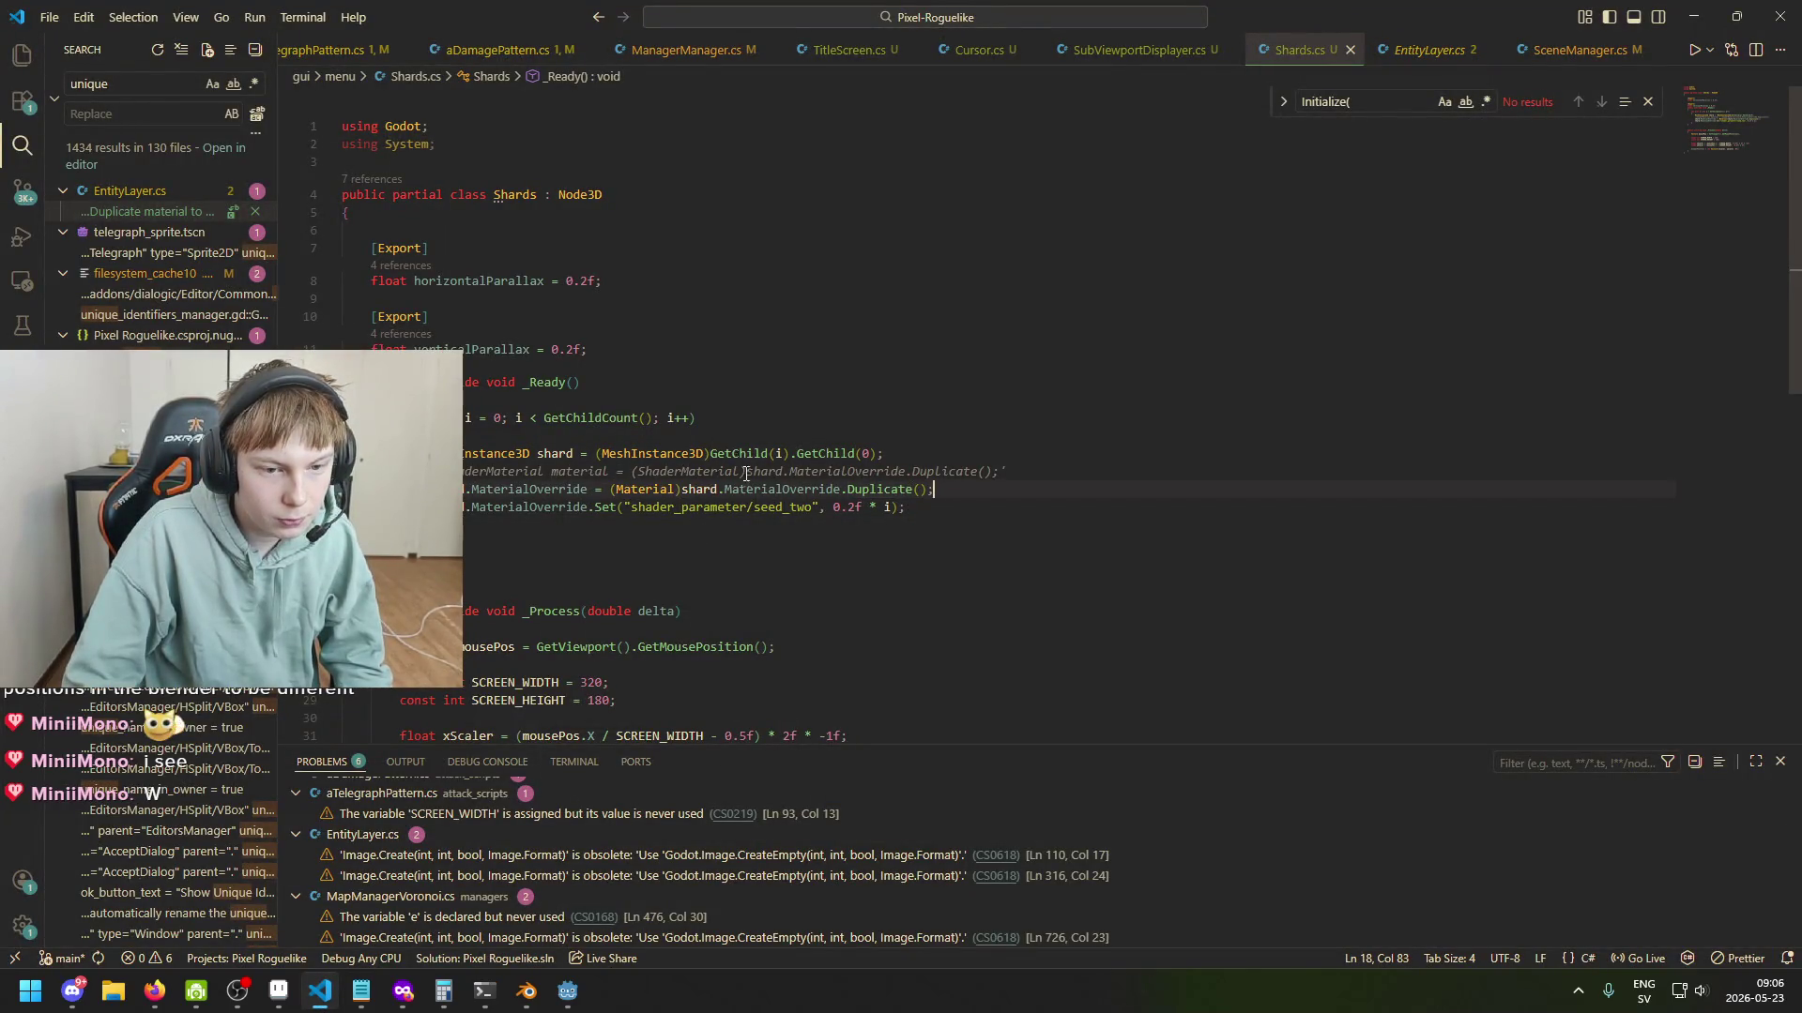
pyautogui.press('Delete')
pyautogui.press('Delete')
pyautogui.press('Delete')
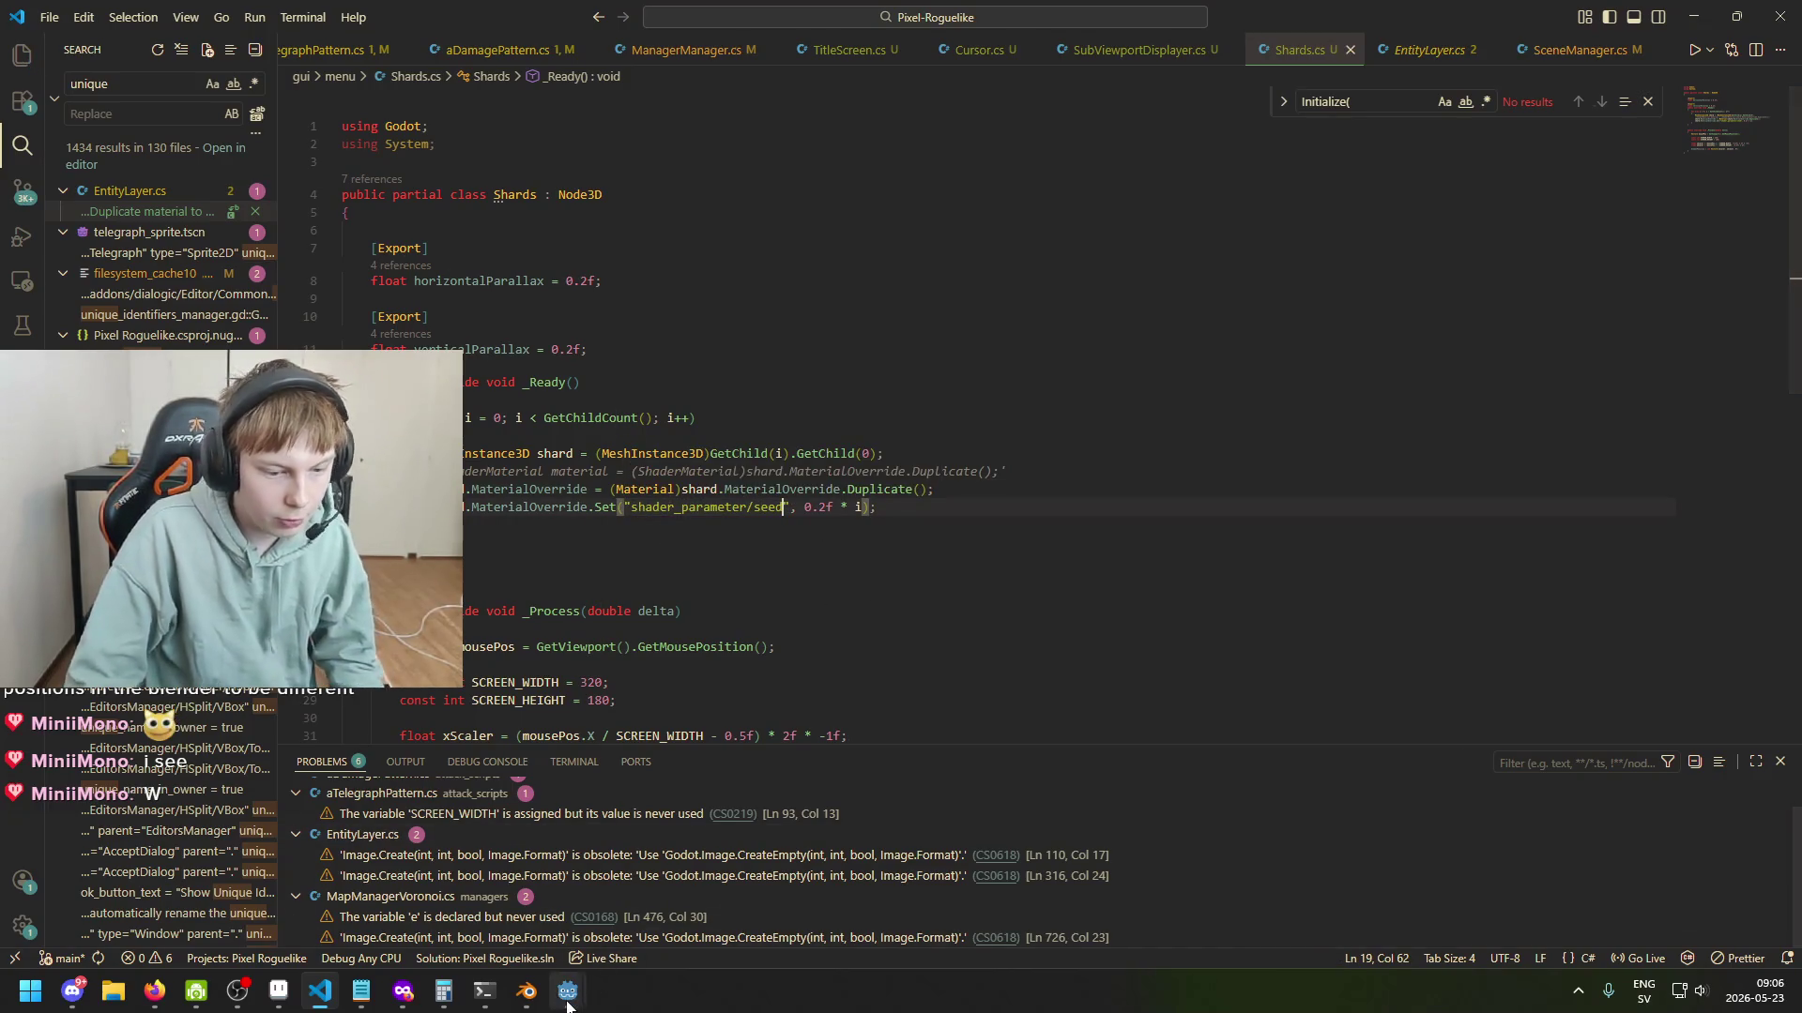
pyautogui.moveTo(567, 1005)
pyautogui.click(666, 889)
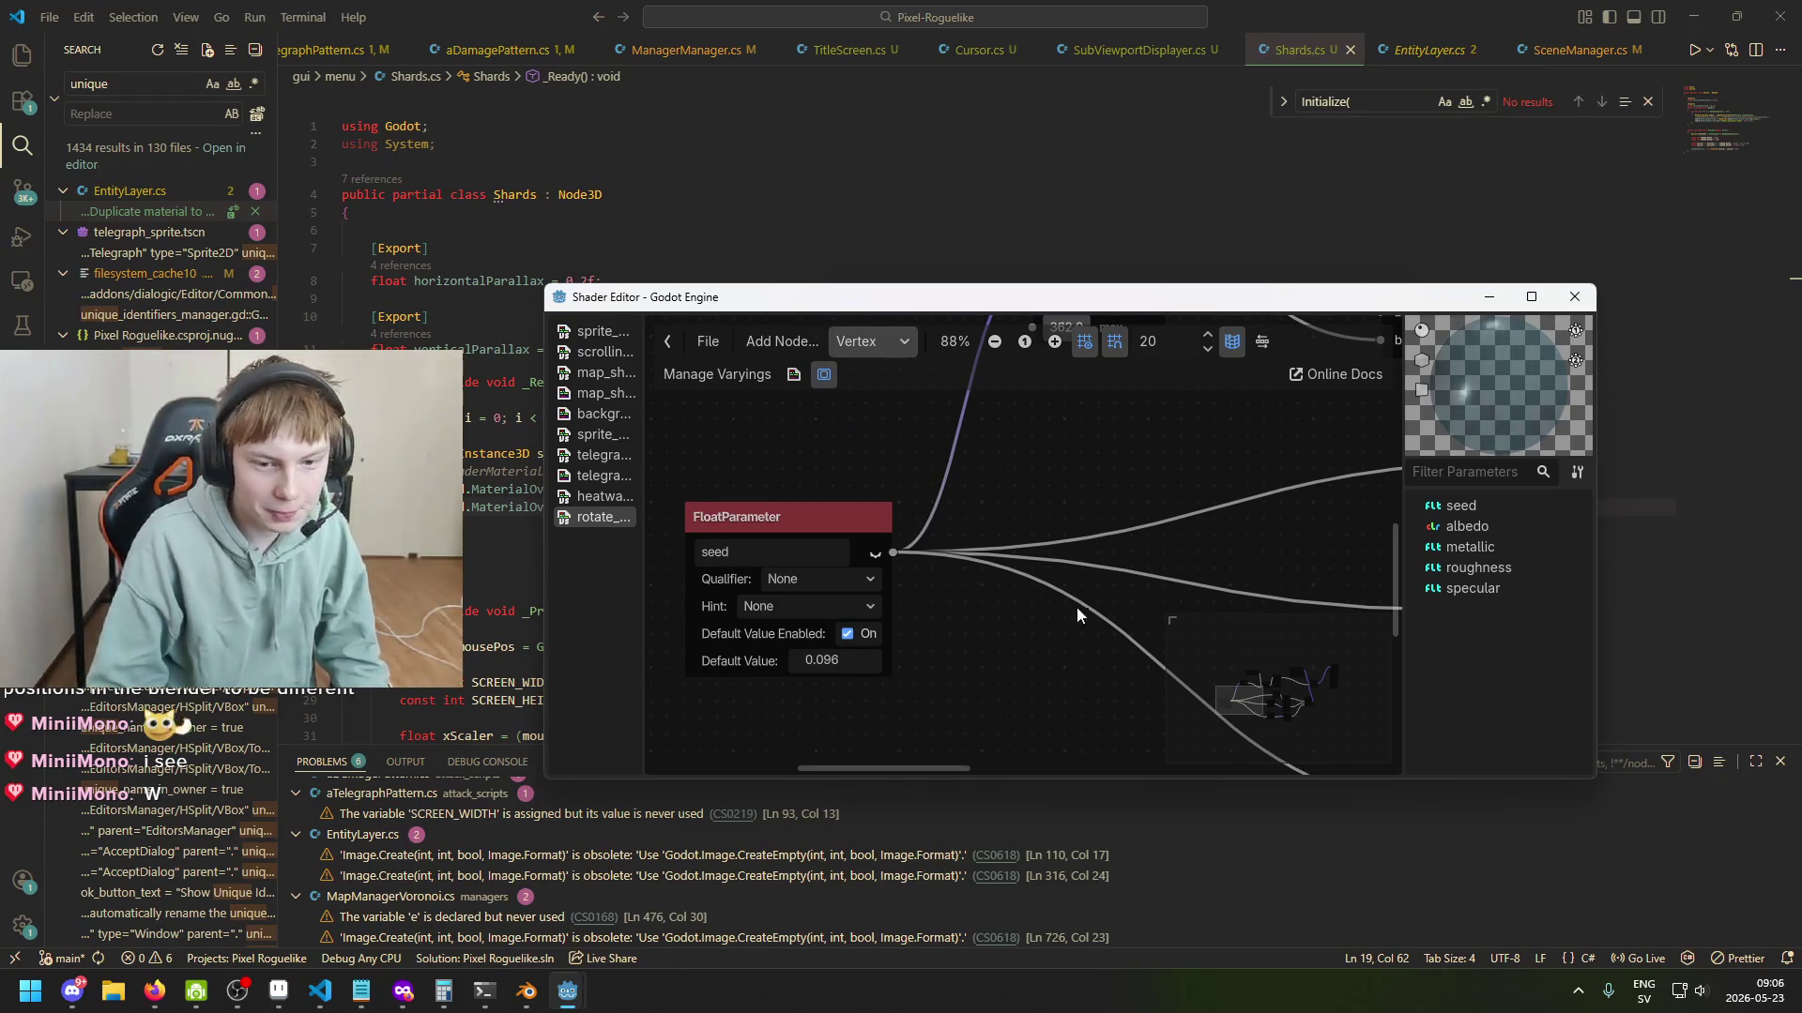
# Drop the 0.2f multiplier in Shards.cs so each shard's seed is simply i.
pyautogui.scroll(-3, 925, 564)
pyautogui.click(825, 533)
pyautogui.moveTo(945, 614)
pyautogui.mouseDown()
pyautogui.moveTo(914, 634)
pyautogui.moveTo(870, 611)
pyautogui.mouseUp()
pyautogui.moveTo(570, 1000)
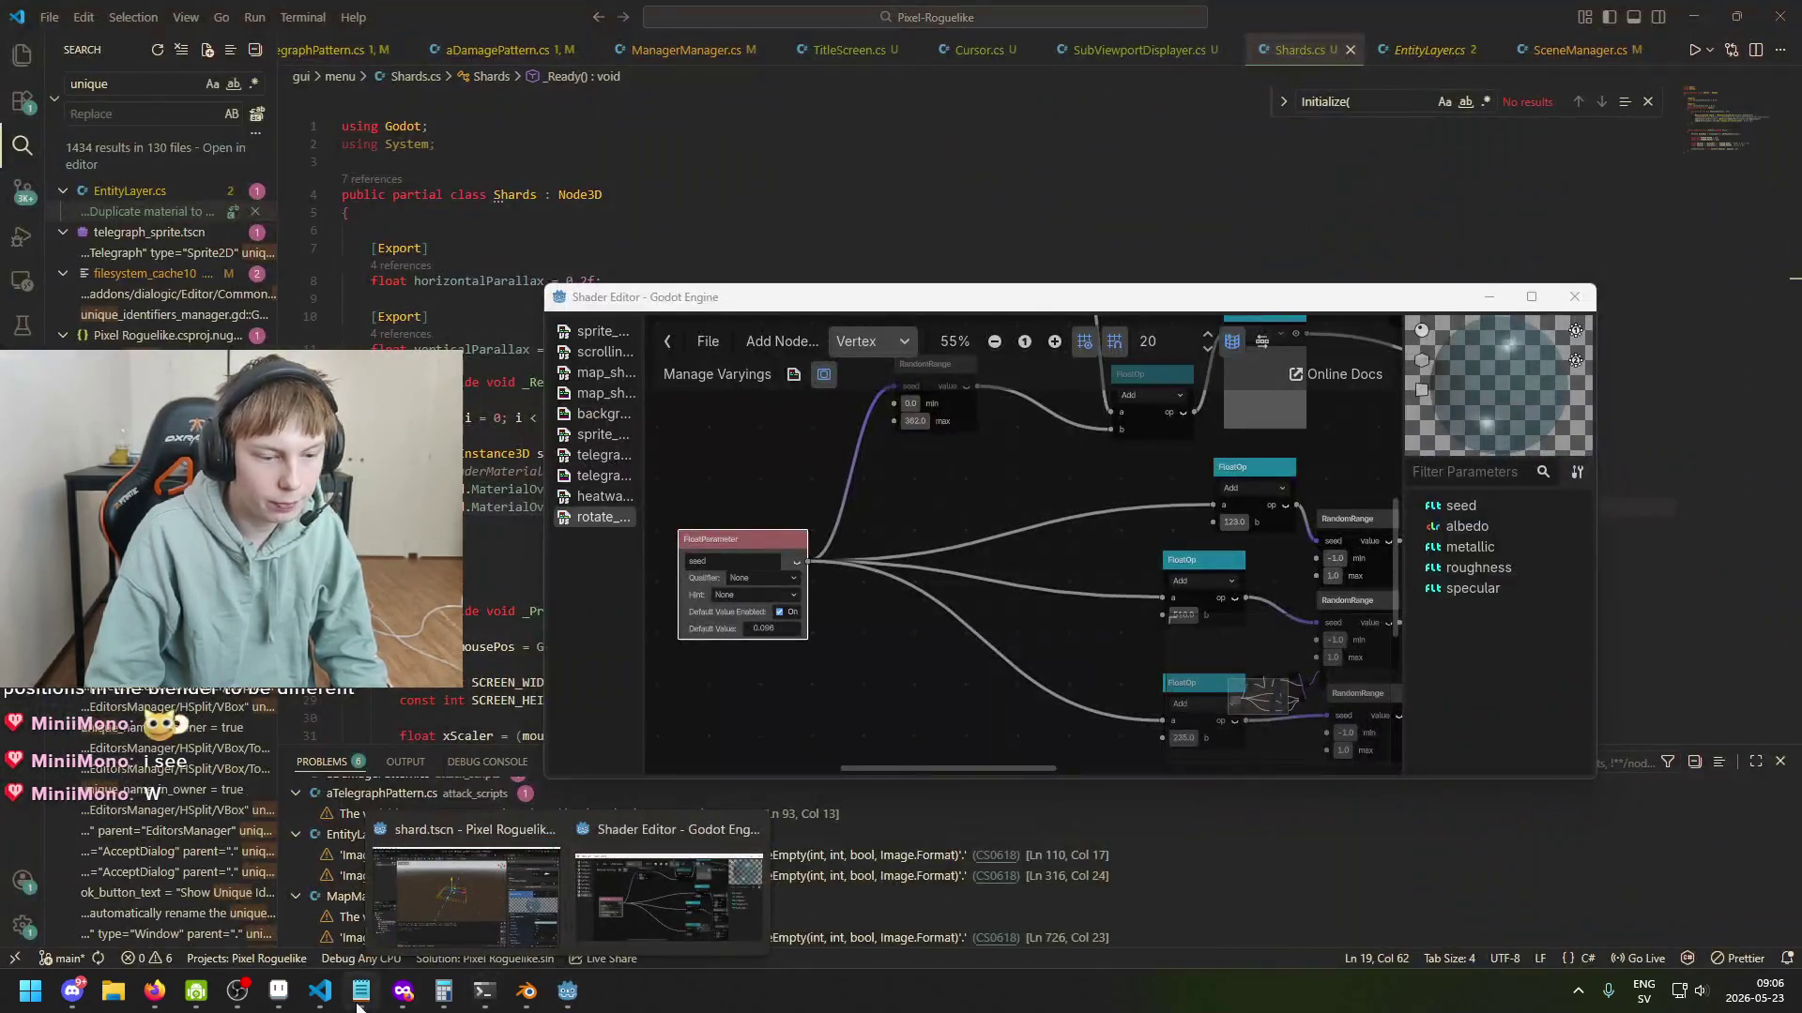
pyautogui.click(320, 990)
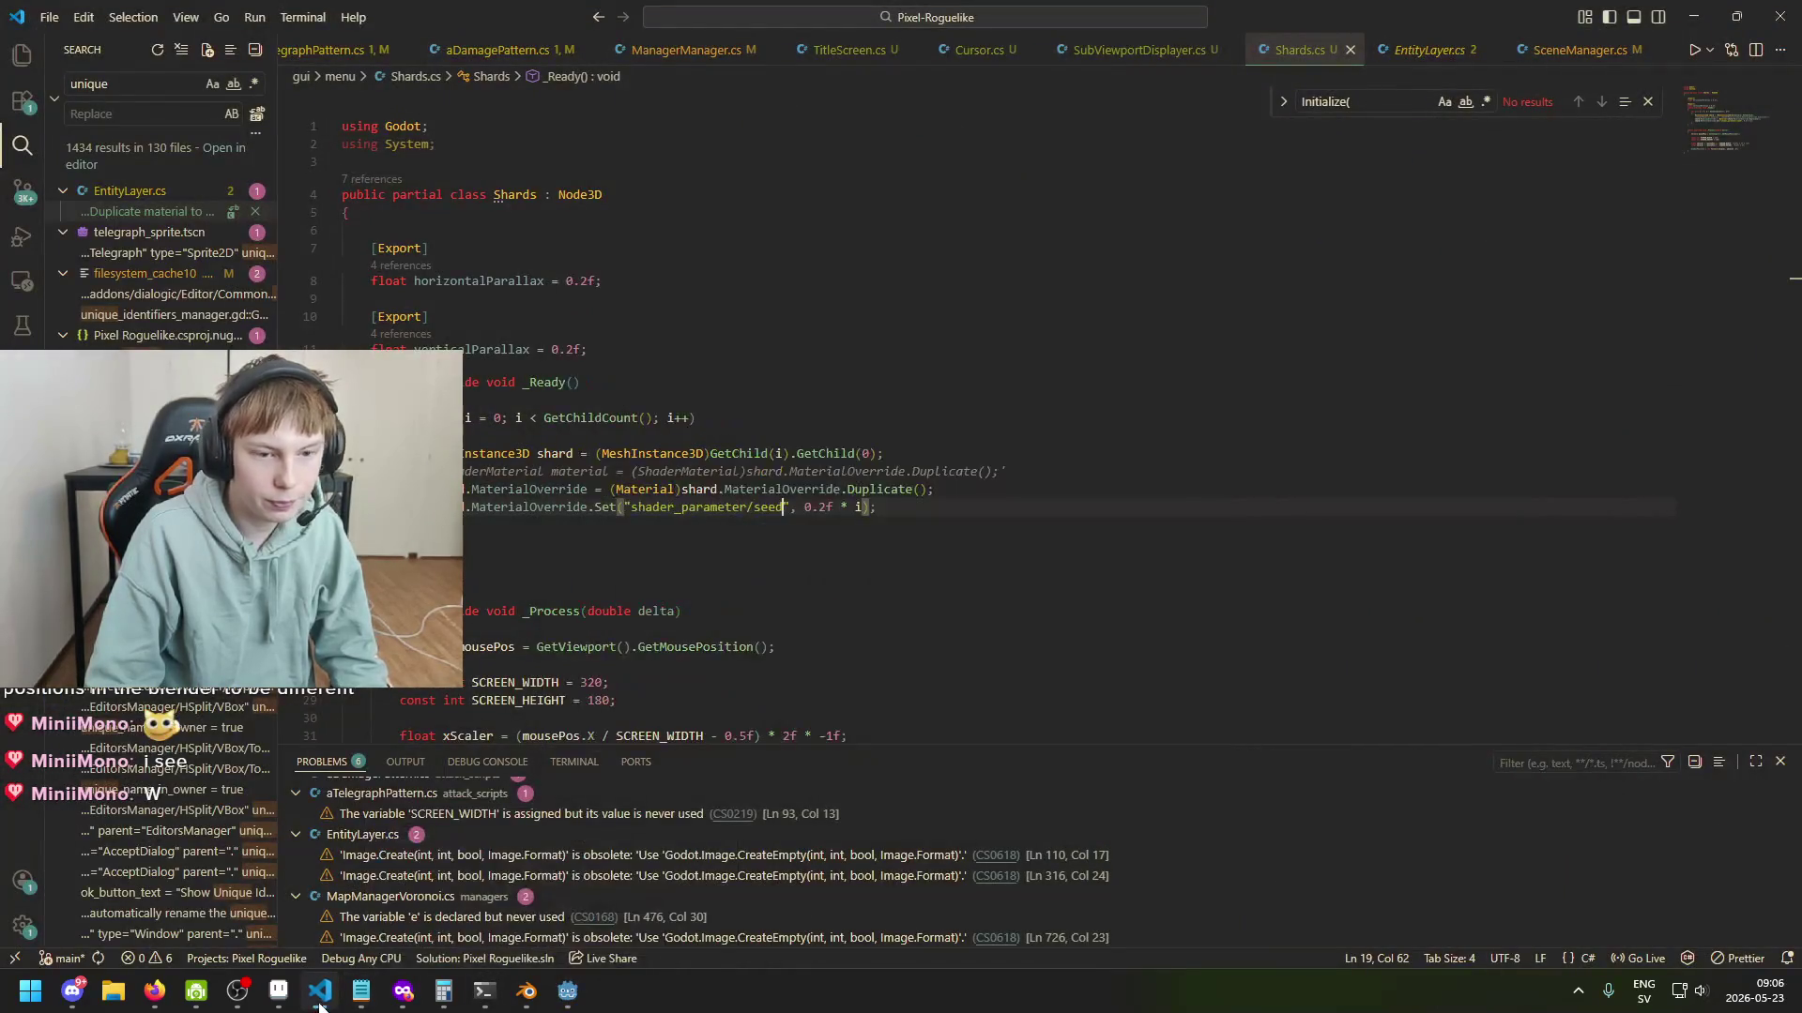
pyautogui.click(856, 508)
pyautogui.press('BackSpace')
pyautogui.press('BackSpace')
pyautogui.press('BackSpace')
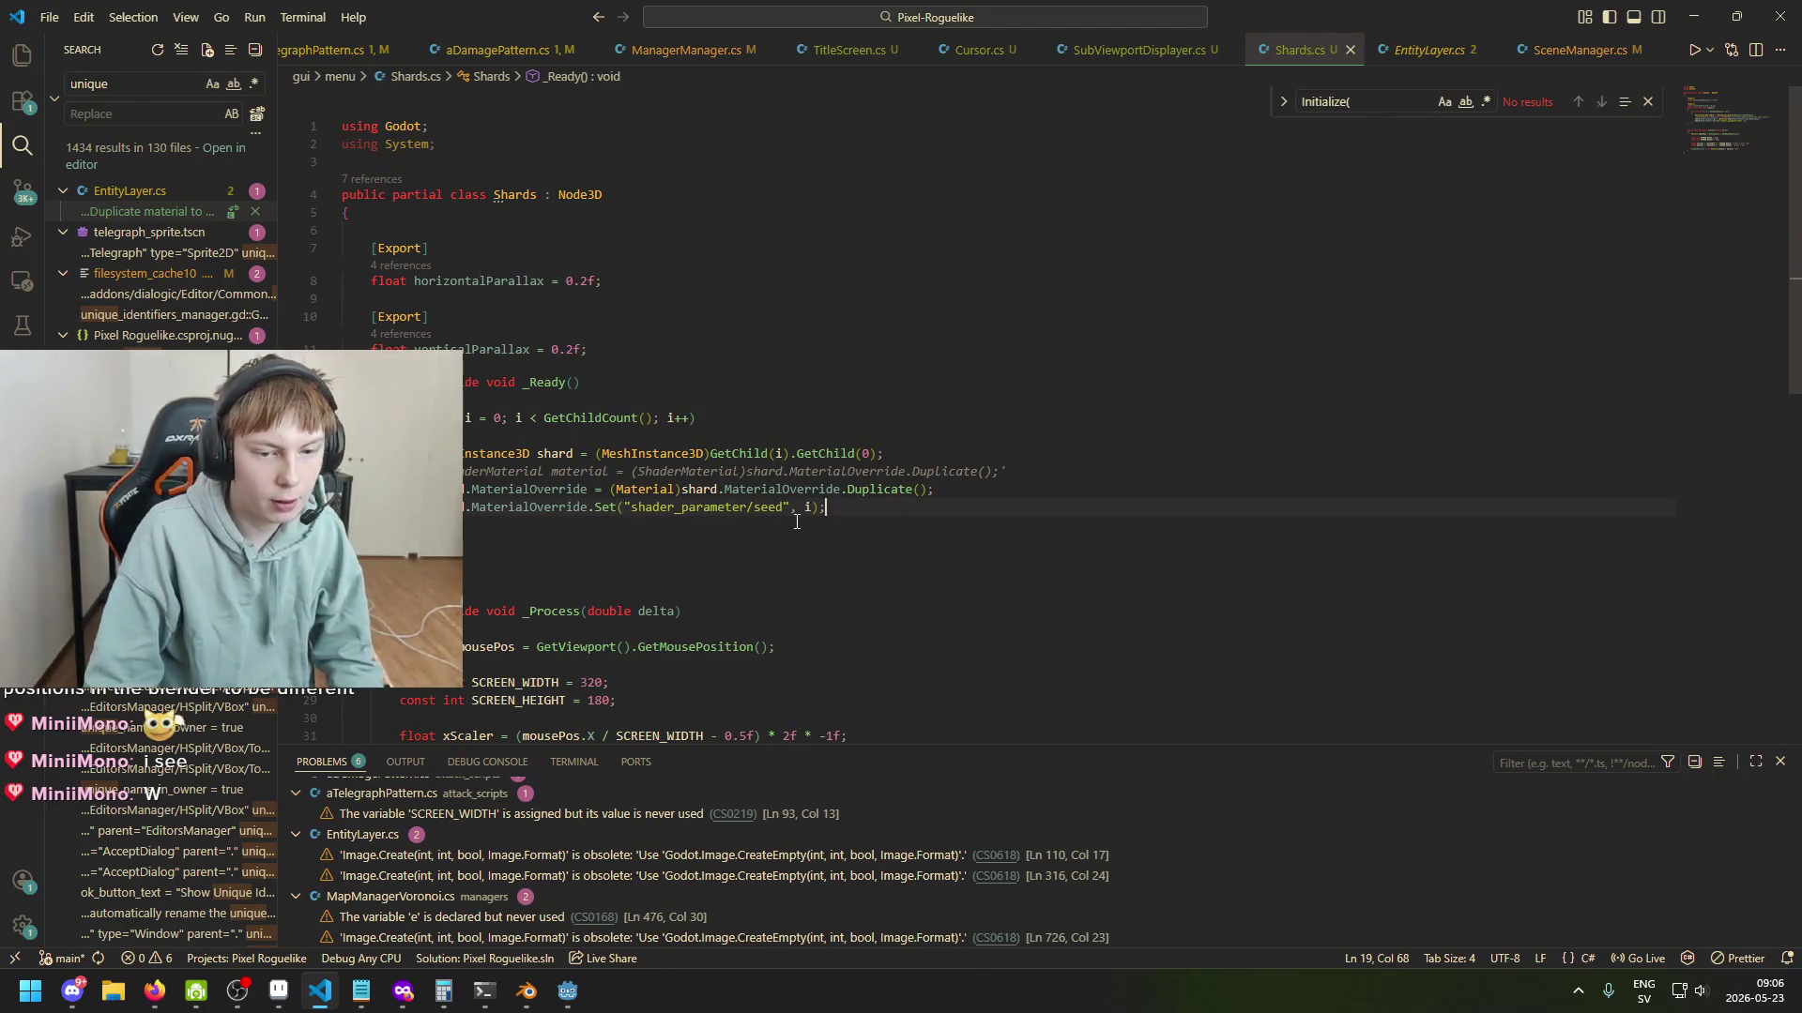
pyautogui.moveTo(567, 991)
pyautogui.click(656, 891)
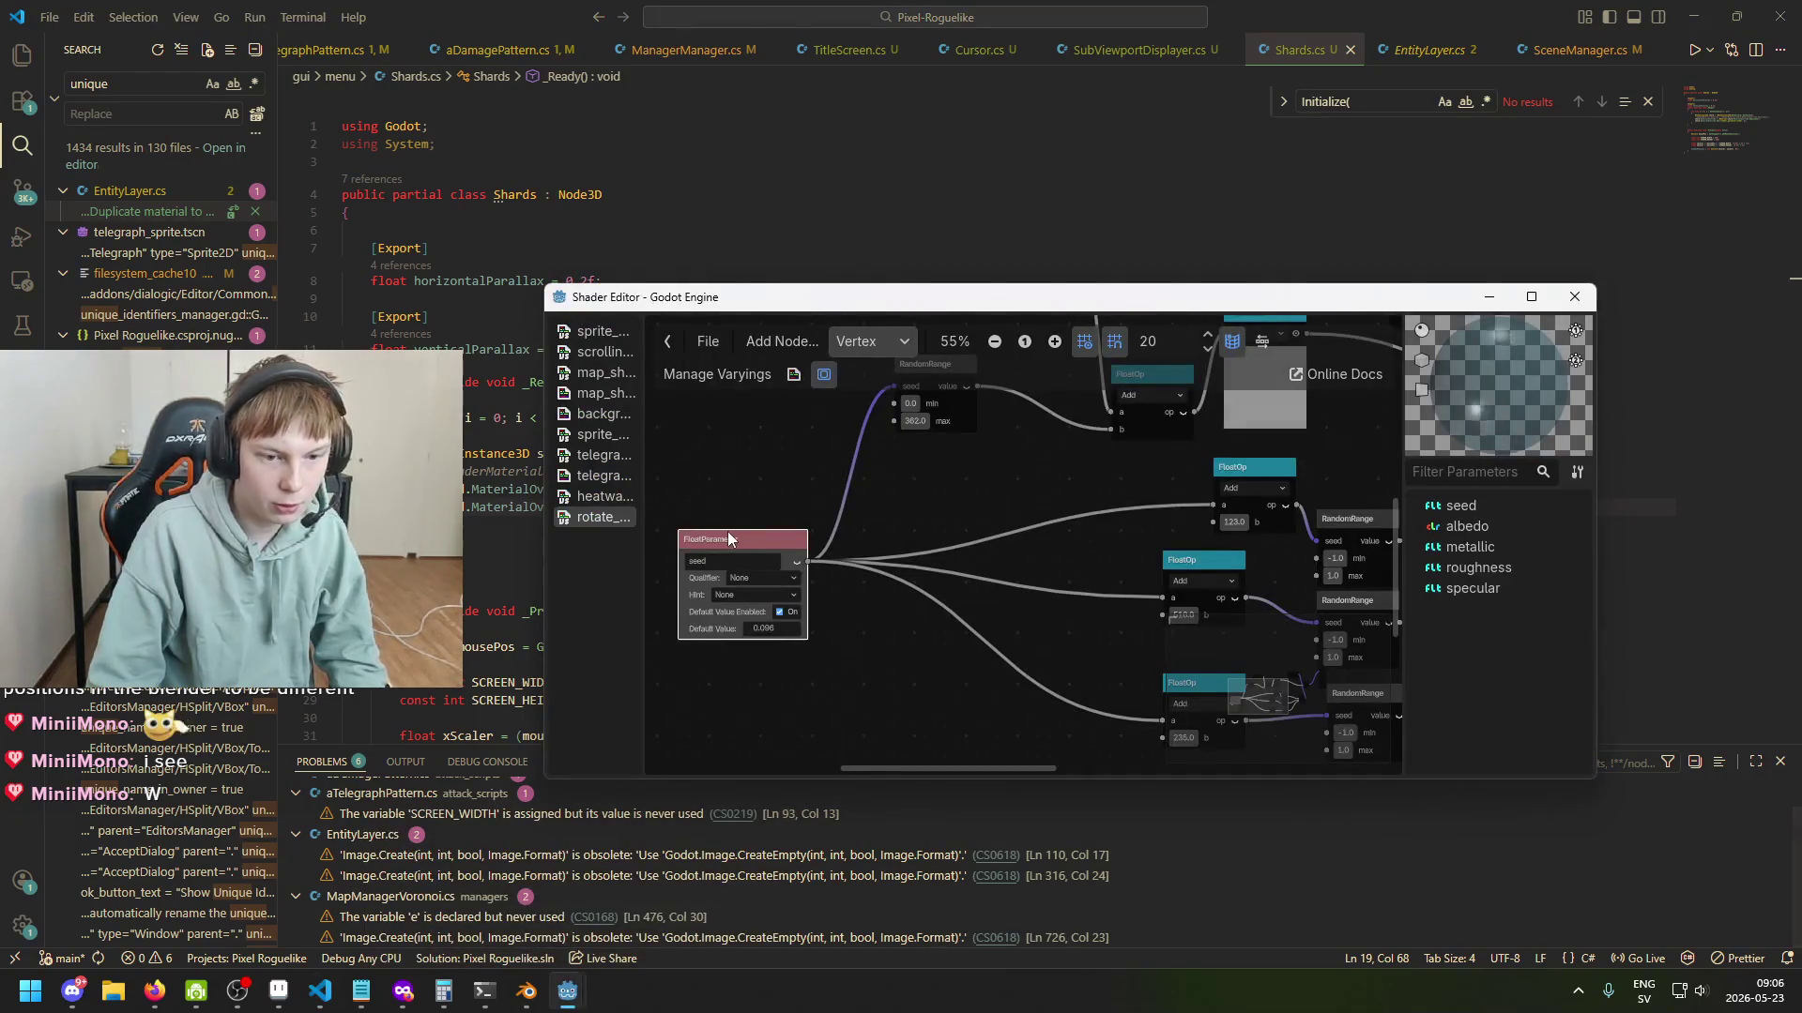
# Replace the float seed parameter with a new IntParameter node named seed.
pyautogui.scroll(1, 750, 563)
pyautogui.rightClick(755, 694)
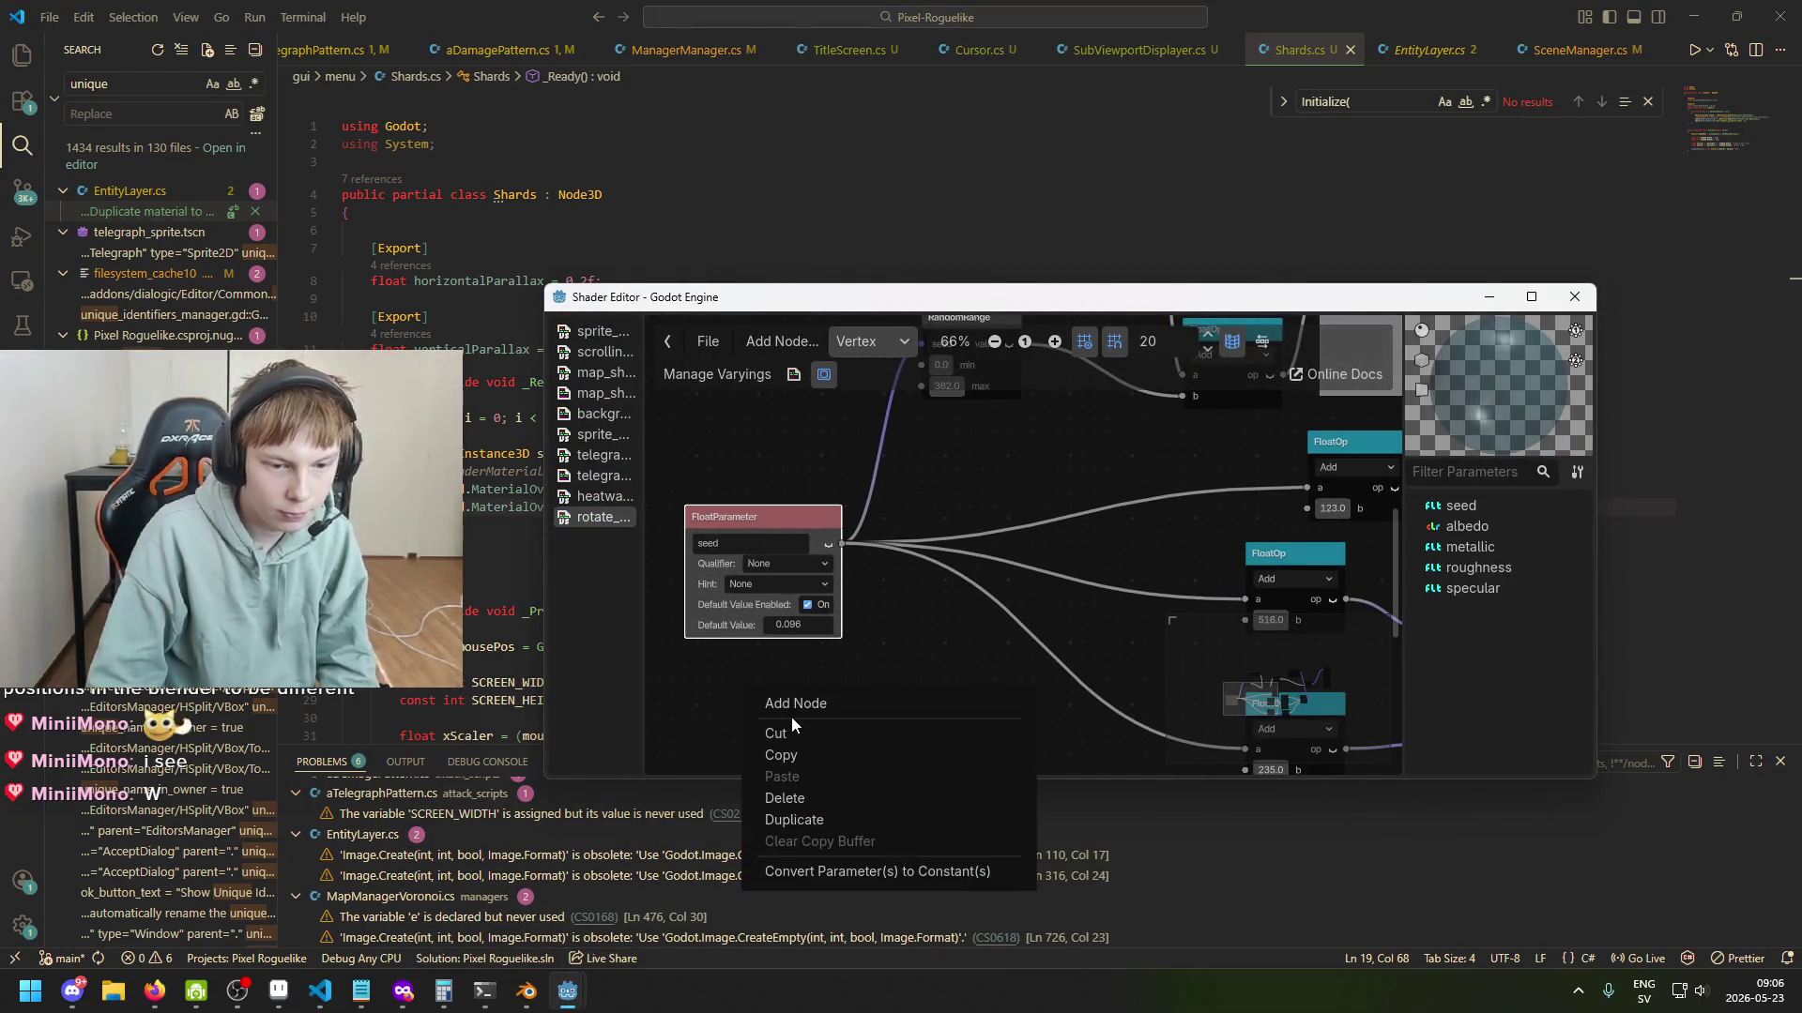
pyautogui.click(793, 706)
pyautogui.write('int')
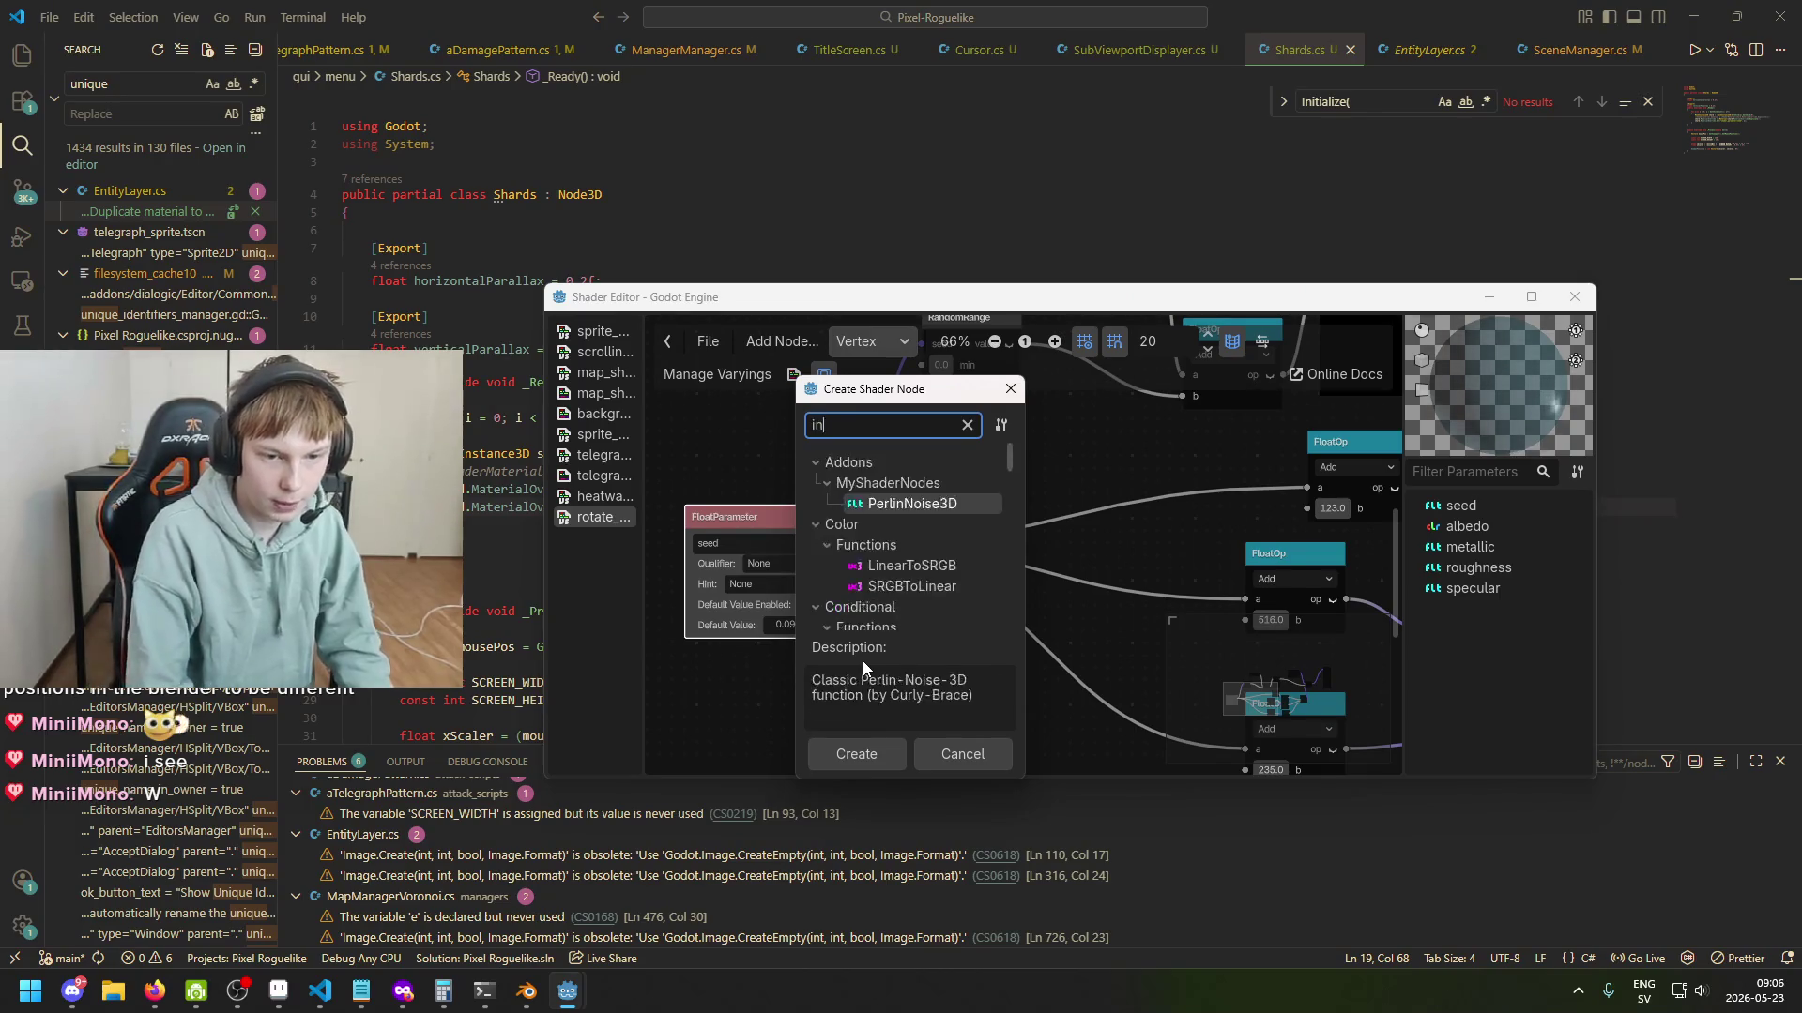
pyautogui.scroll(-5, 971, 622)
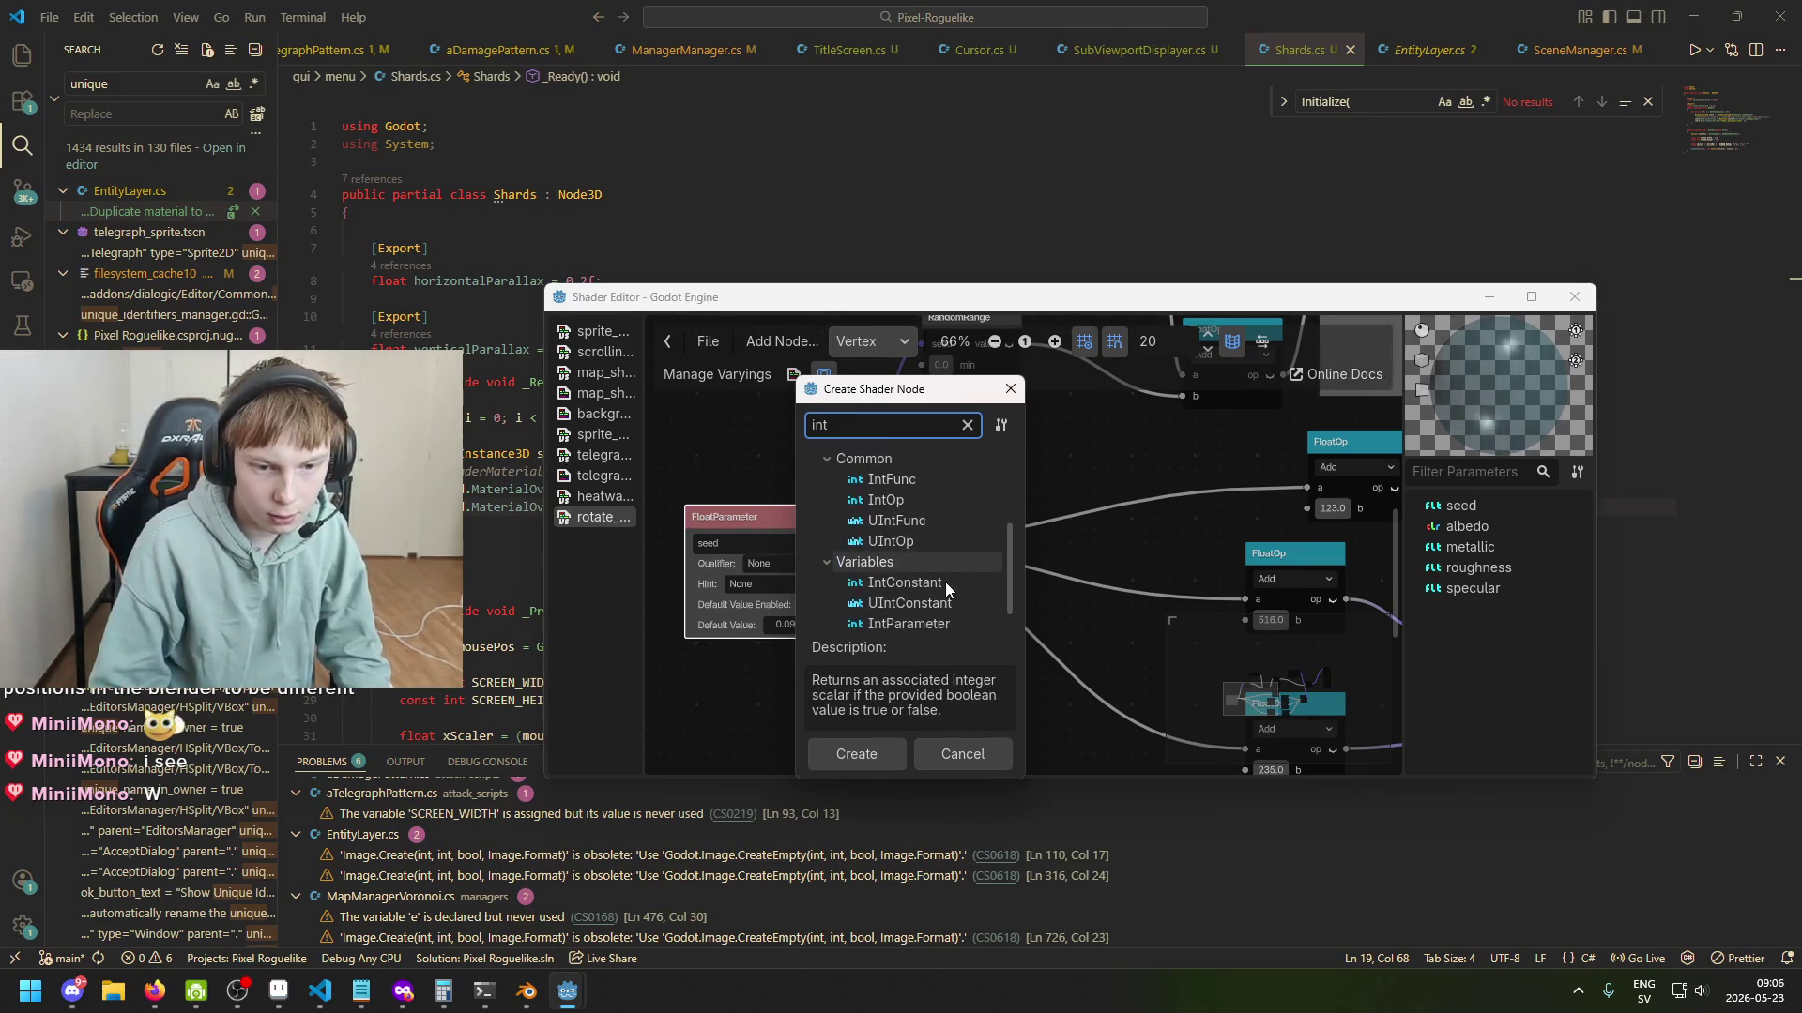
pyautogui.doubleClick(956, 587)
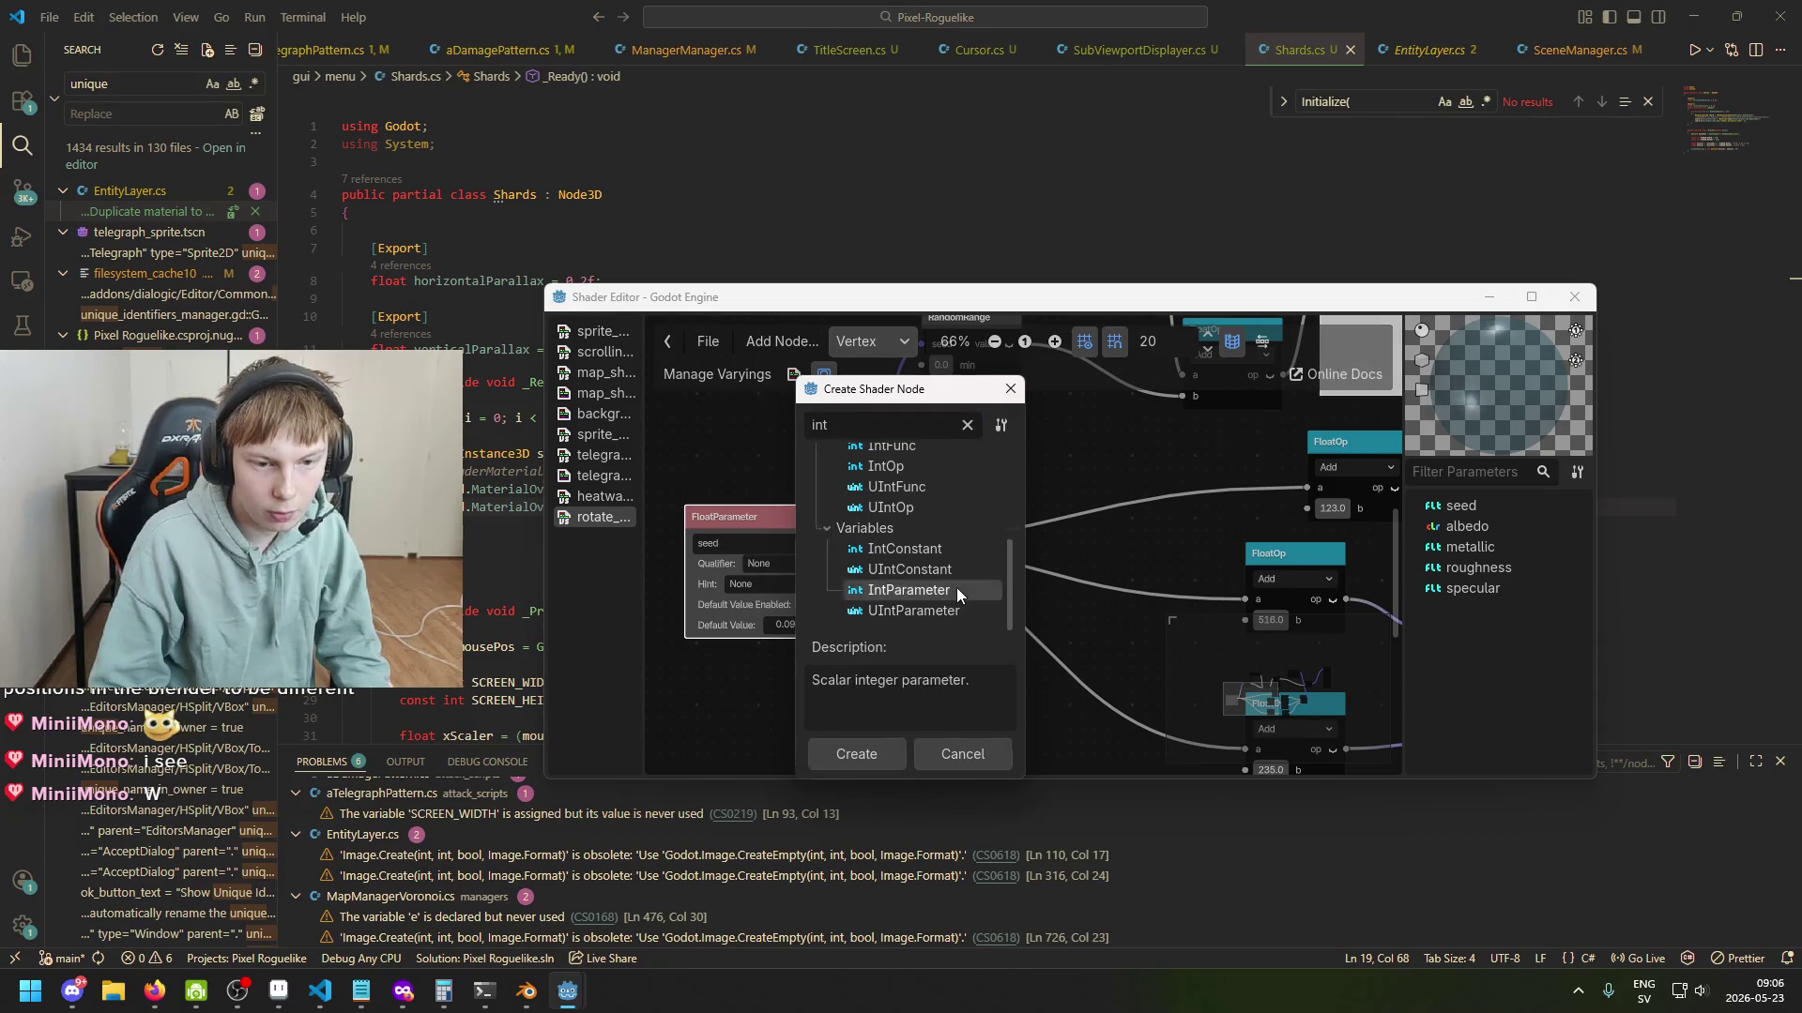
pyautogui.press('Delete')
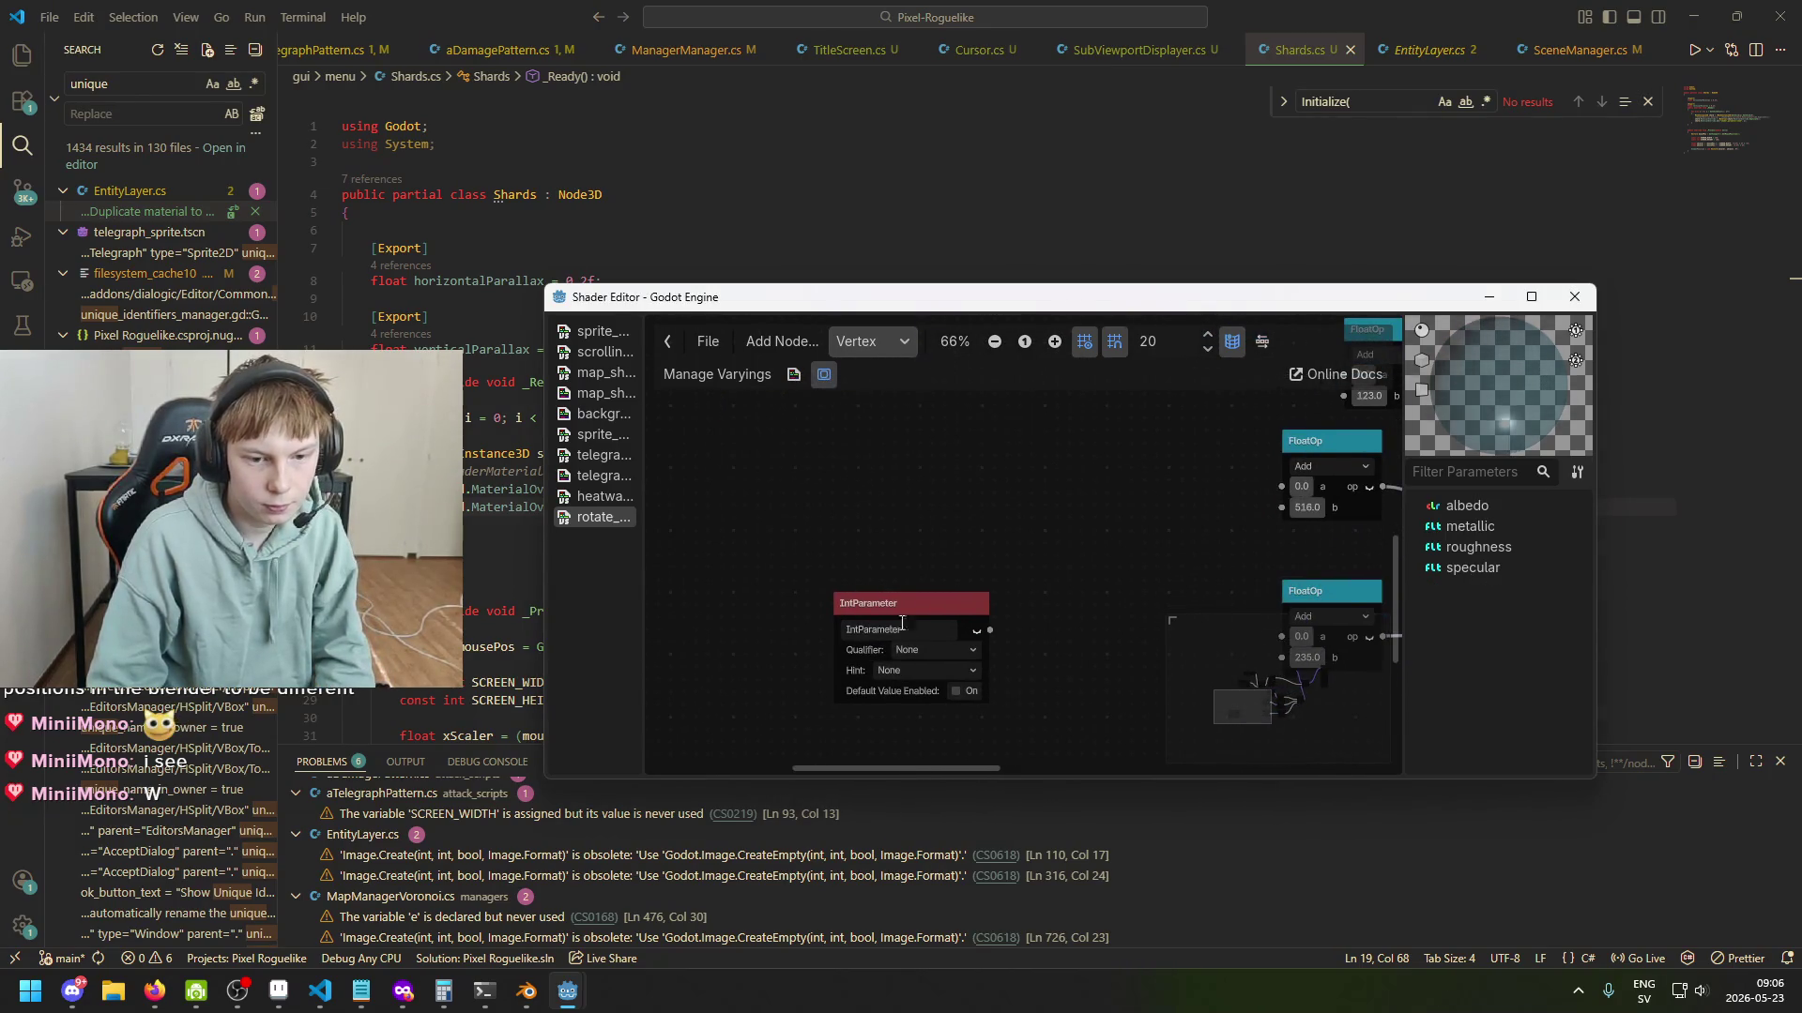
pyautogui.click(936, 642)
pyautogui.doubleClick(935, 631)
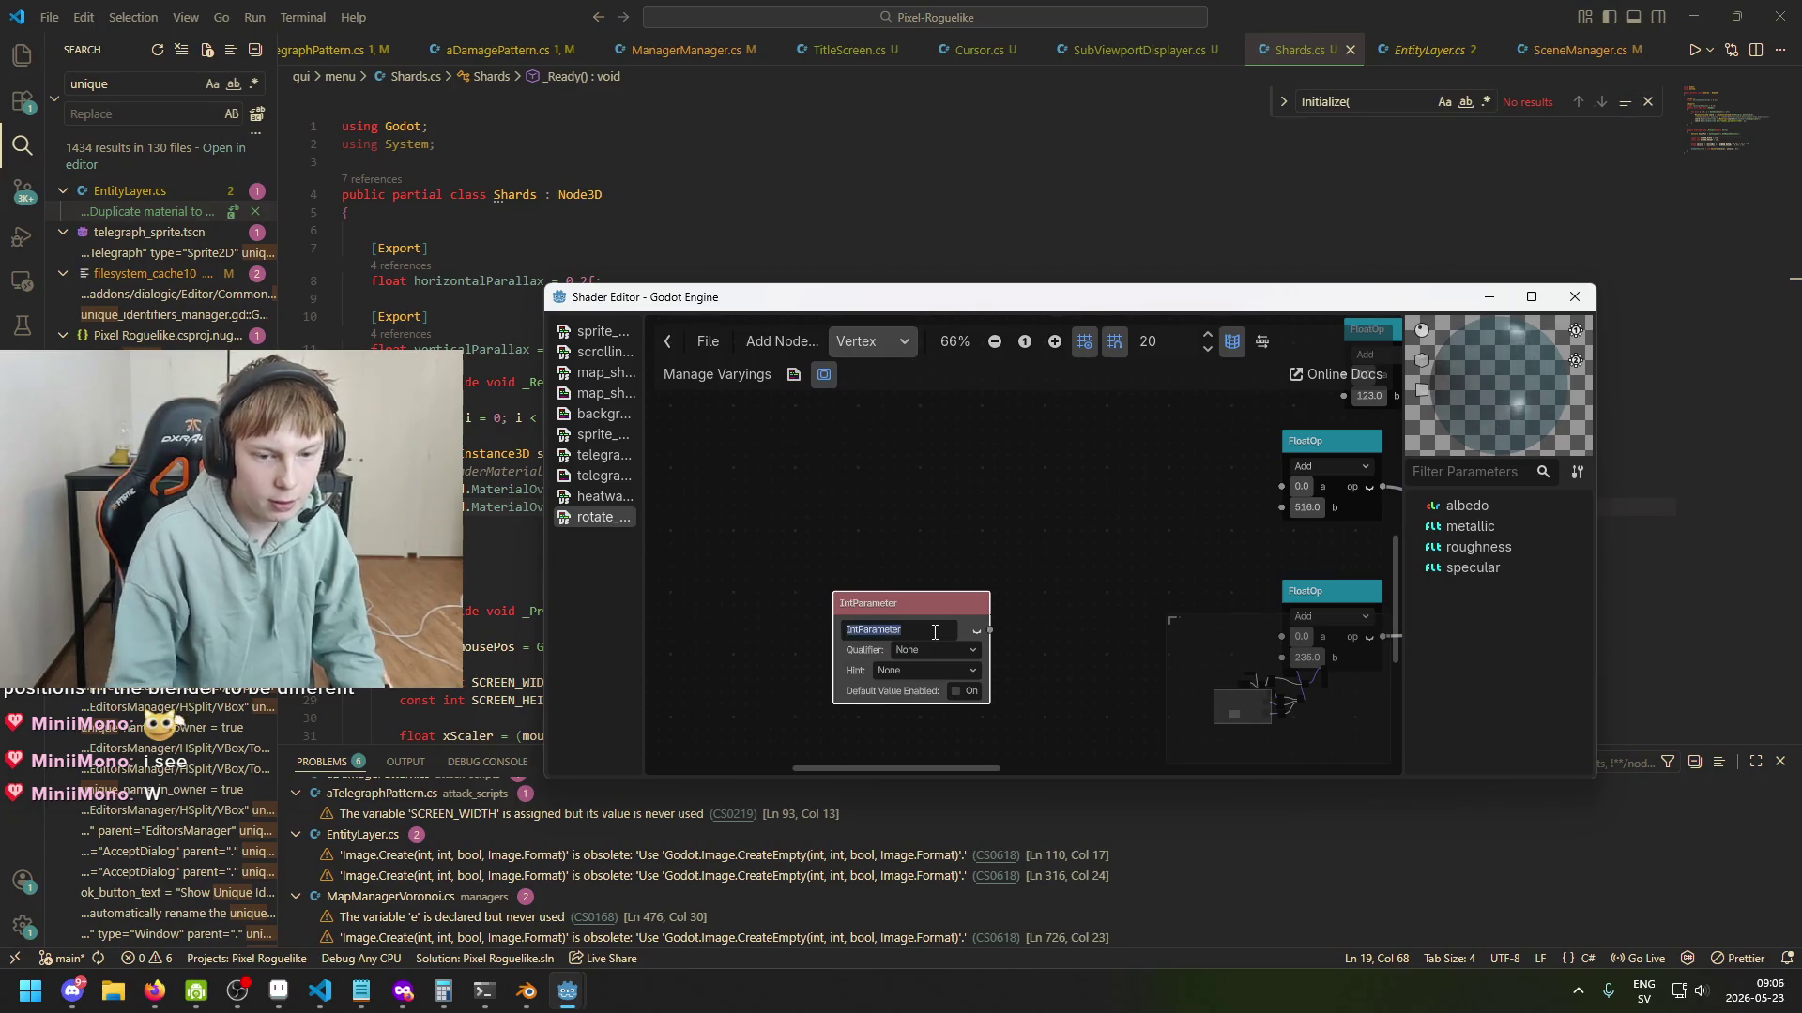
pyautogui.write('seed')
# Wire the int seed output into the RandomRange seed and FloatOp inputs, then save the scene.
pyautogui.moveTo(900, 602); pyautogui.dragTo(816, 458)
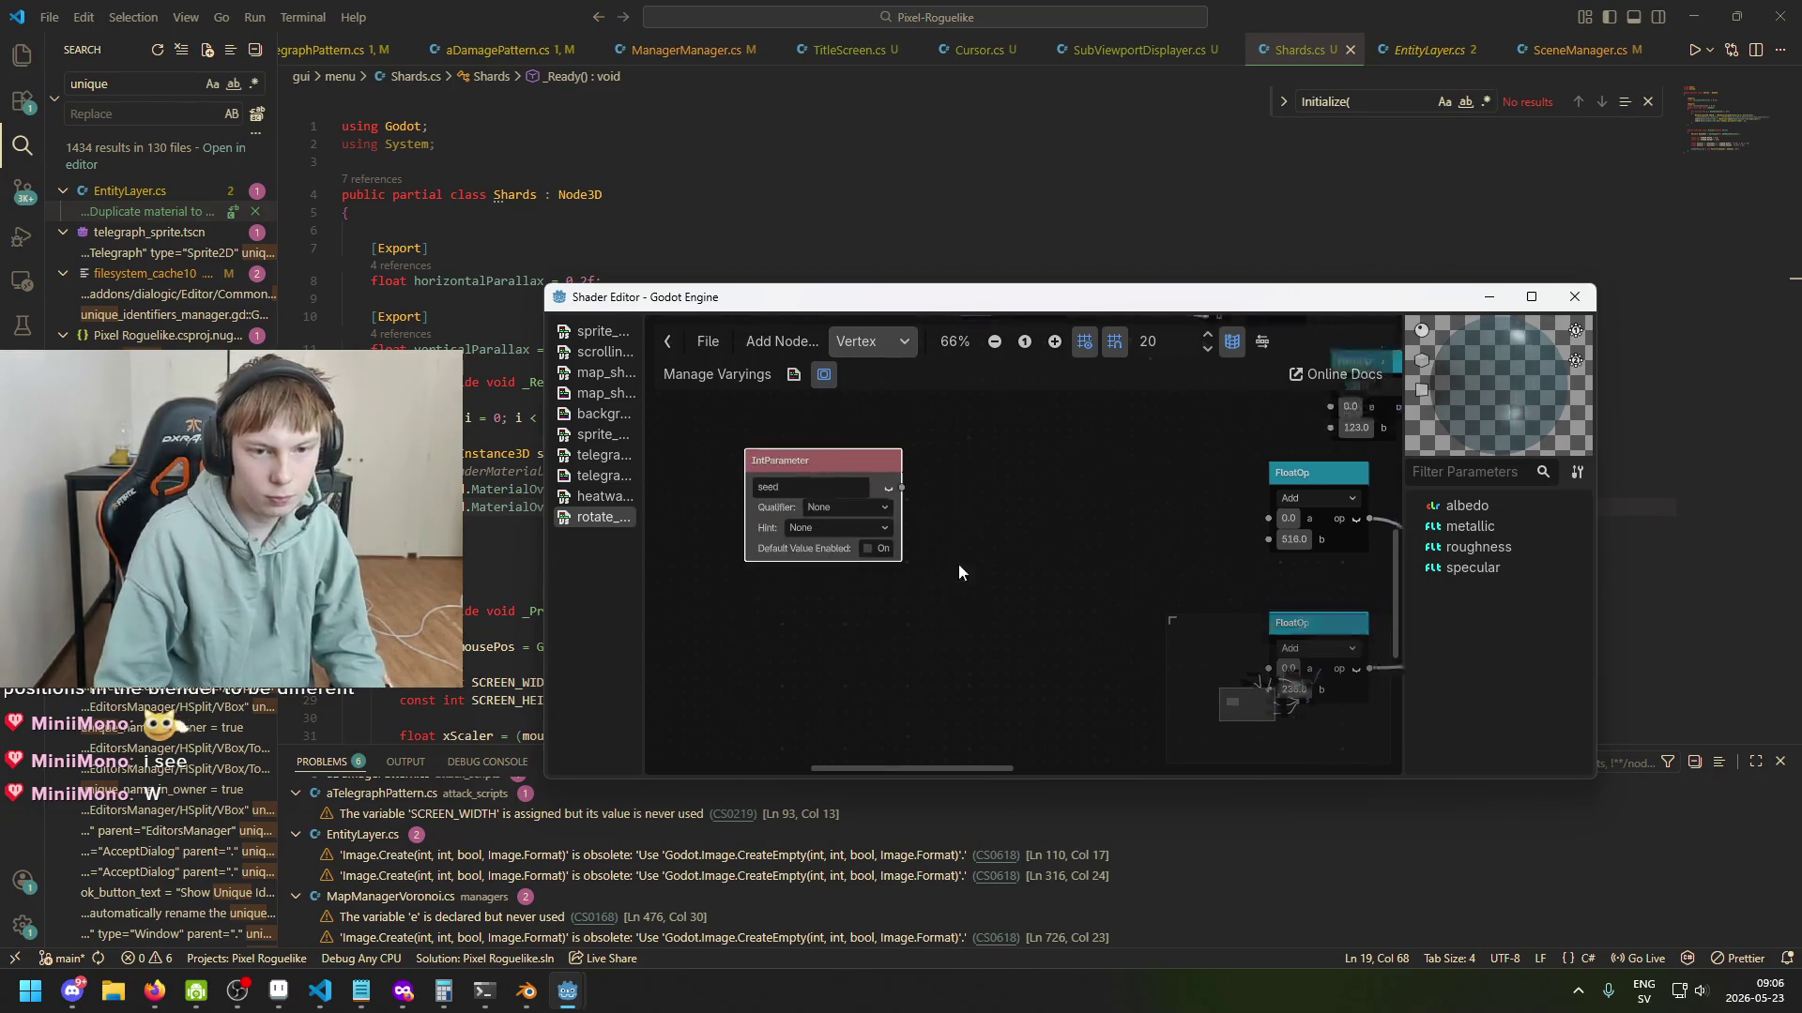
pyautogui.scroll(-1, 894, 635)
pyautogui.moveTo(861, 646); pyautogui.dragTo(897, 458)
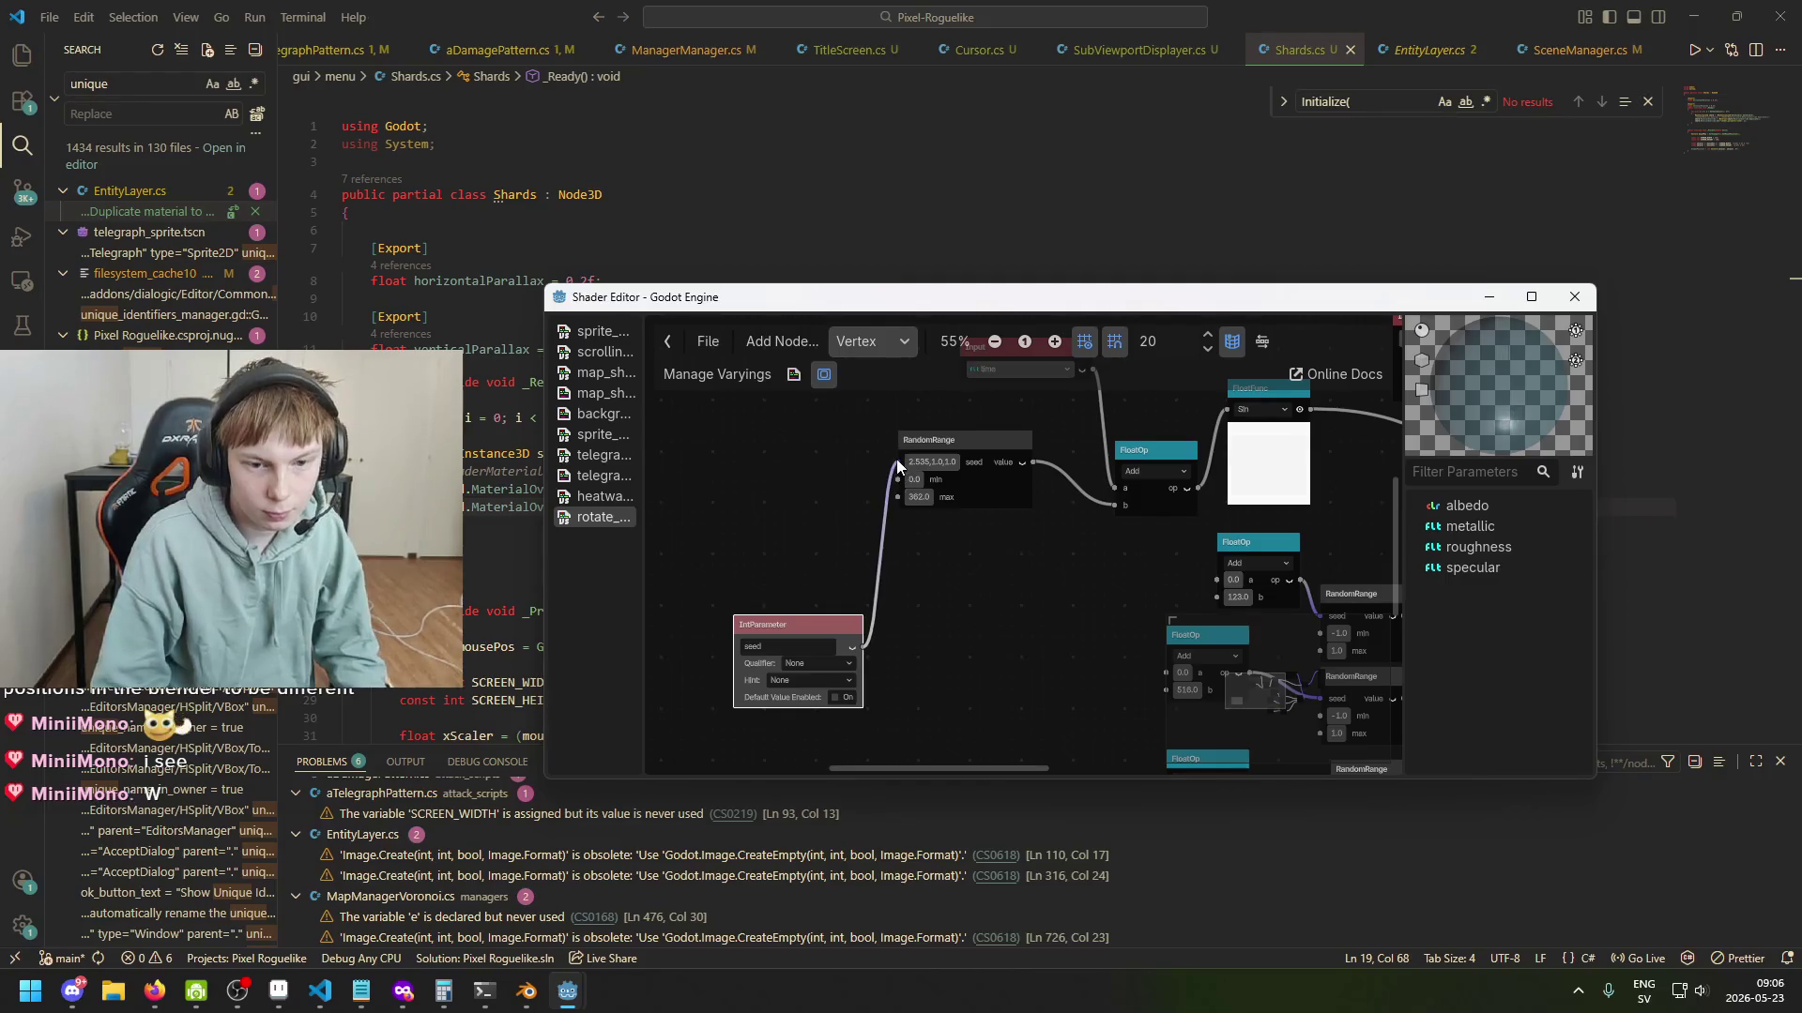
pyautogui.moveTo(815, 602); pyautogui.dragTo(1119, 627)
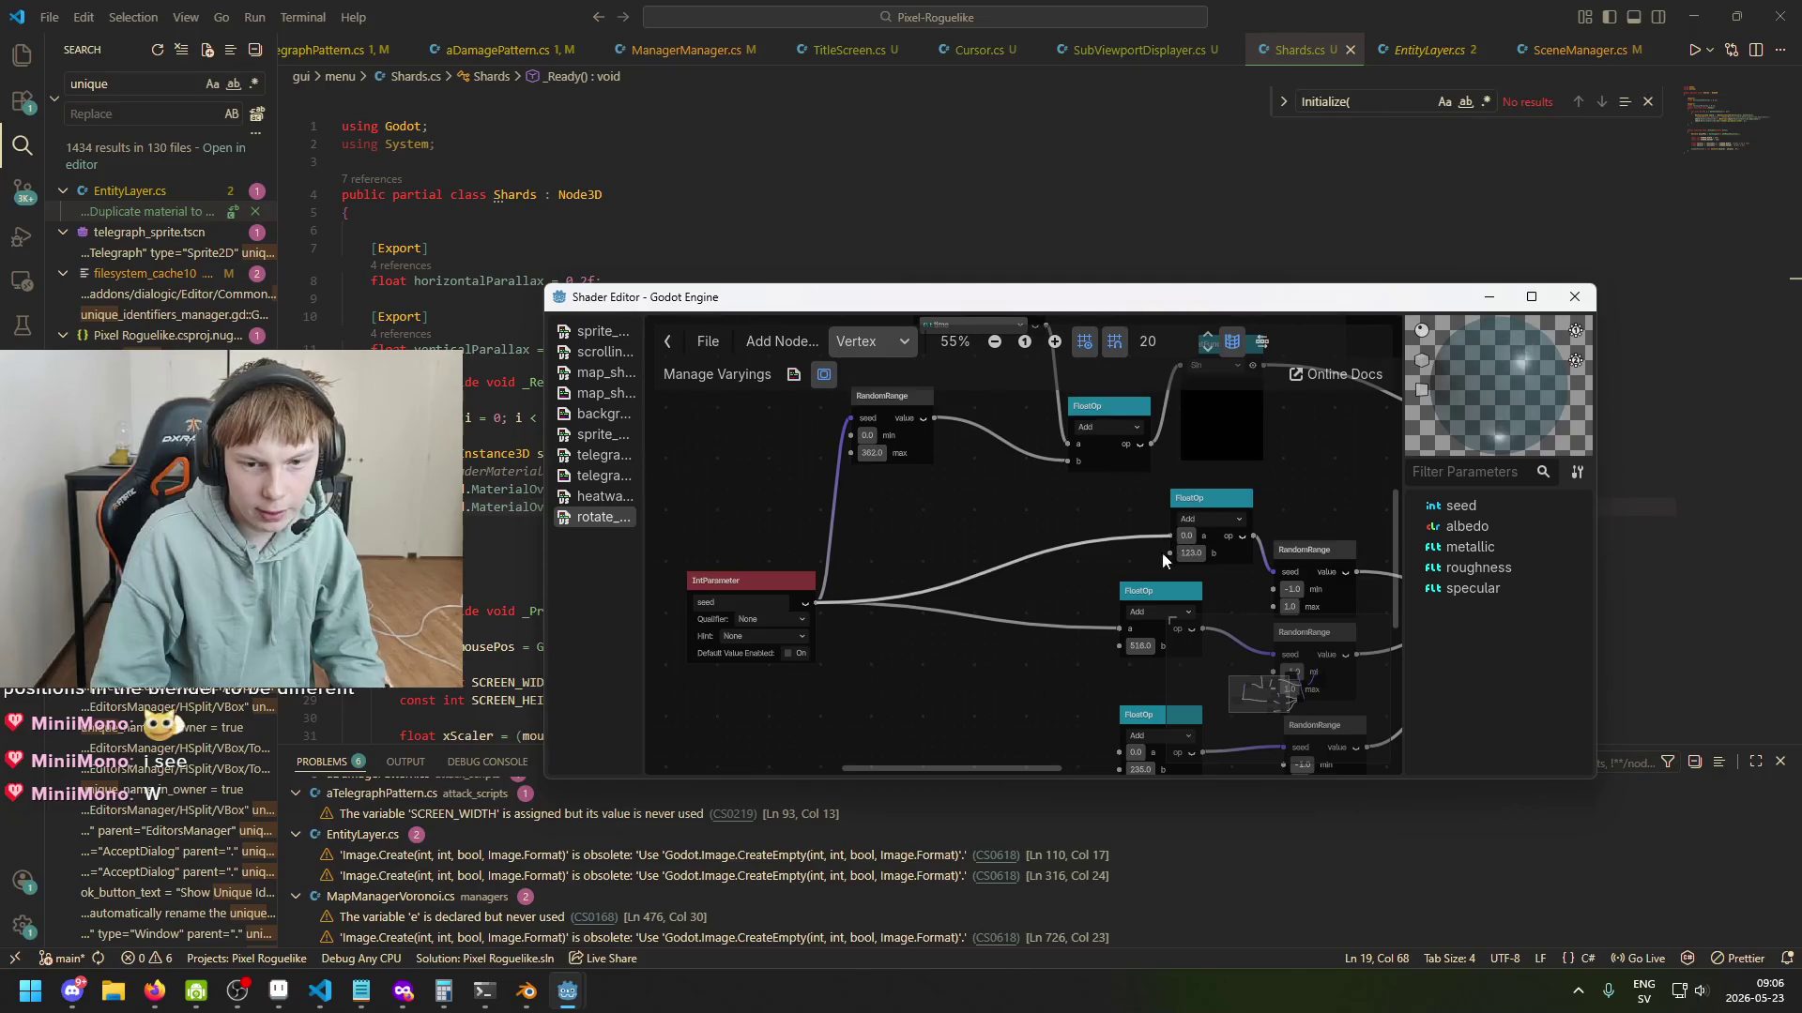
pyautogui.scroll(-2, 891, 582)
pyautogui.moveTo(926, 610); pyautogui.dragTo(1128, 692)
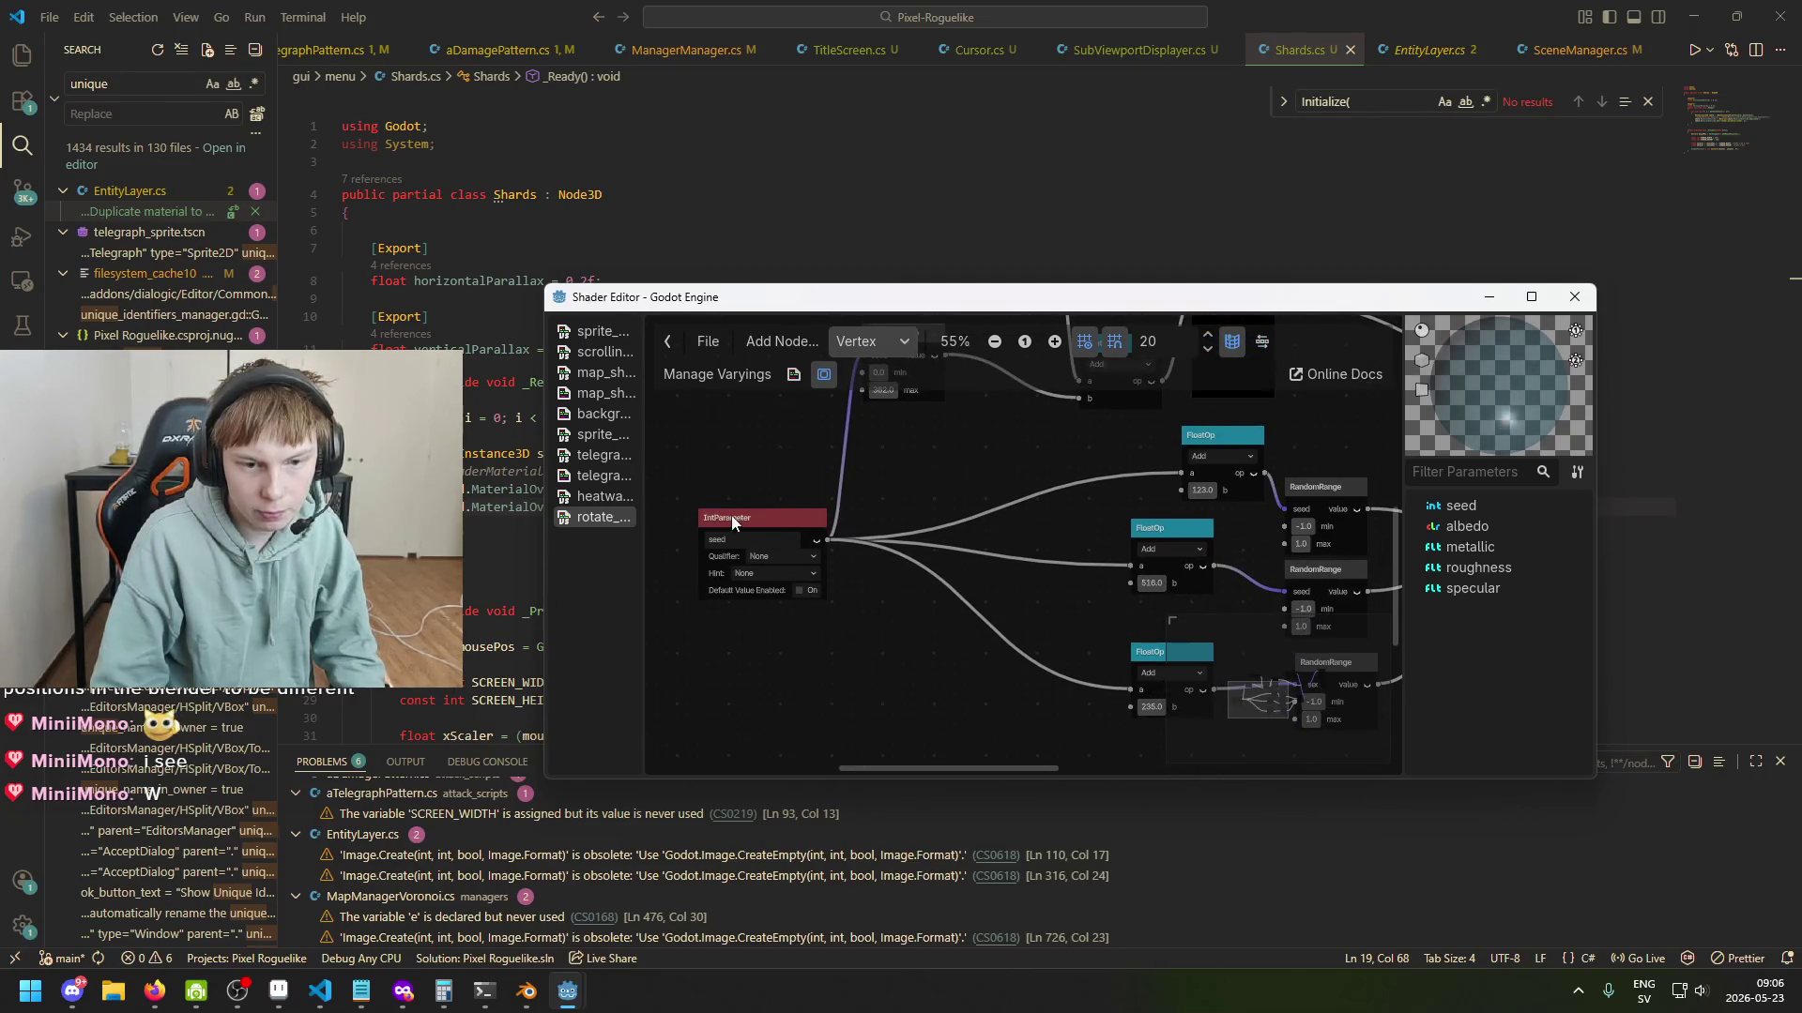
pyautogui.scroll(-1, 811, 554)
pyautogui.scroll(3, 884, 567)
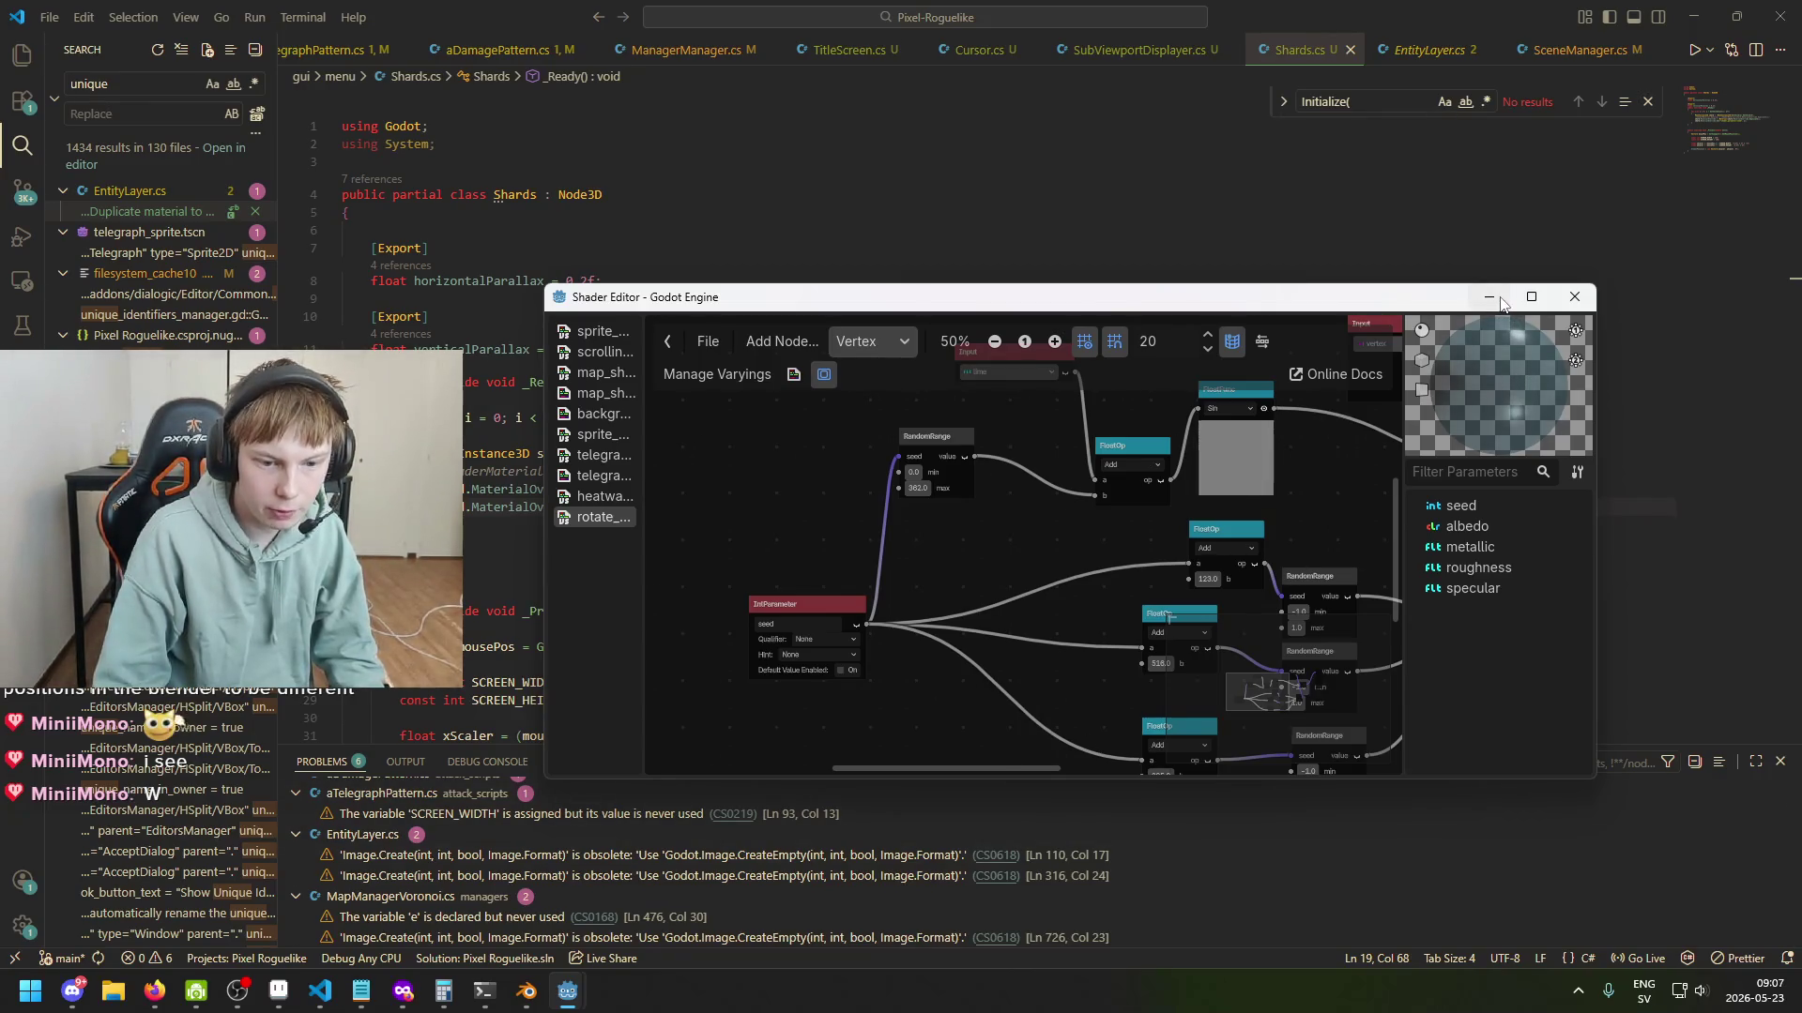
pyautogui.click(565, 995)
pyautogui.click(566, 994)
pyautogui.hotkey('ctrl', 's')
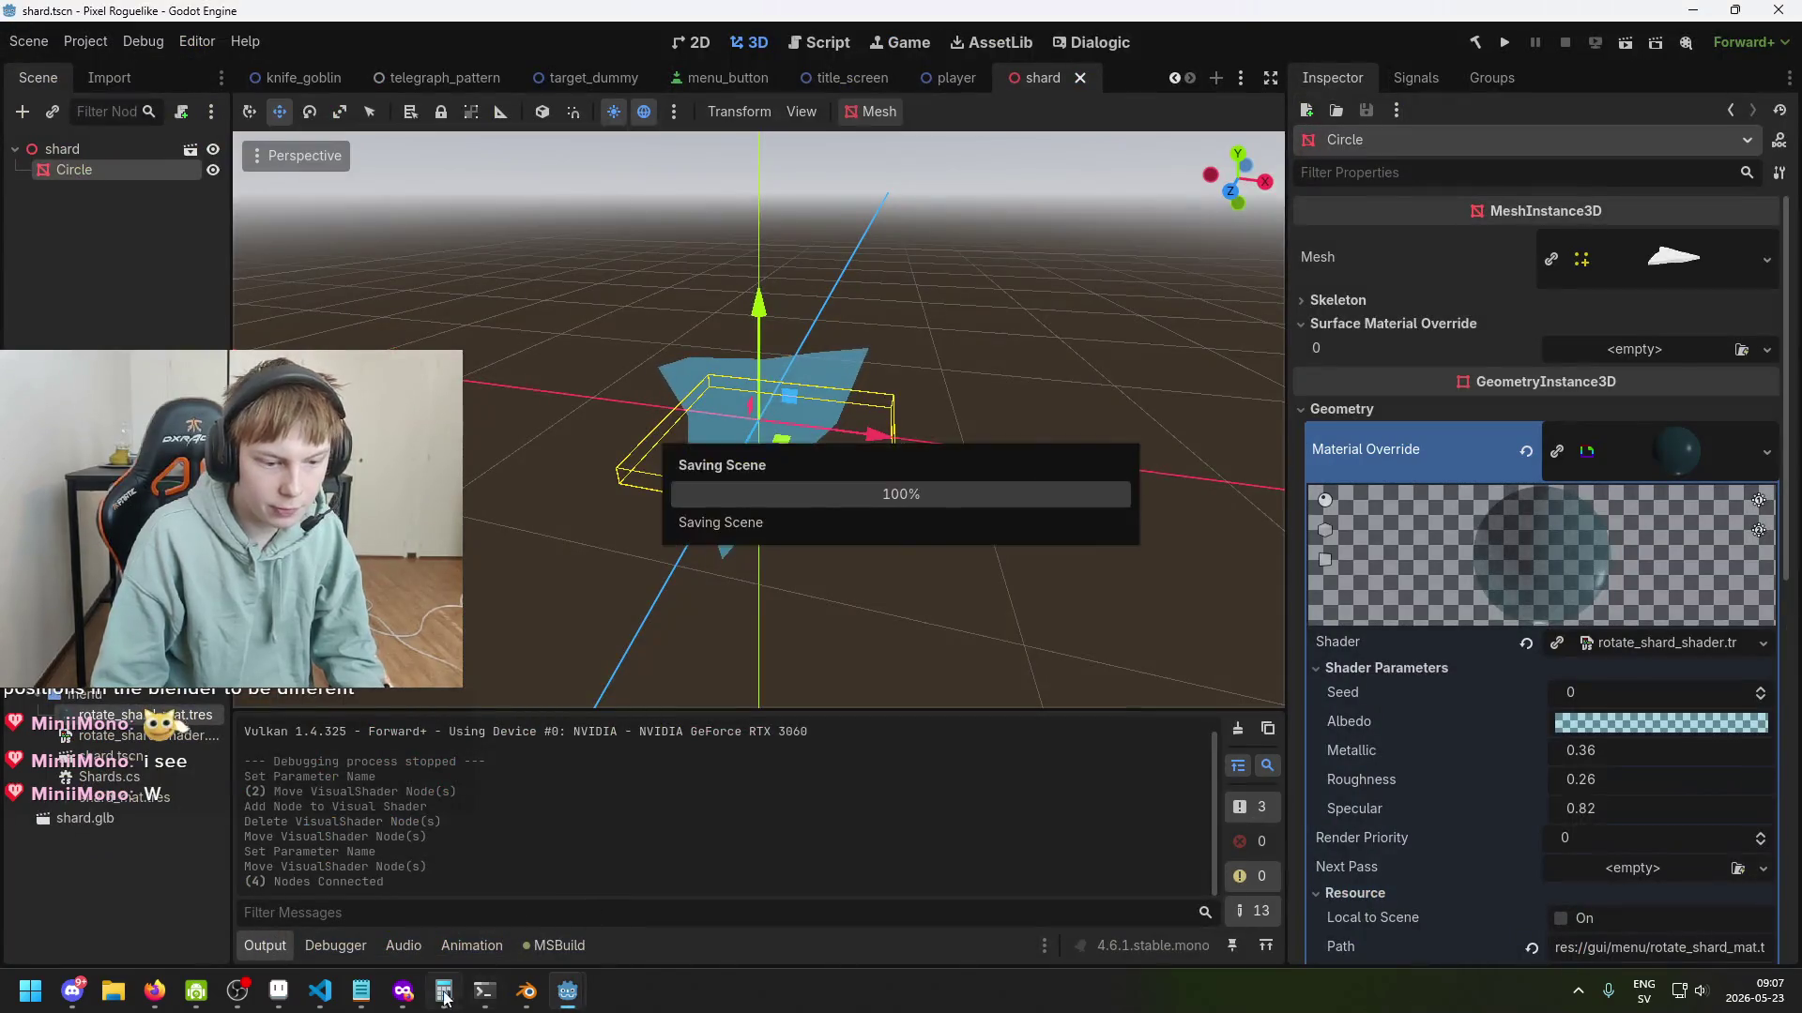
# Check where MaterialOverride is used in Shards.cs.
pyautogui.hotkey('alt', 'Tab')
pyautogui.press('Down')
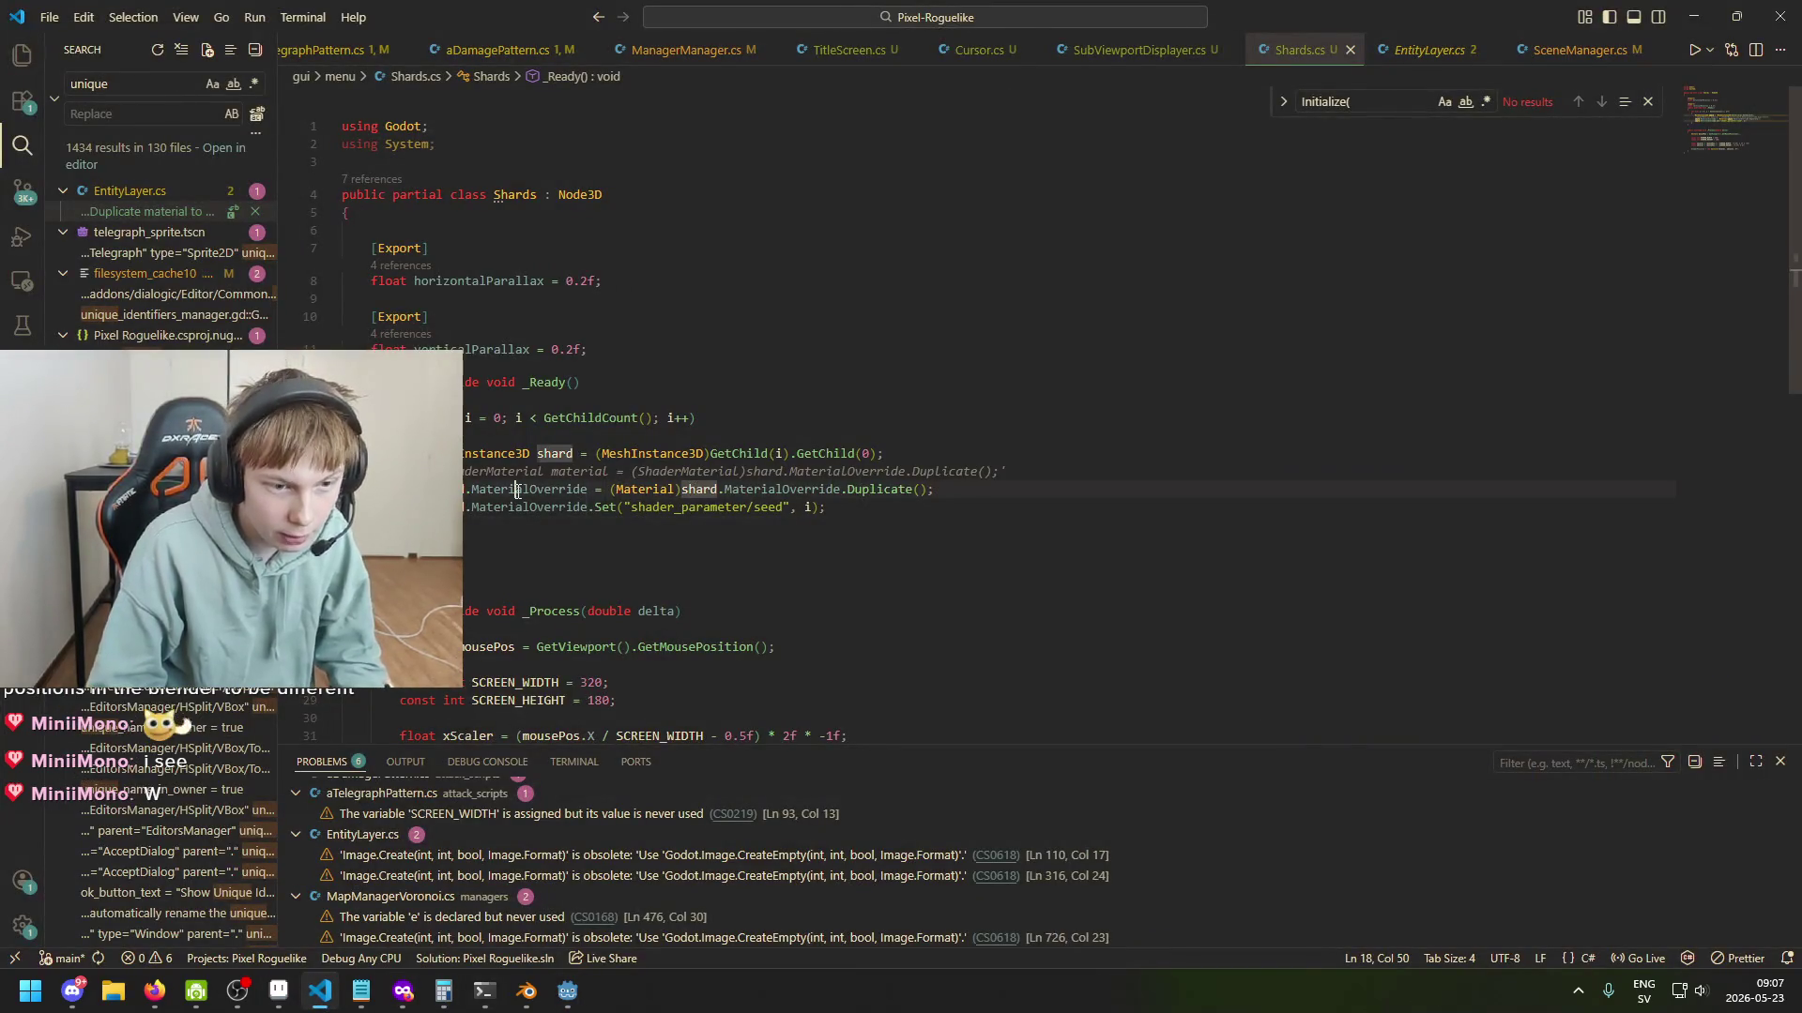
pyautogui.click(517, 490)
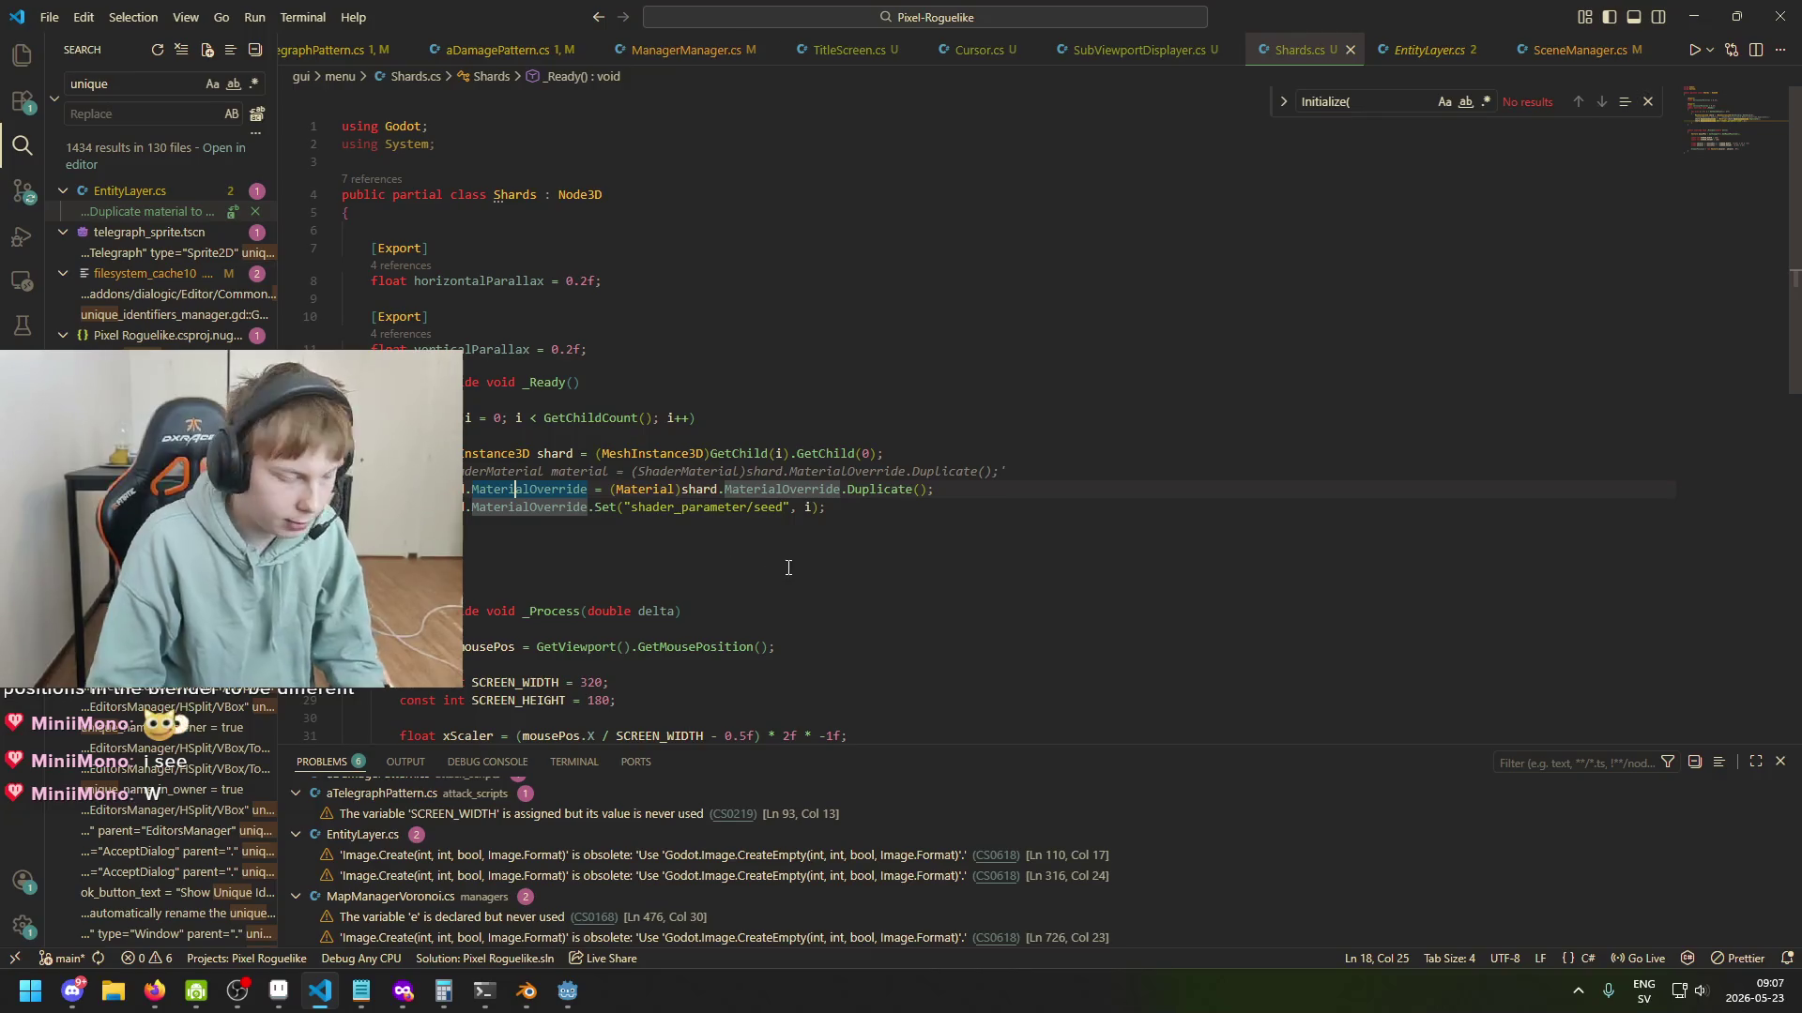
# Run Whitherward, rerun it after the failed debug session, then quit and return to the code.
pyautogui.click(565, 991)
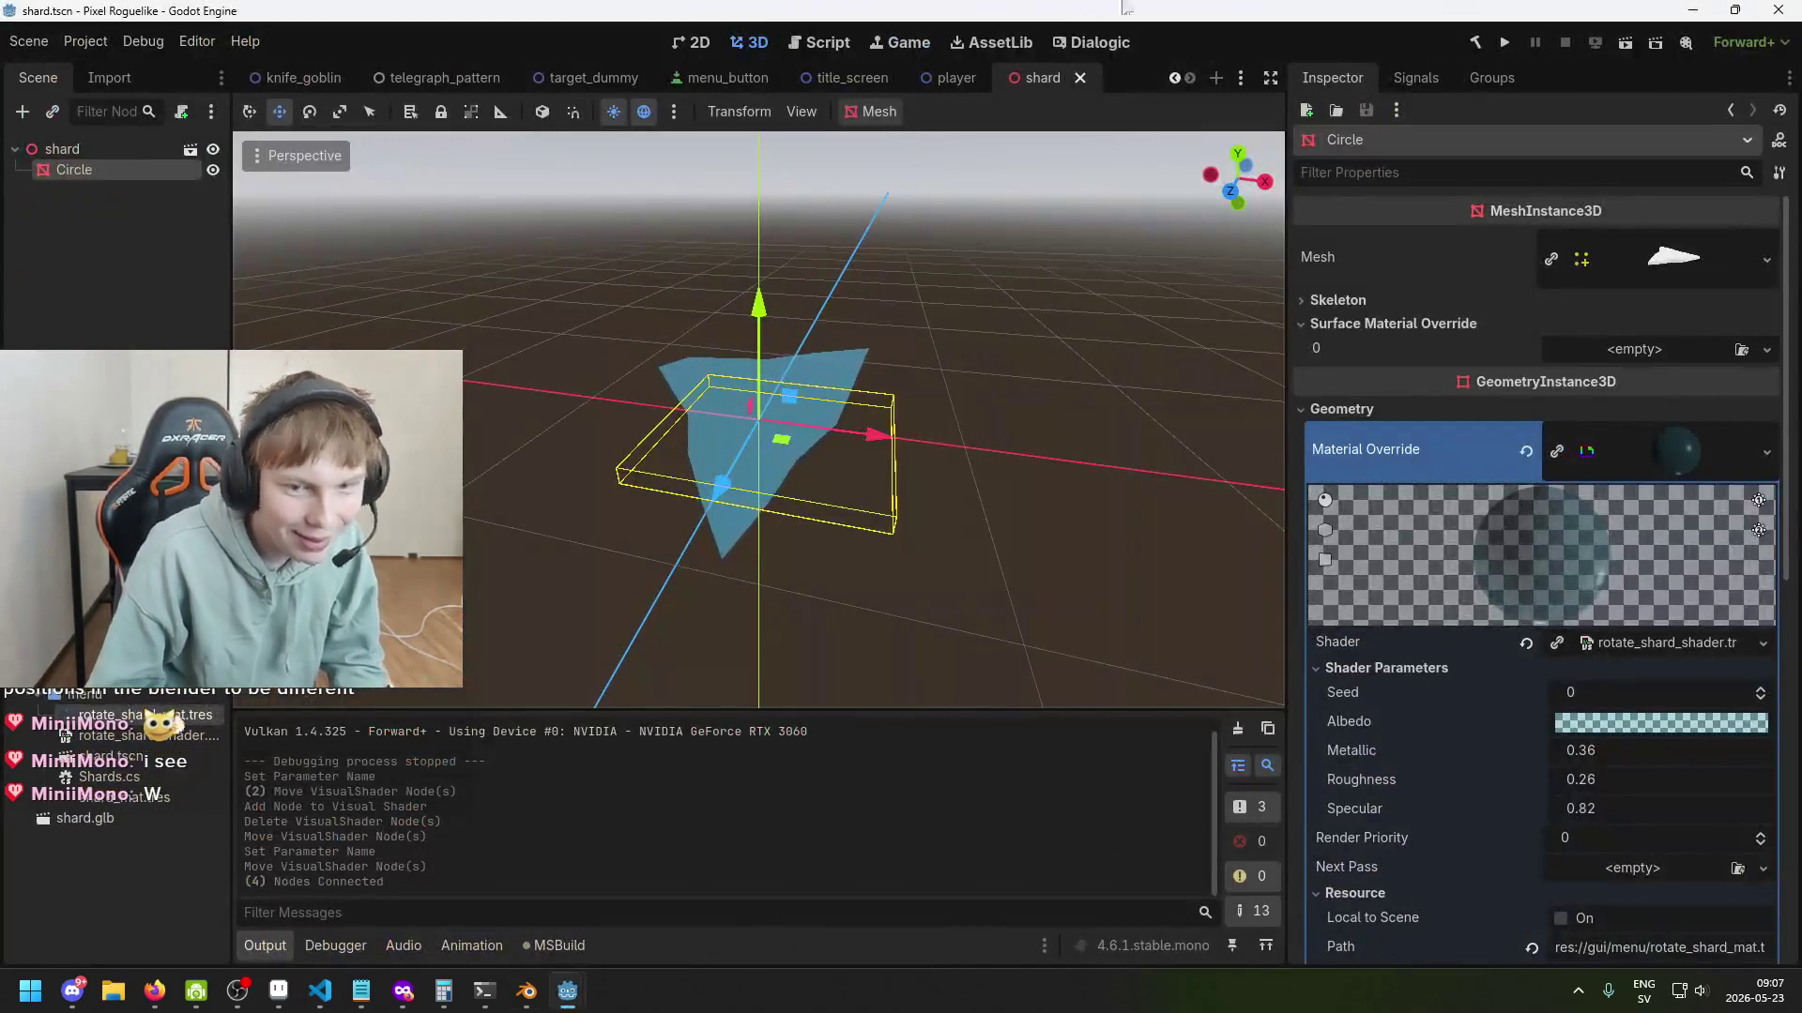
pyautogui.click(1504, 42)
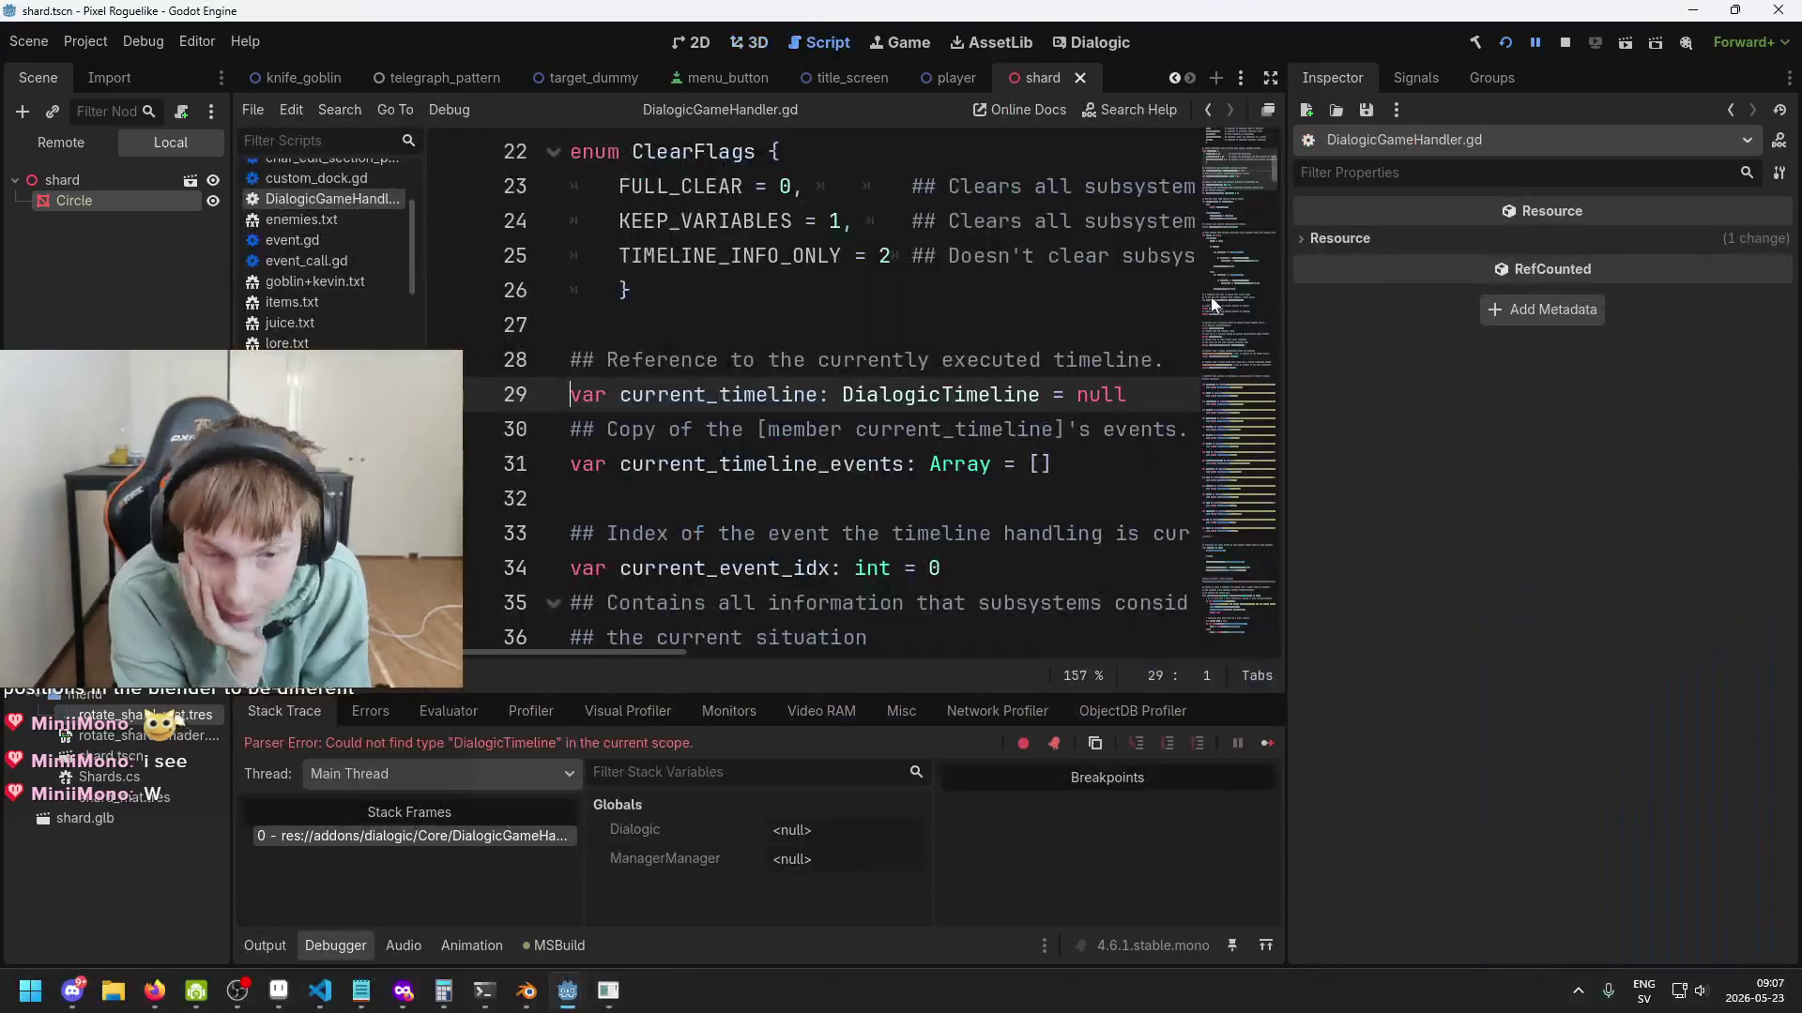
pyautogui.click(1558, 48)
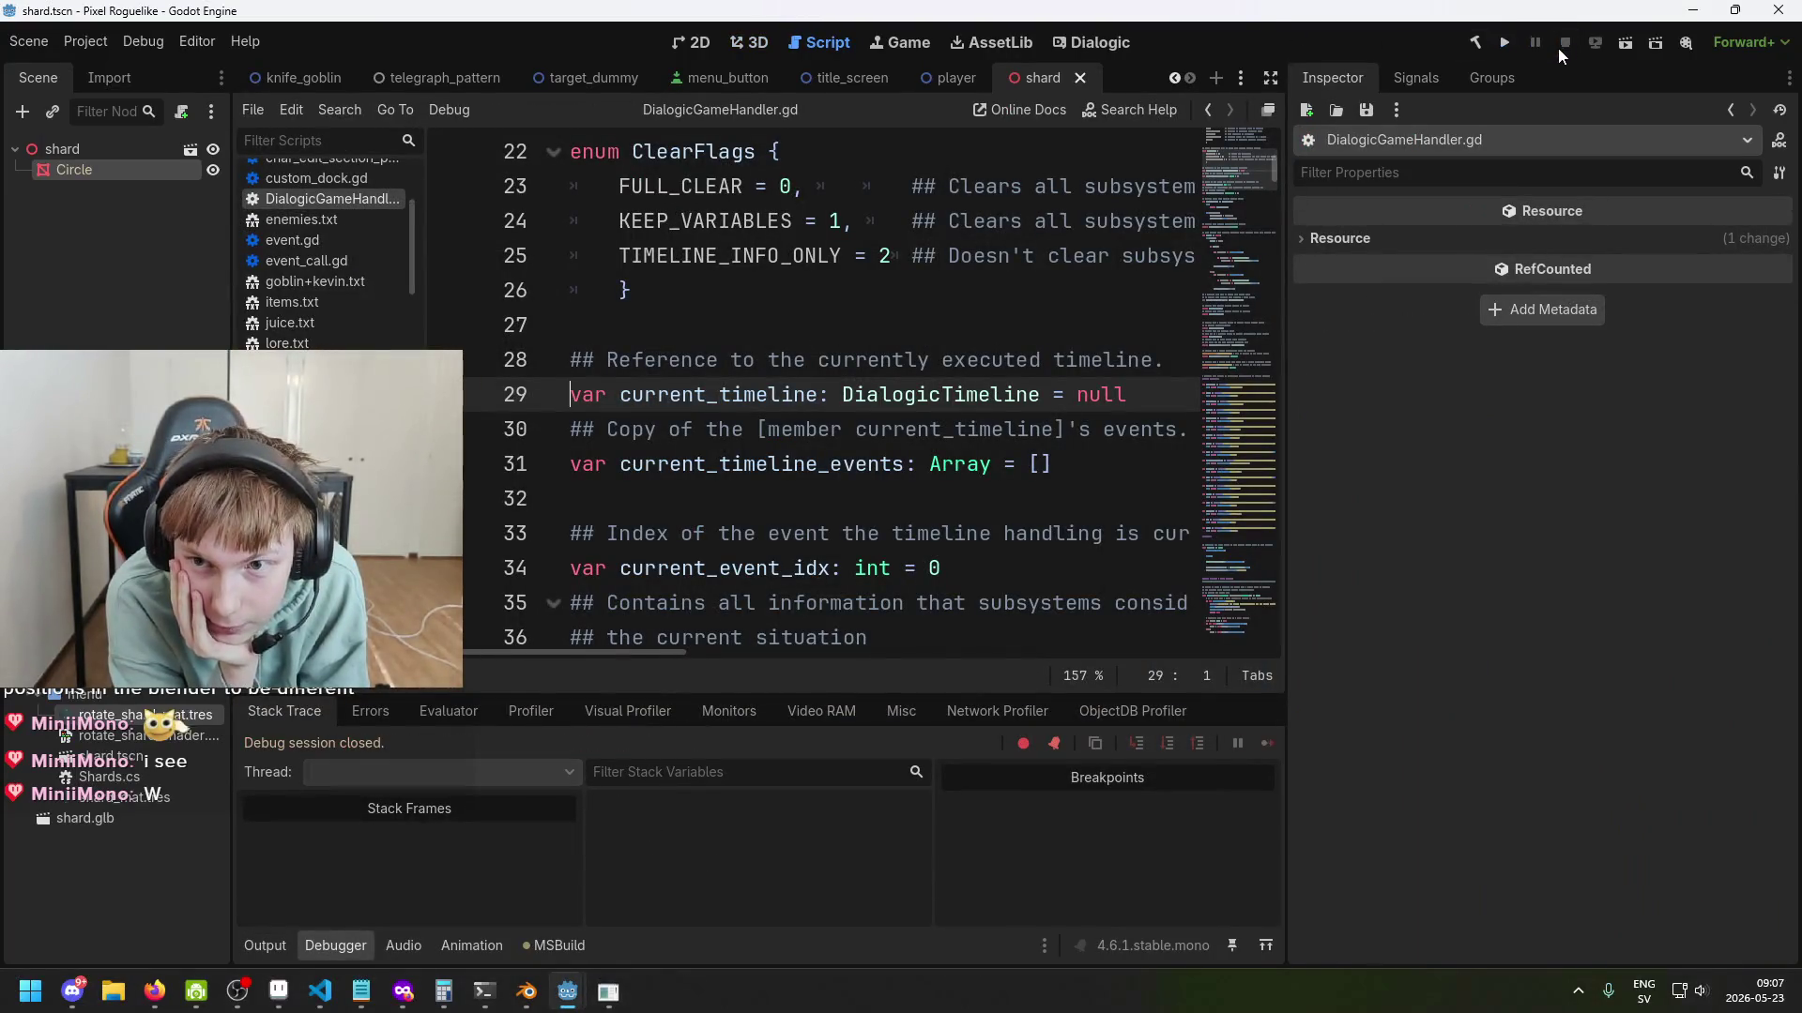
pyautogui.click(1505, 43)
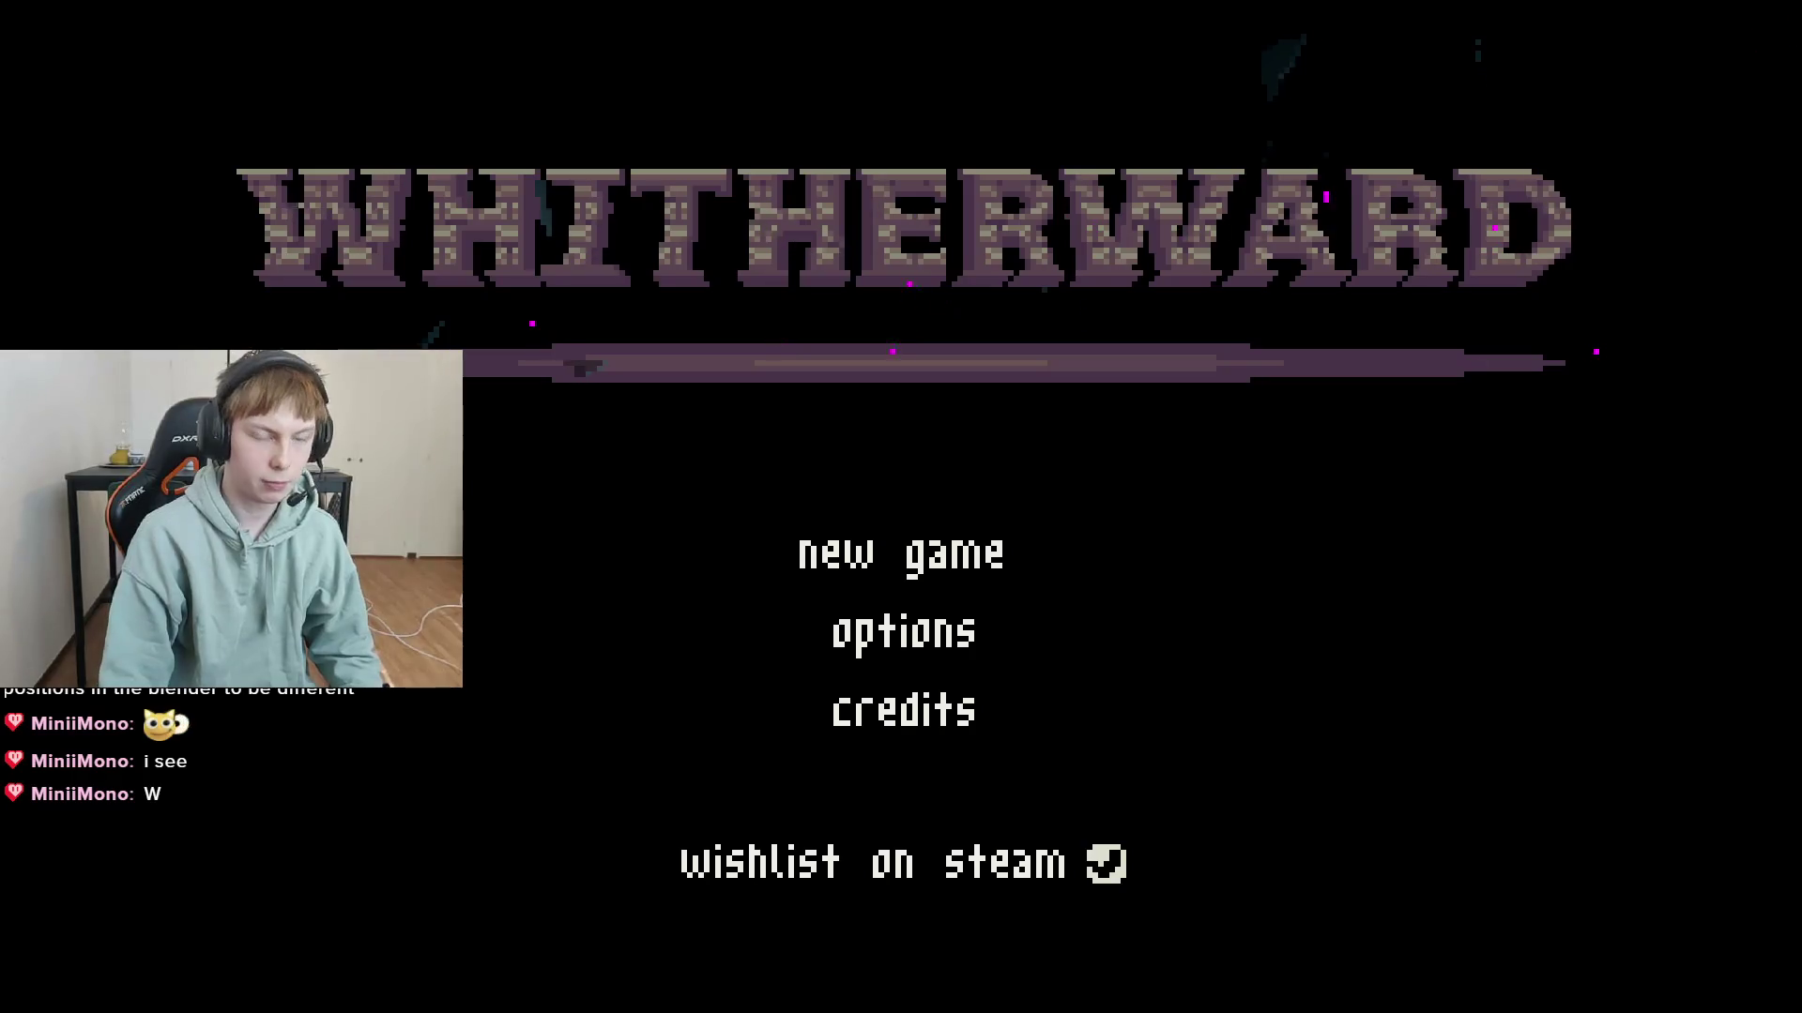
pyautogui.press('F8')
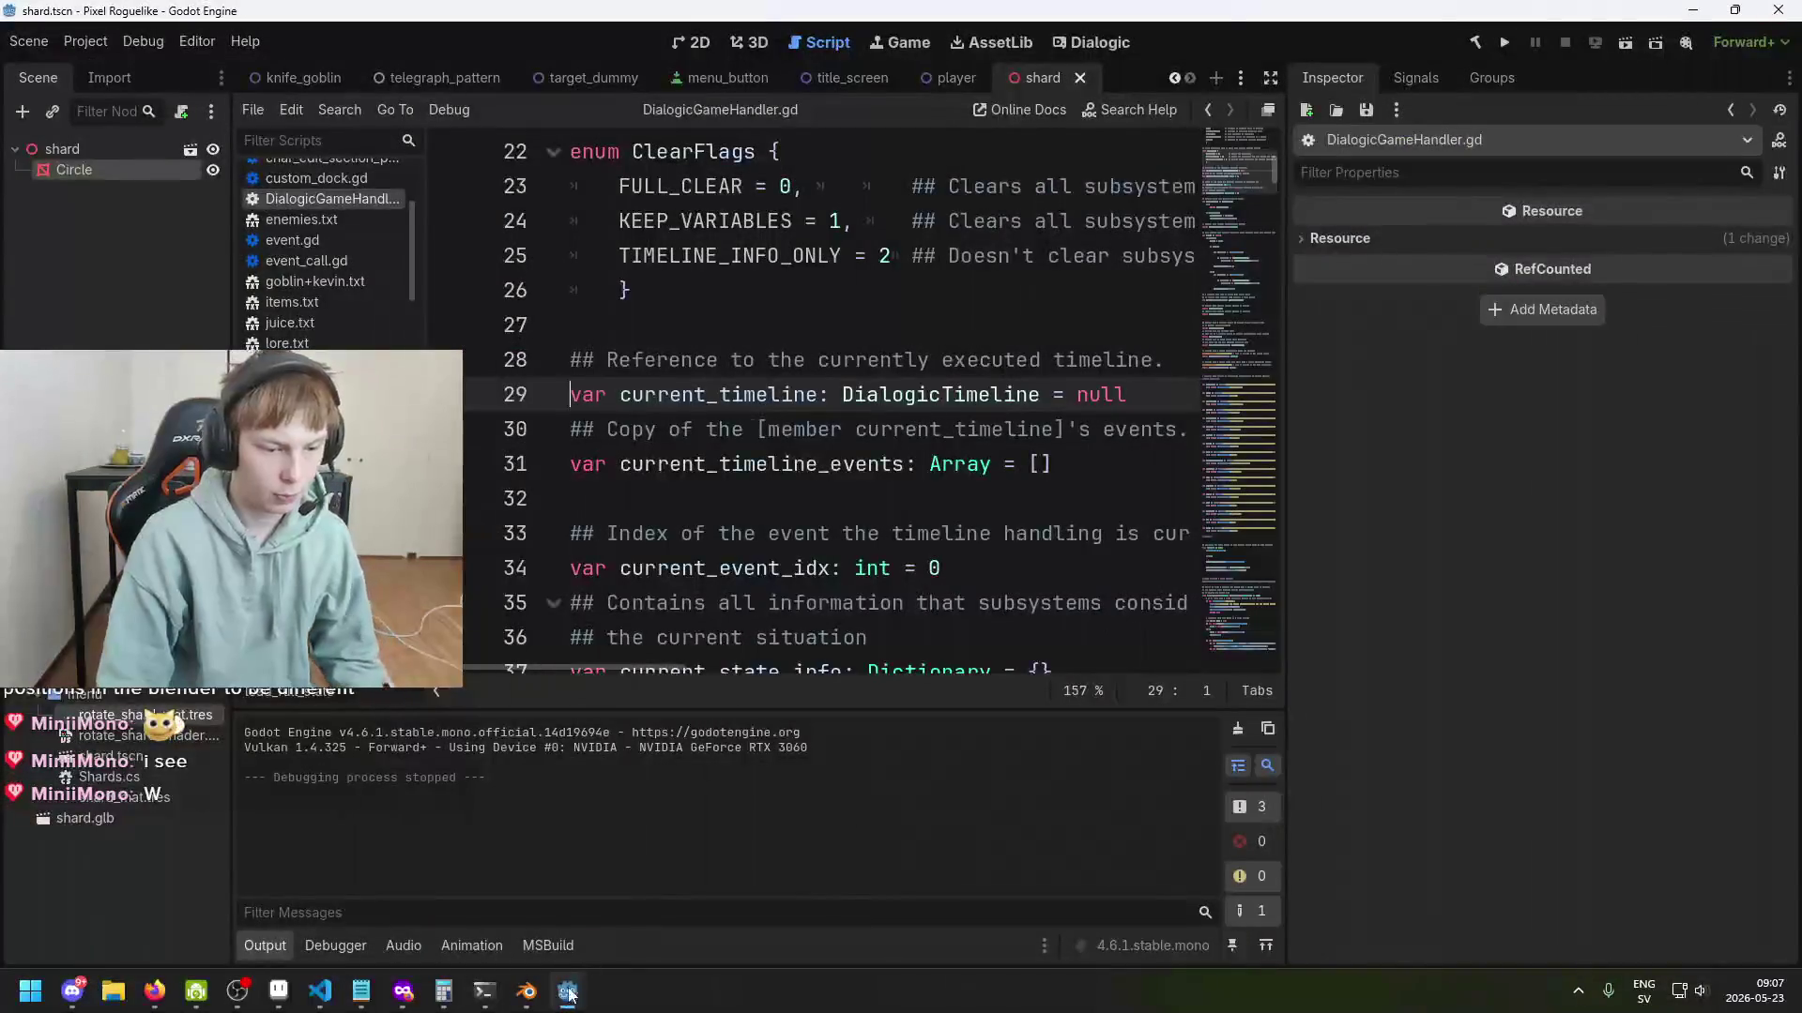
pyautogui.click(320, 990)
# Comment out the line 18 MaterialOverride Duplicate call with //, then return to Godot.
pyautogui.click(435, 489)
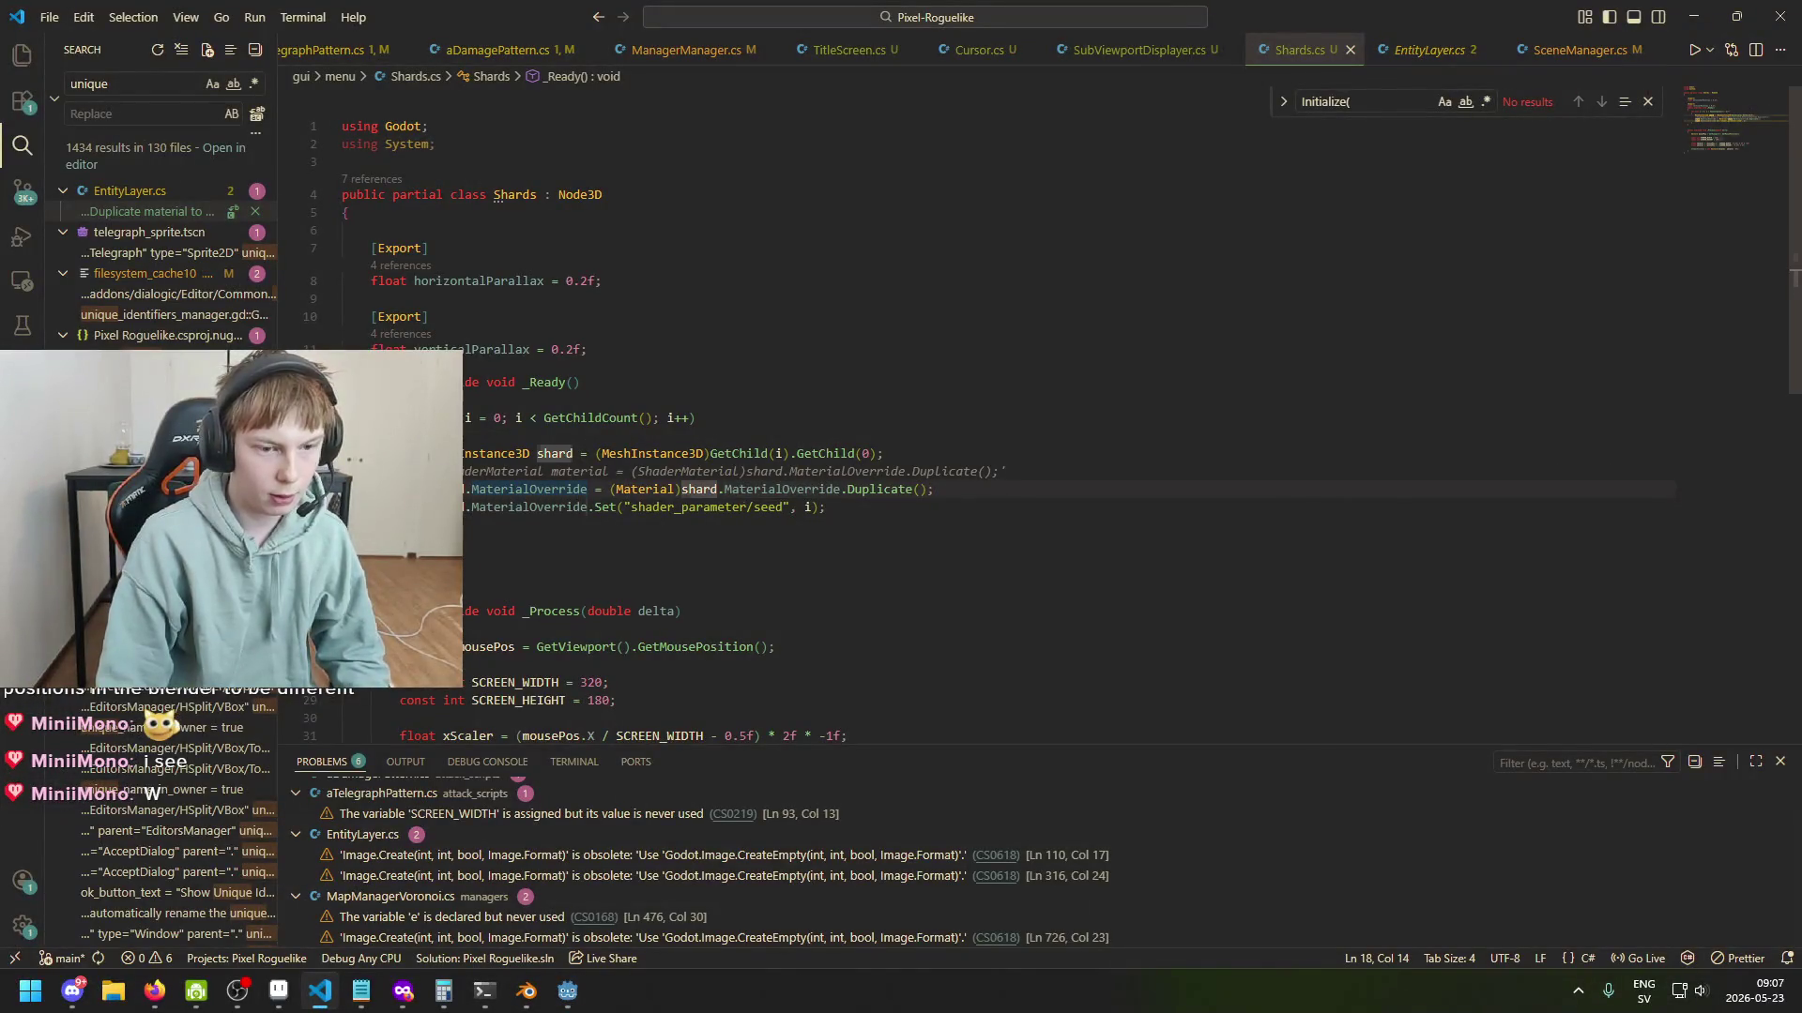
pyautogui.write('//')
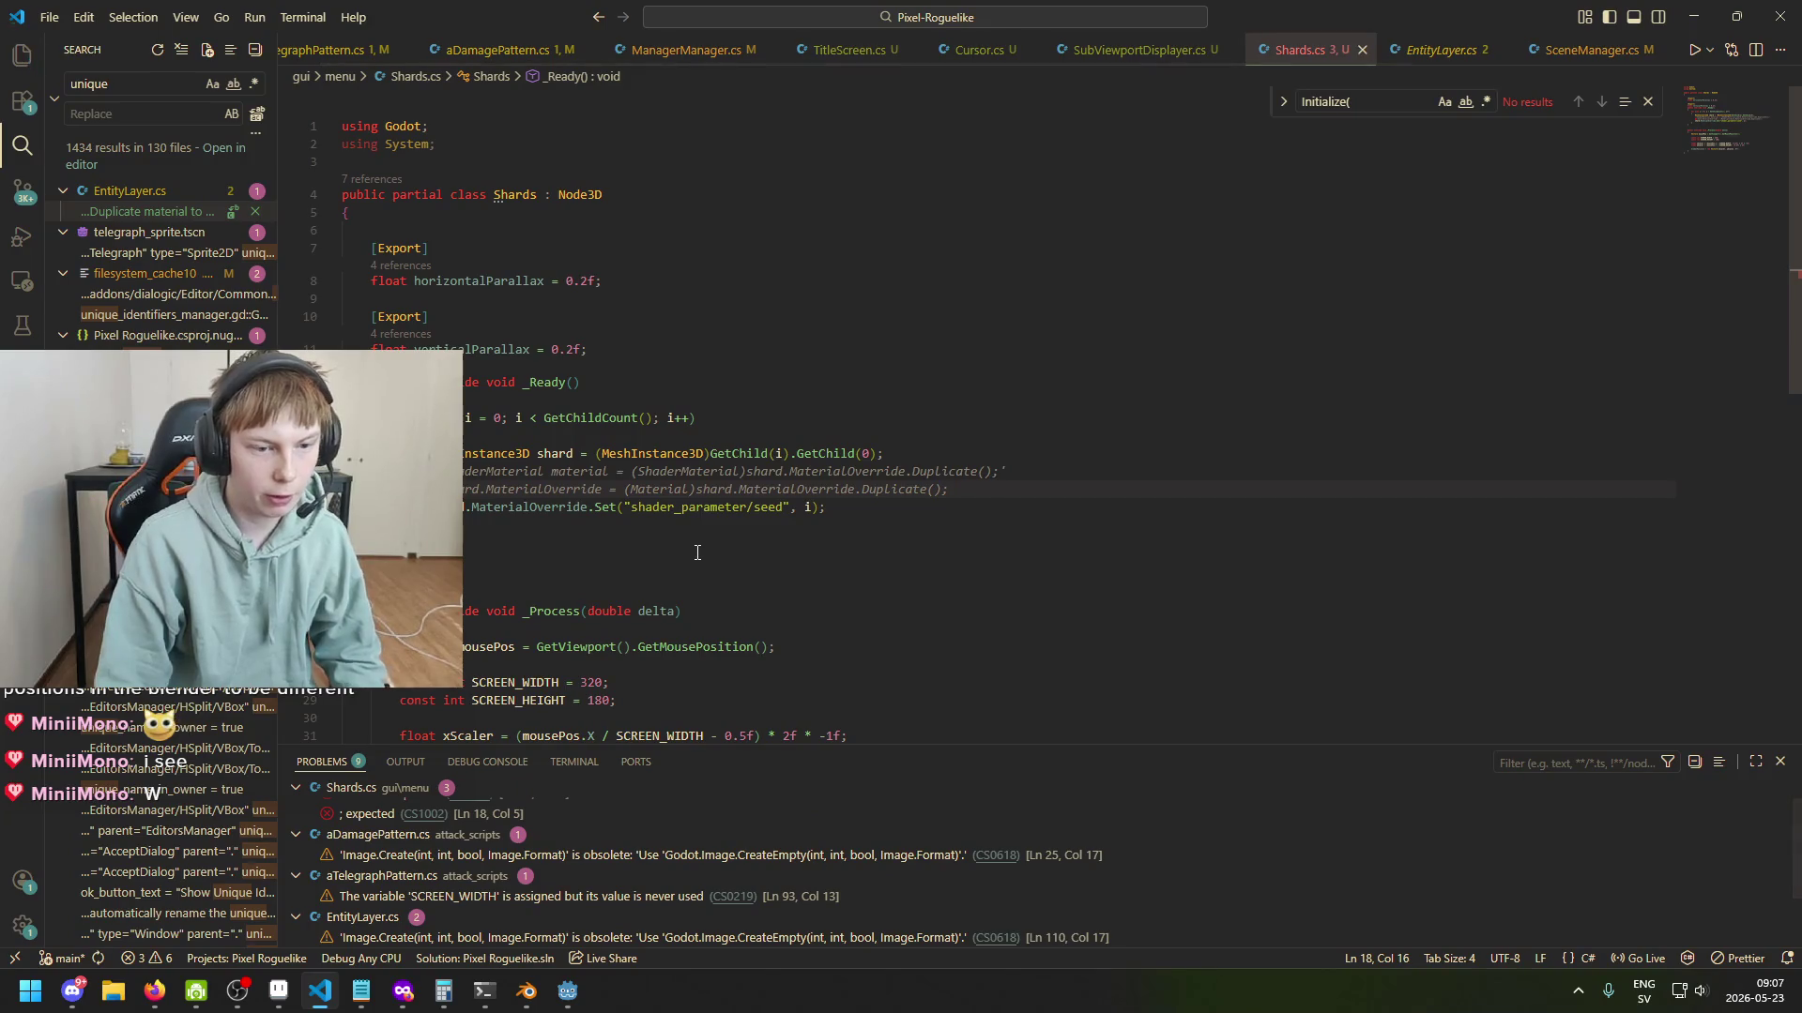
pyautogui.press('BackSpace')
pyautogui.press('BackSpace')
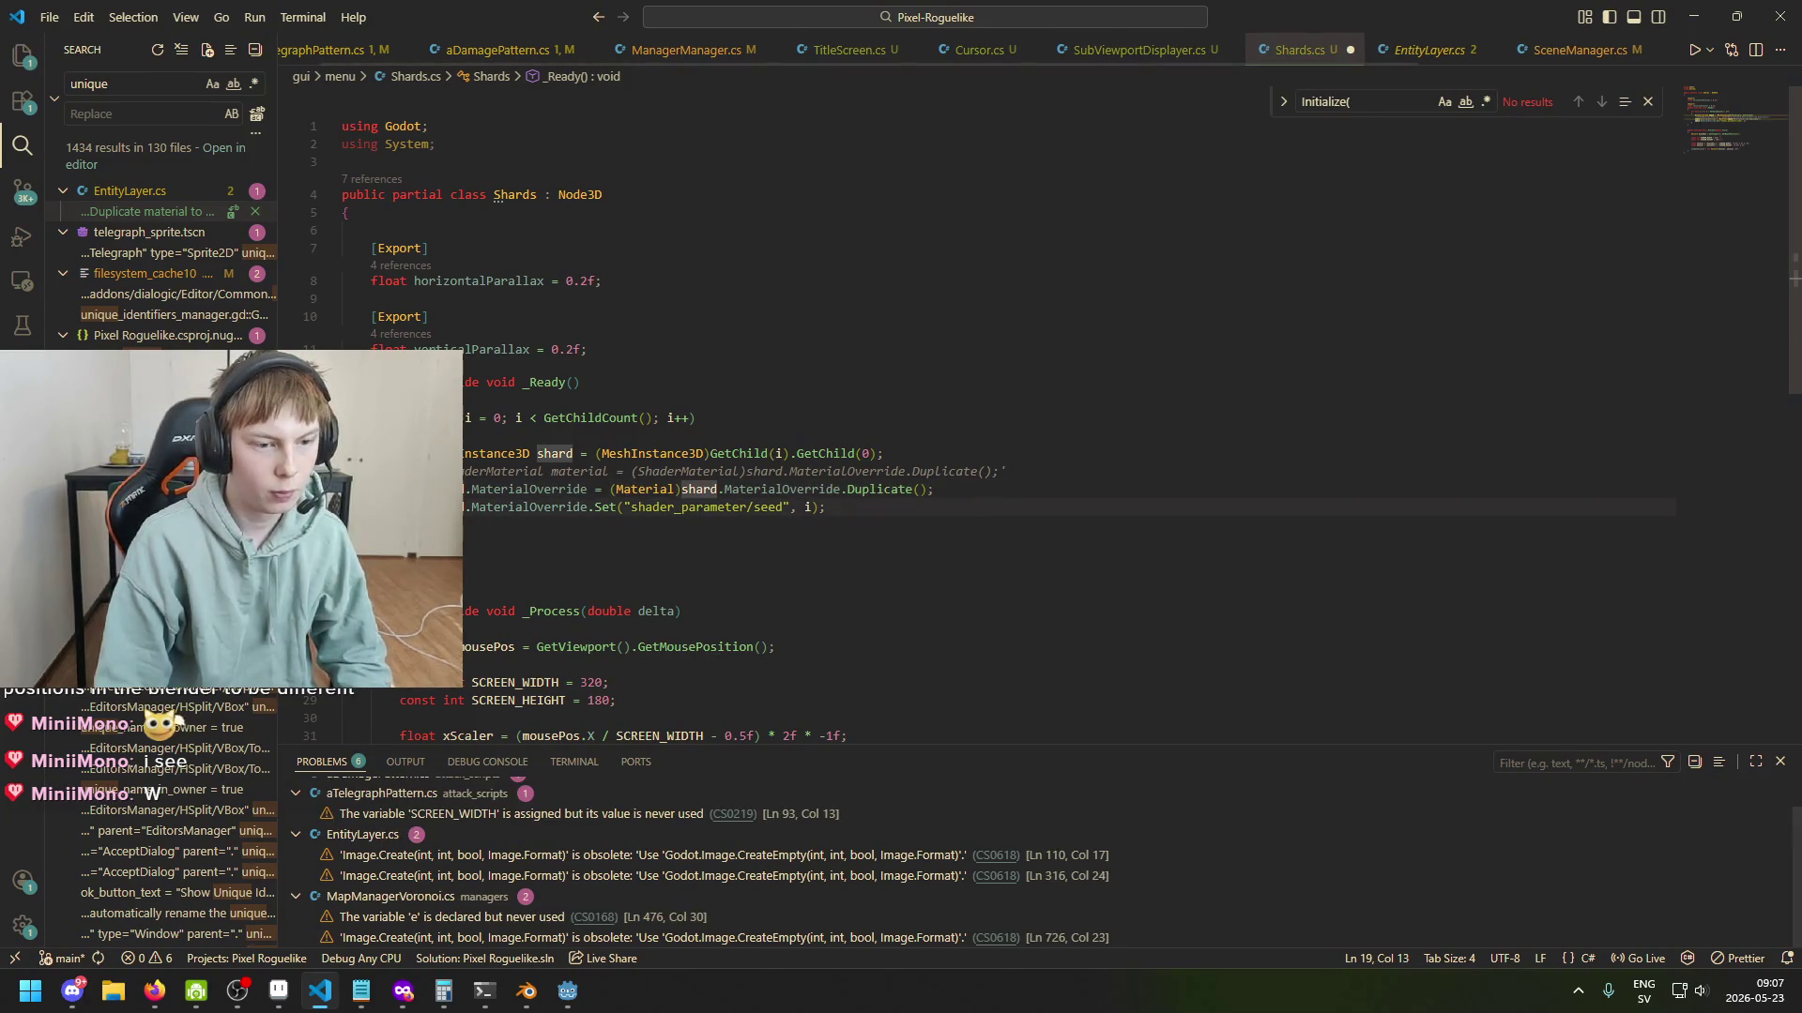
pyautogui.write('//')
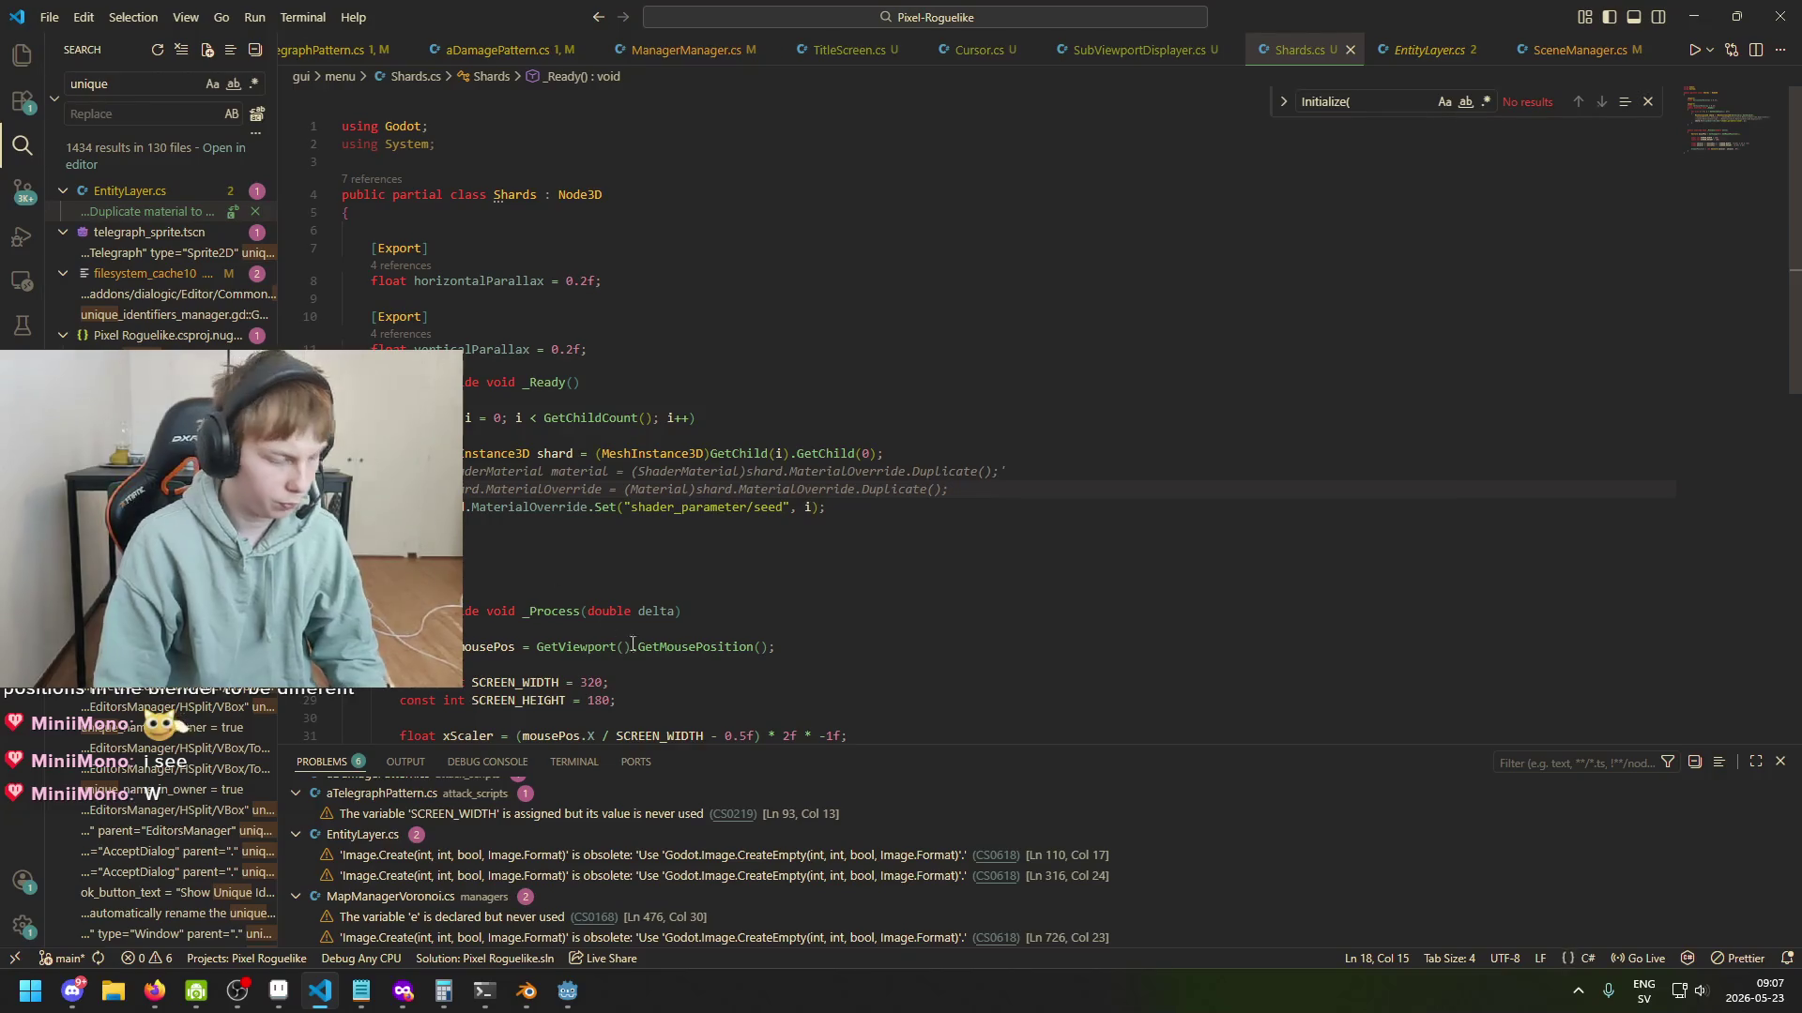
pyautogui.moveTo(567, 992)
pyautogui.click(452, 923)
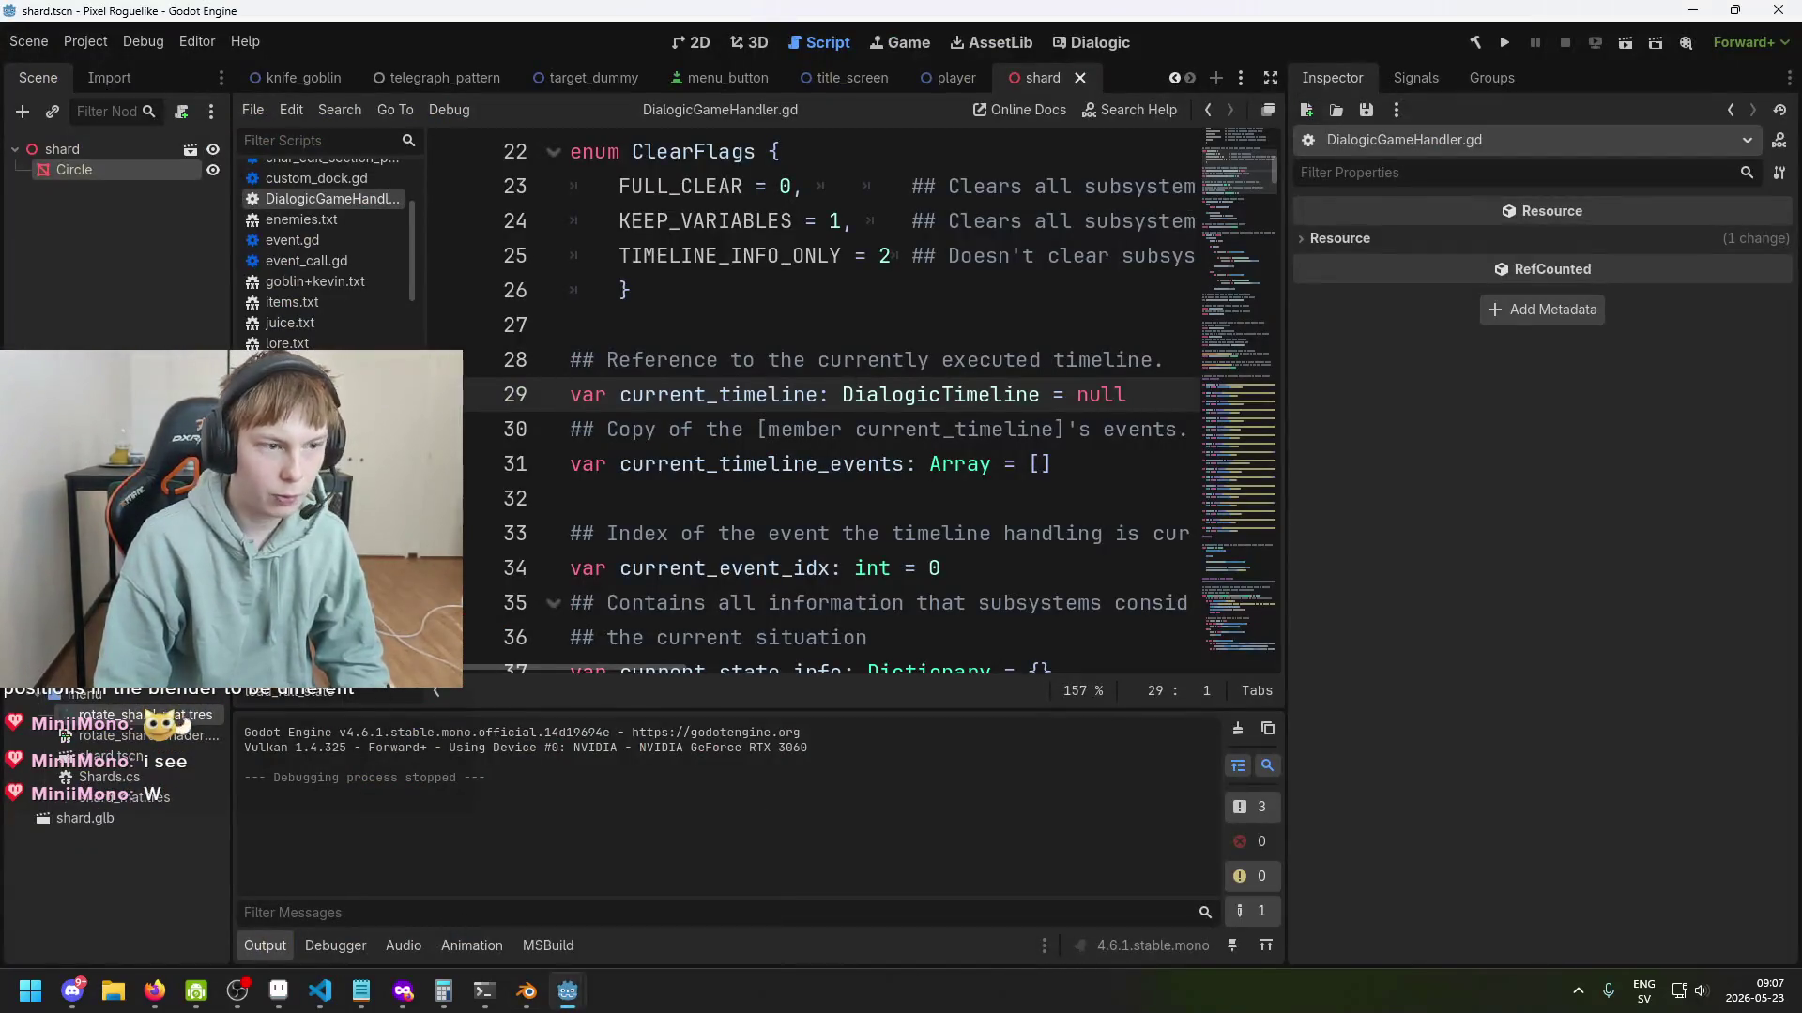
# Save the shard scene and inspect the Circle shard's material, rotate_shard_mat.tres.
pyautogui.click(90, 171)
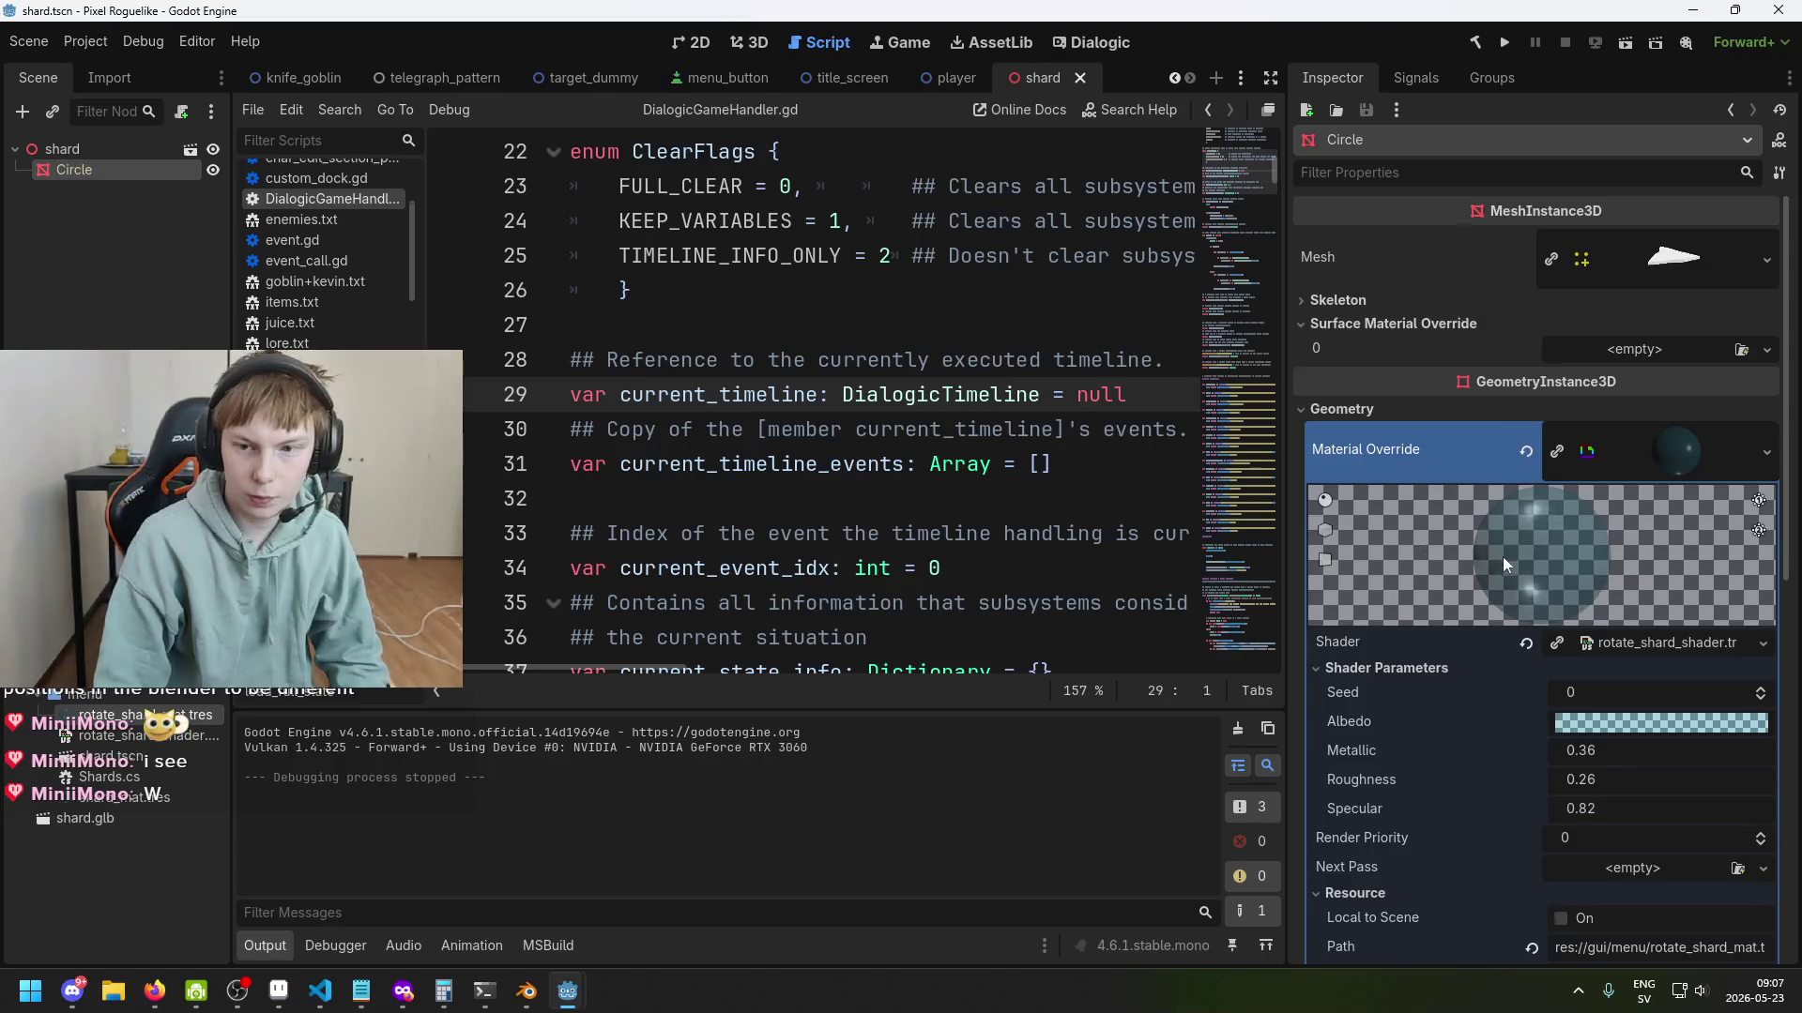
pyautogui.scroll(-5, 1595, 657)
pyautogui.scroll(-2, 1628, 768)
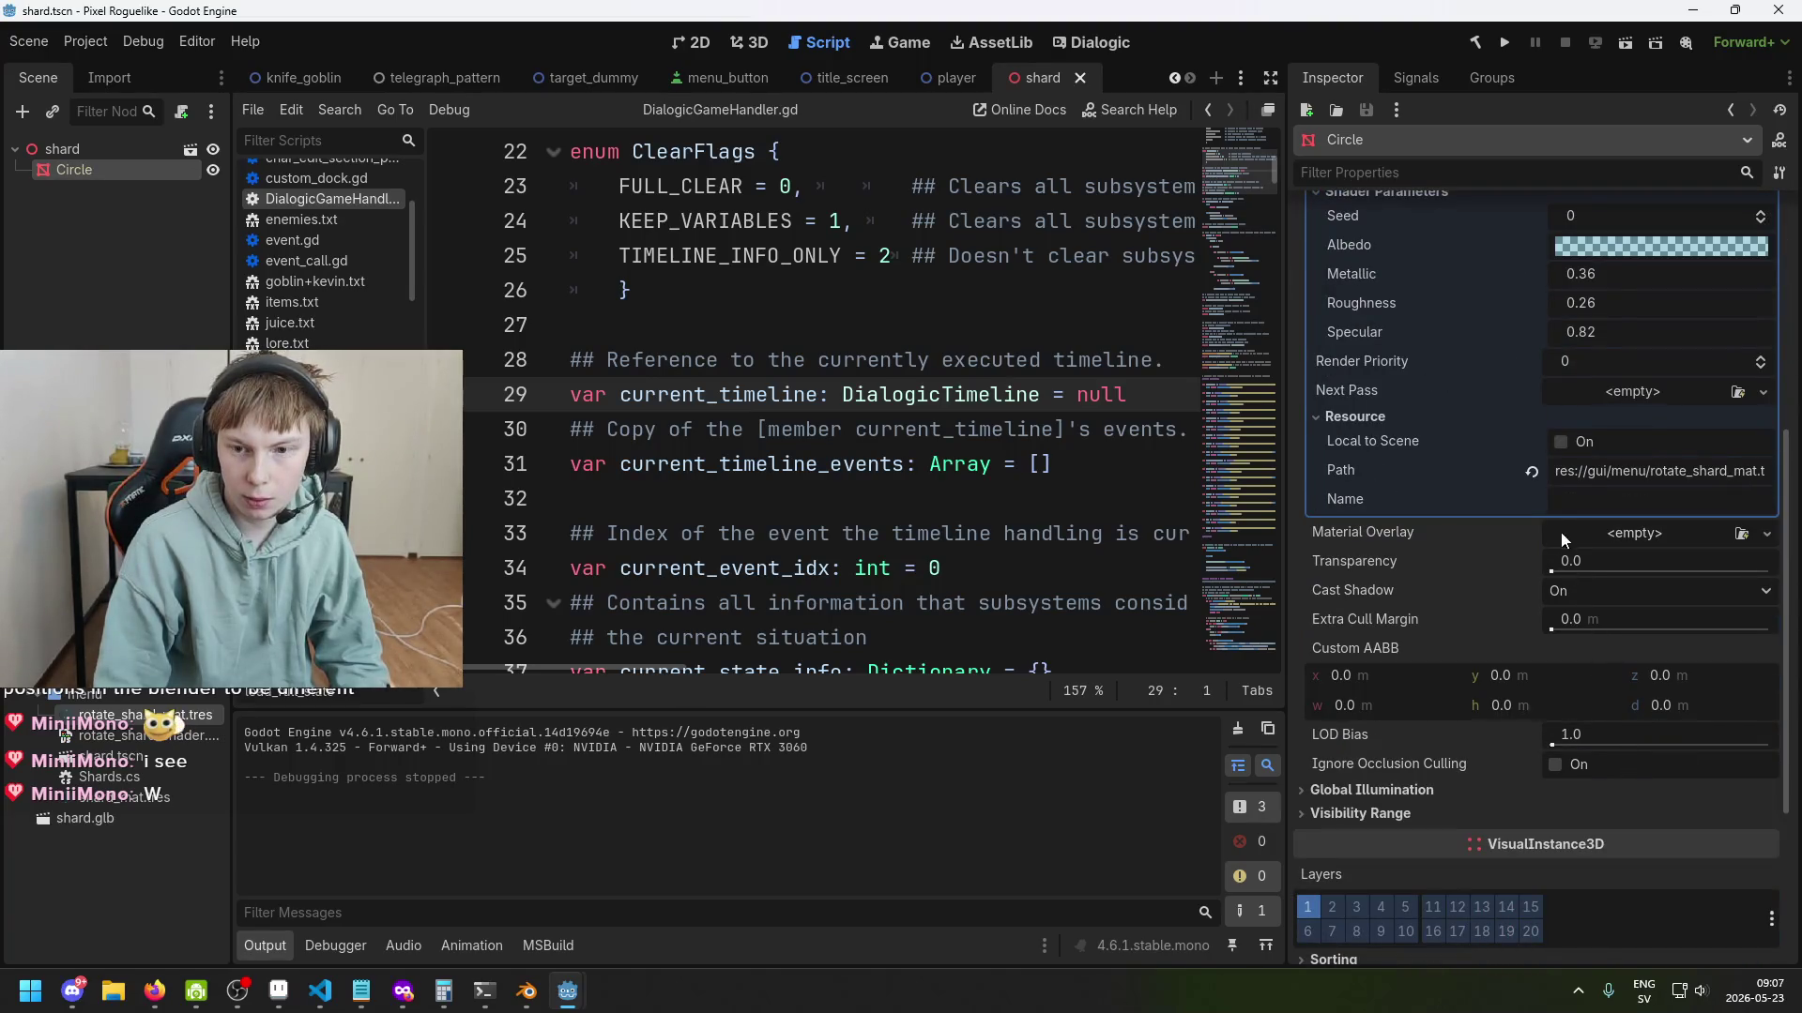
pyautogui.hotkey('ctrl', 's')
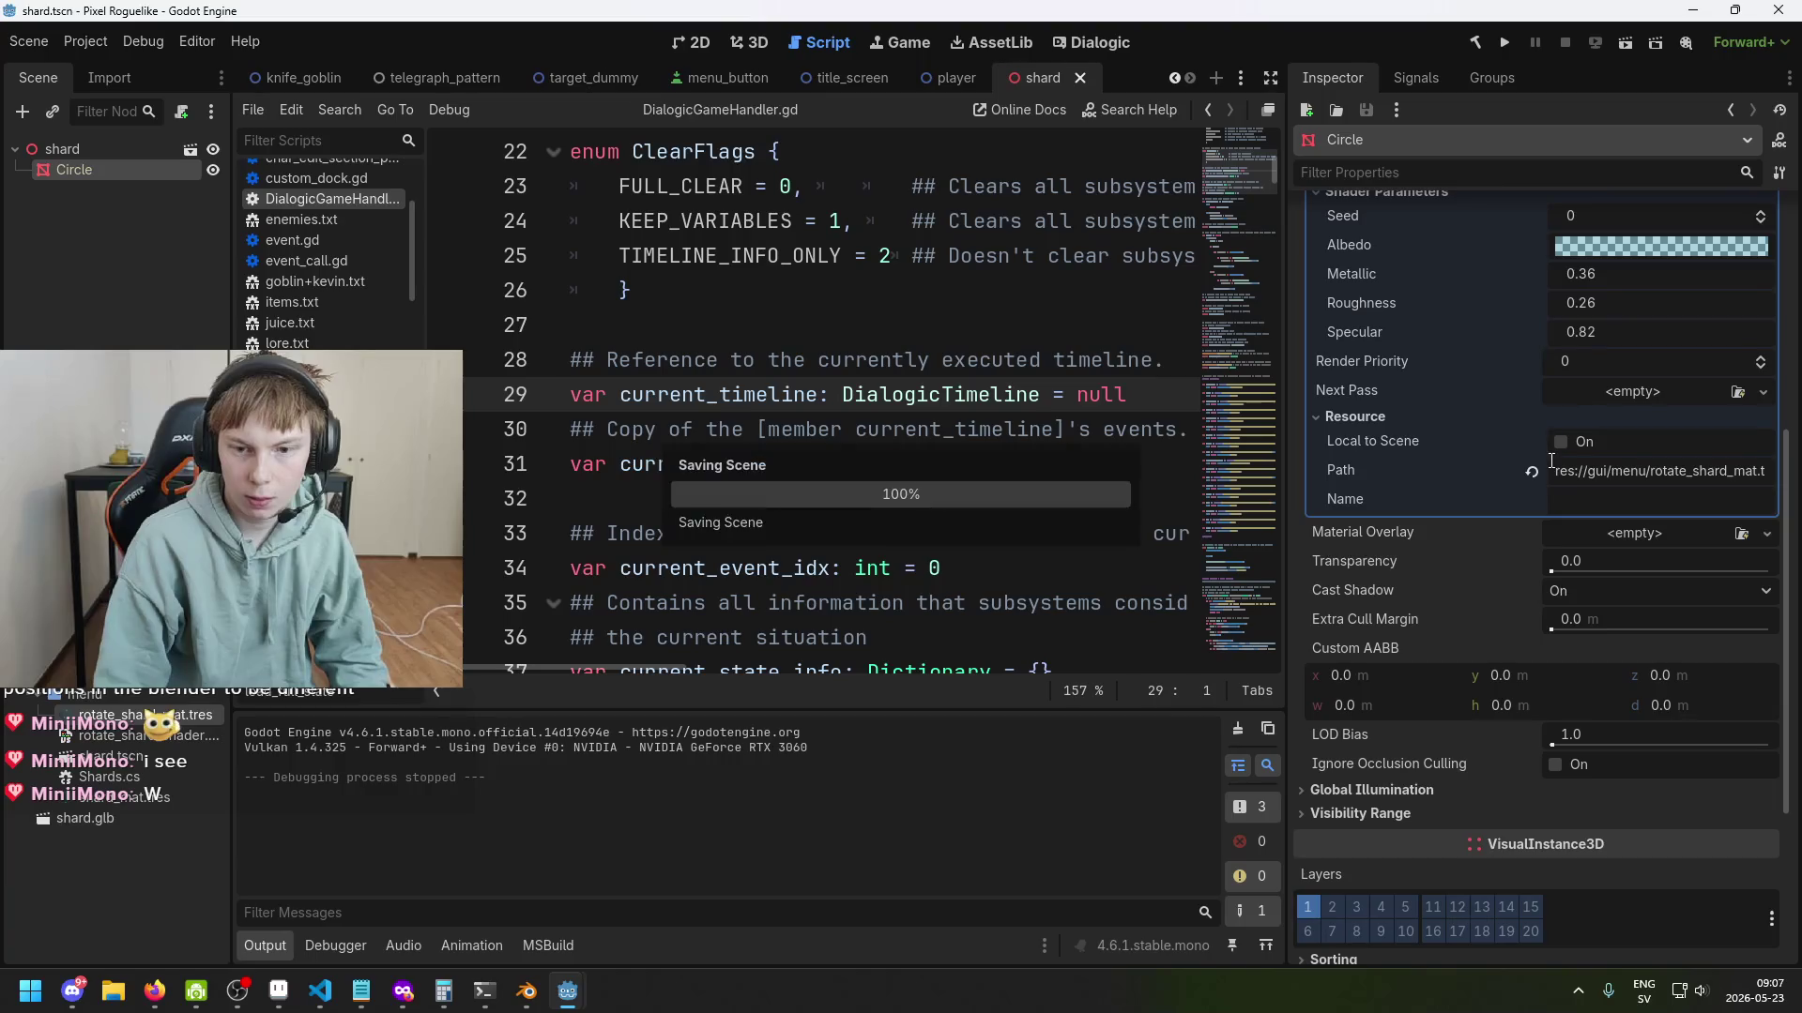
pyautogui.click(157, 736)
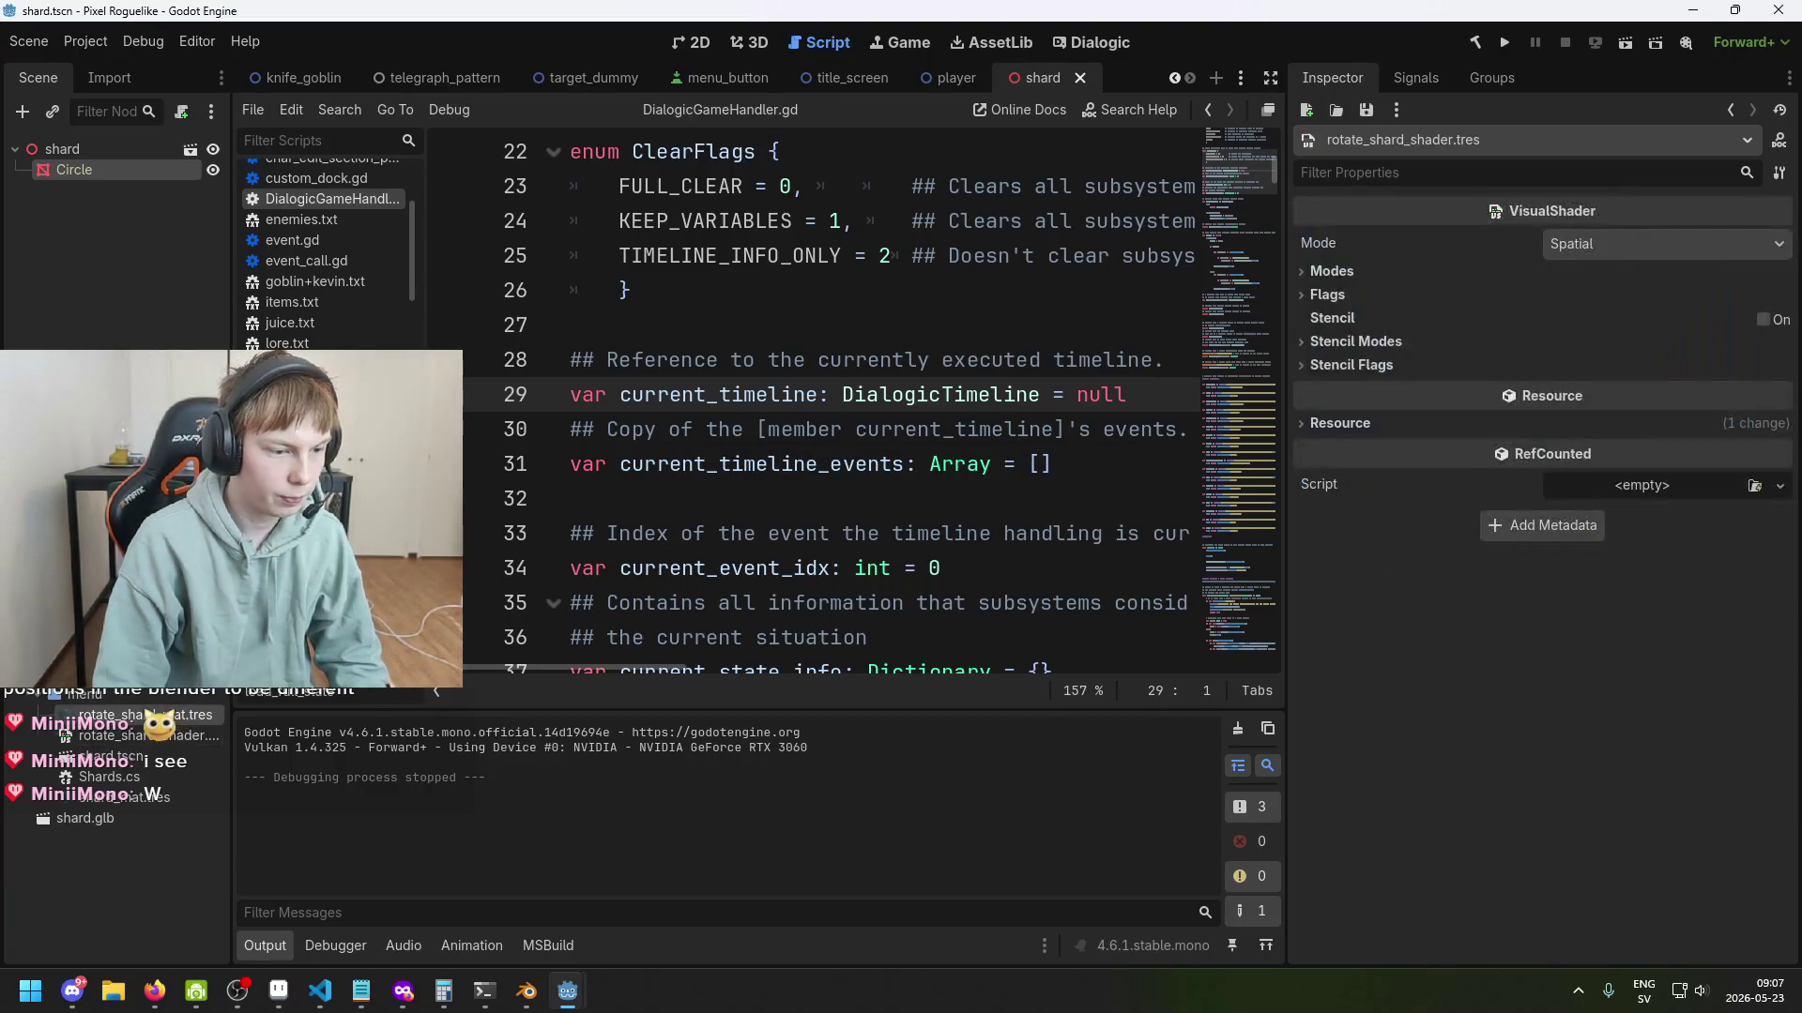
pyautogui.click(158, 716)
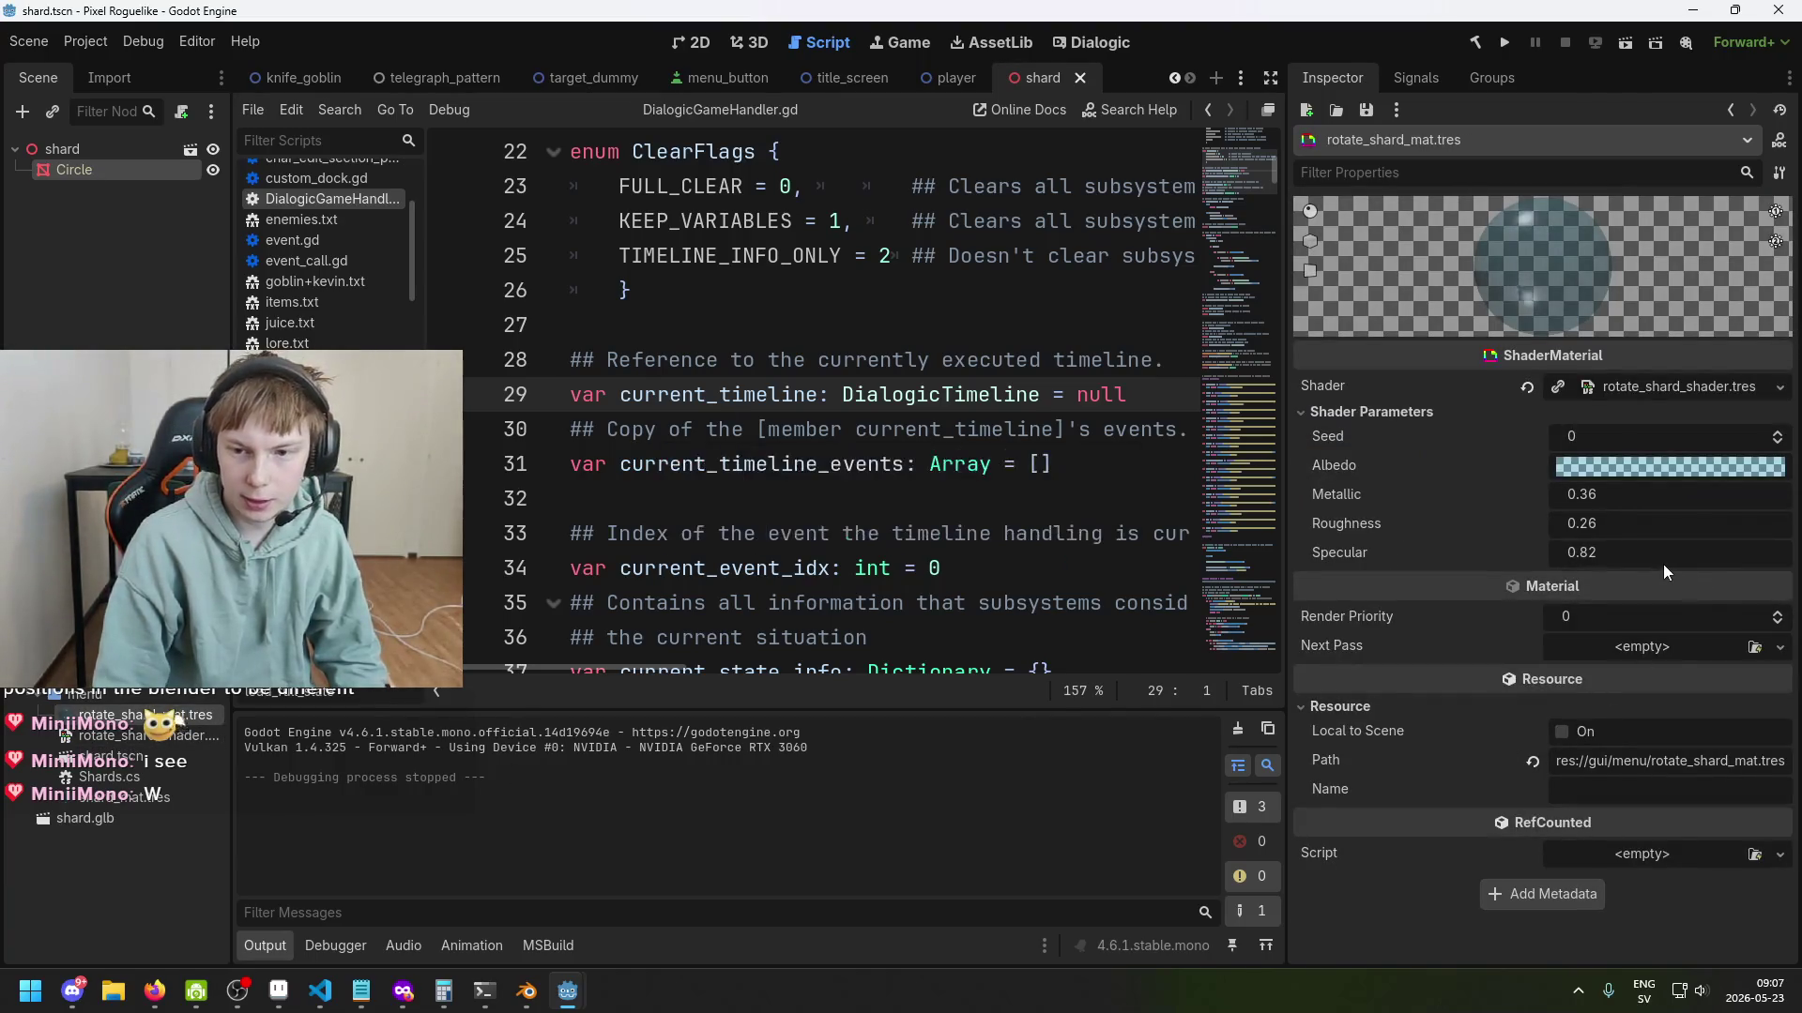
# Run Whitherward, restart it with a fresh build, then close the game.
pyautogui.hotkey('ctrl', 's')
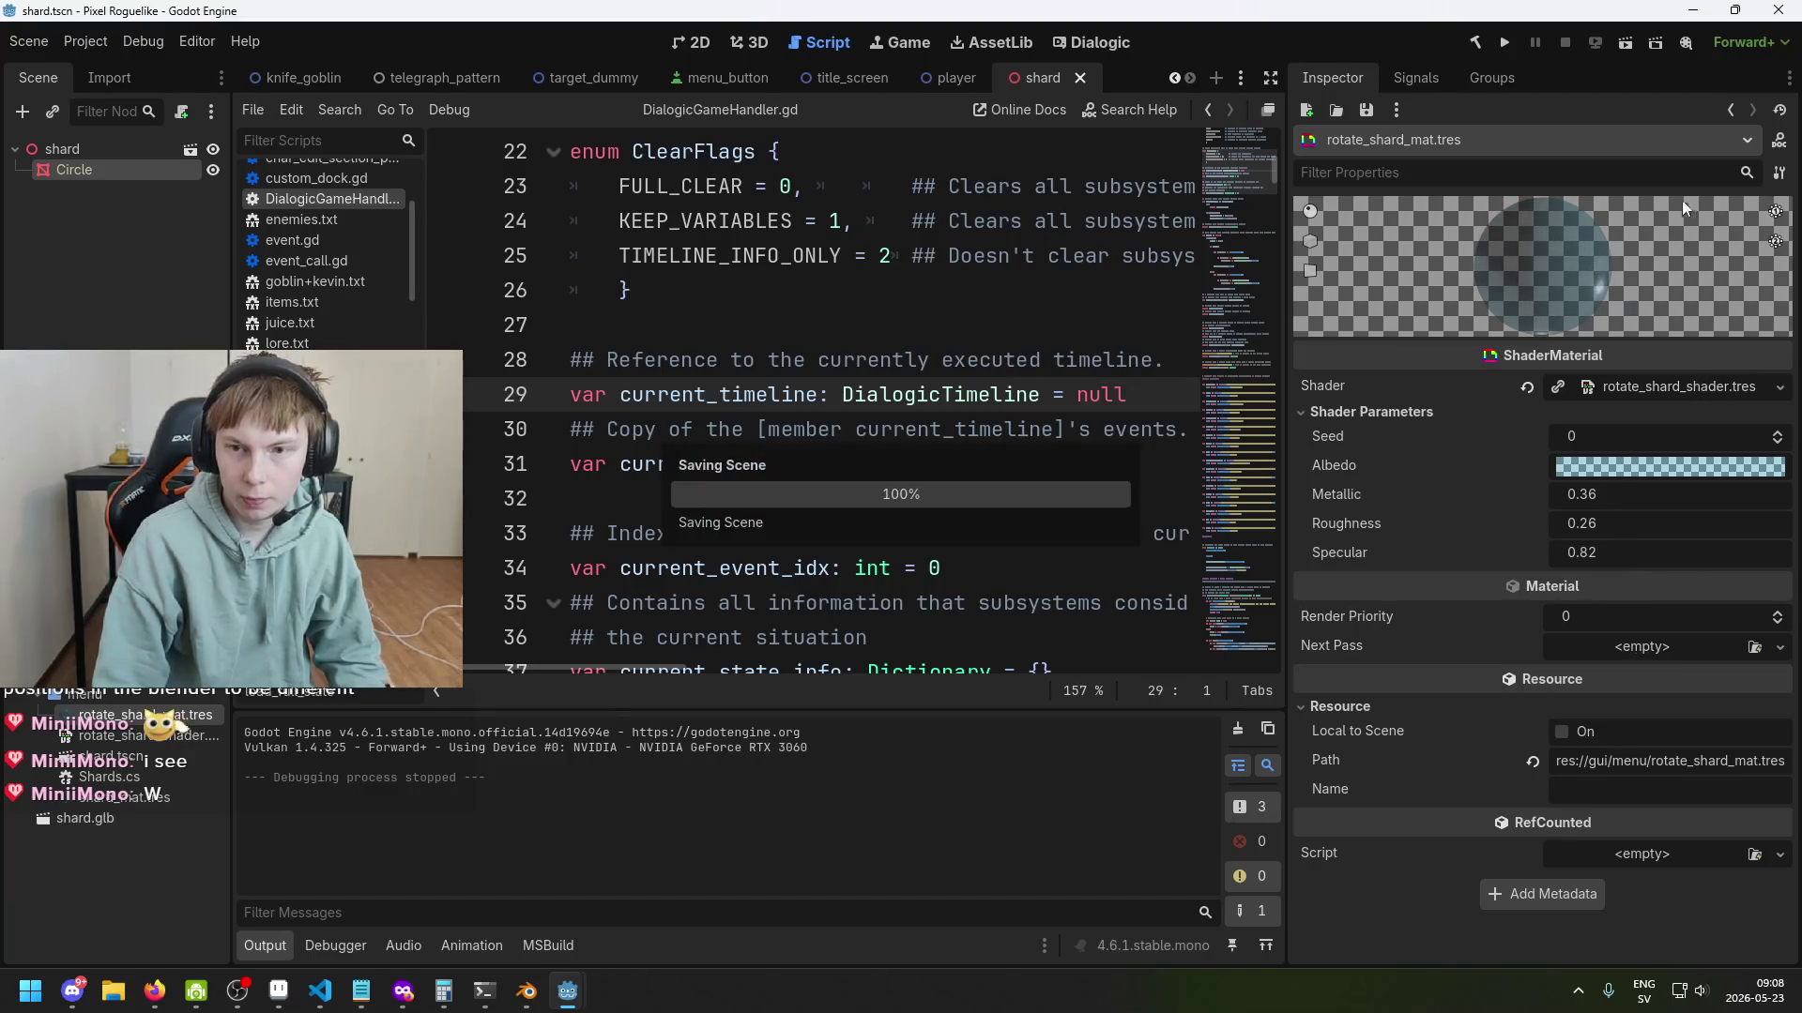
pyautogui.click(1503, 43)
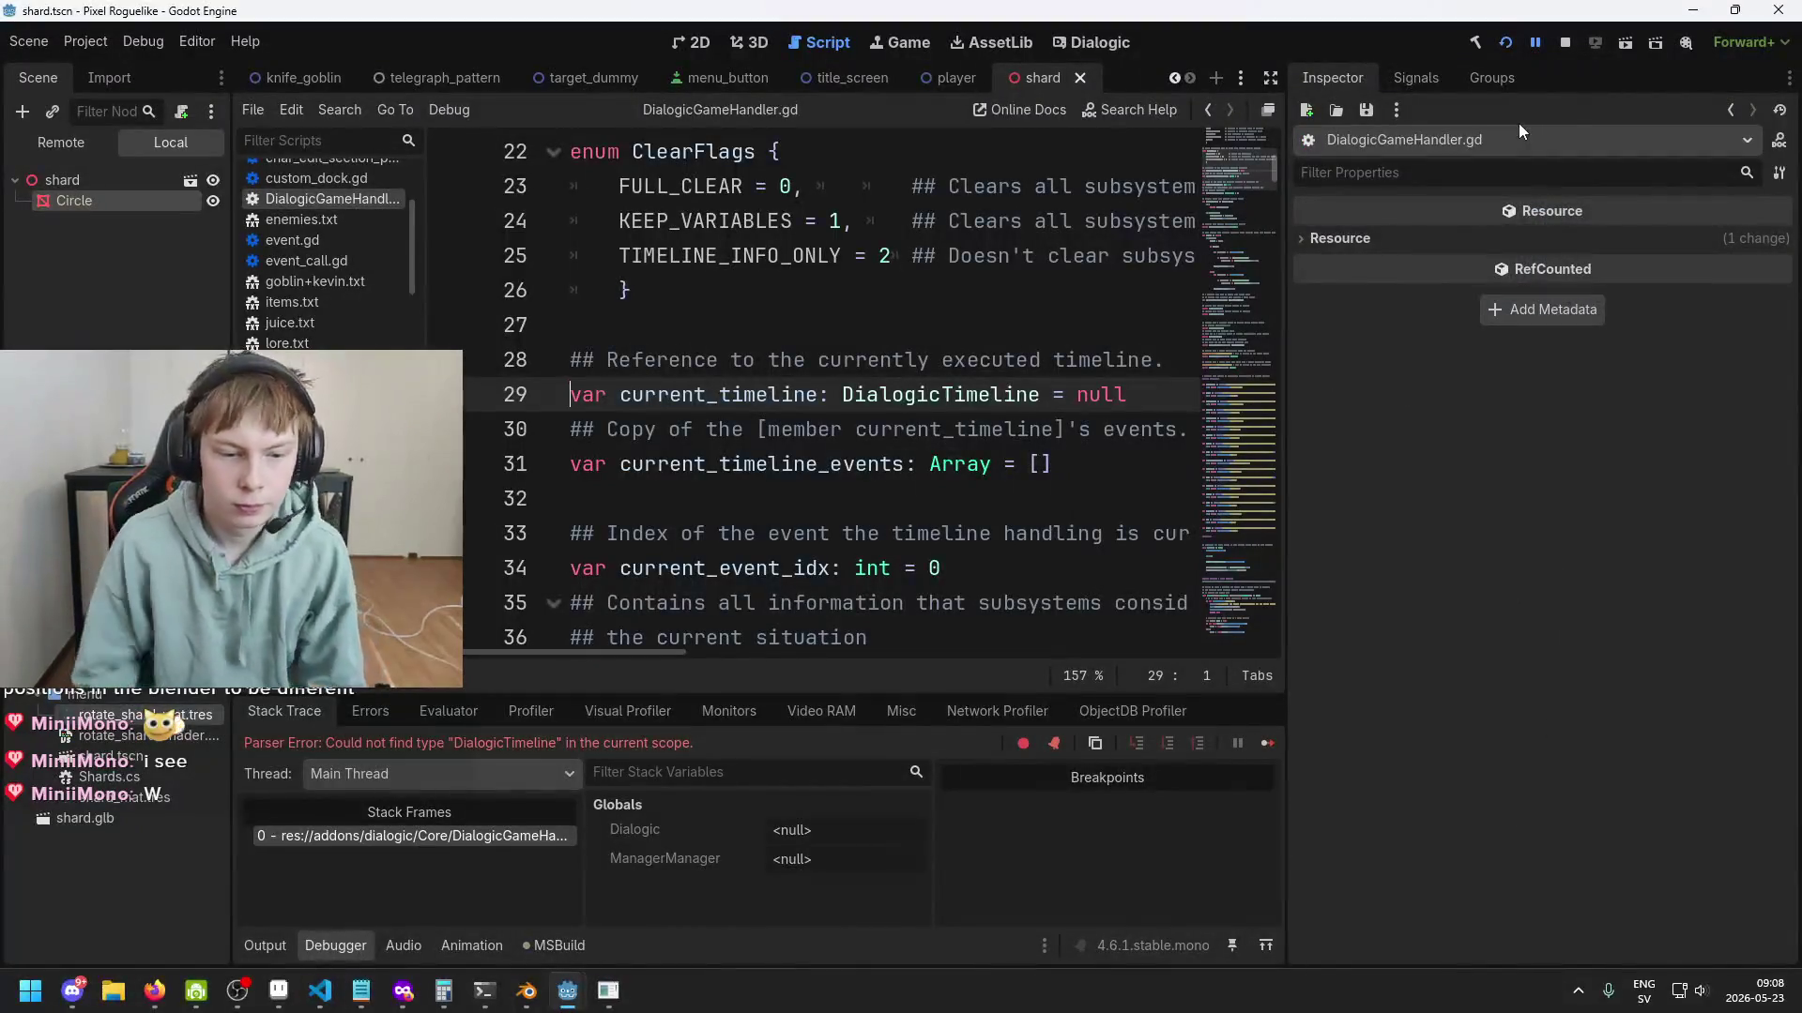
pyautogui.click(1508, 43)
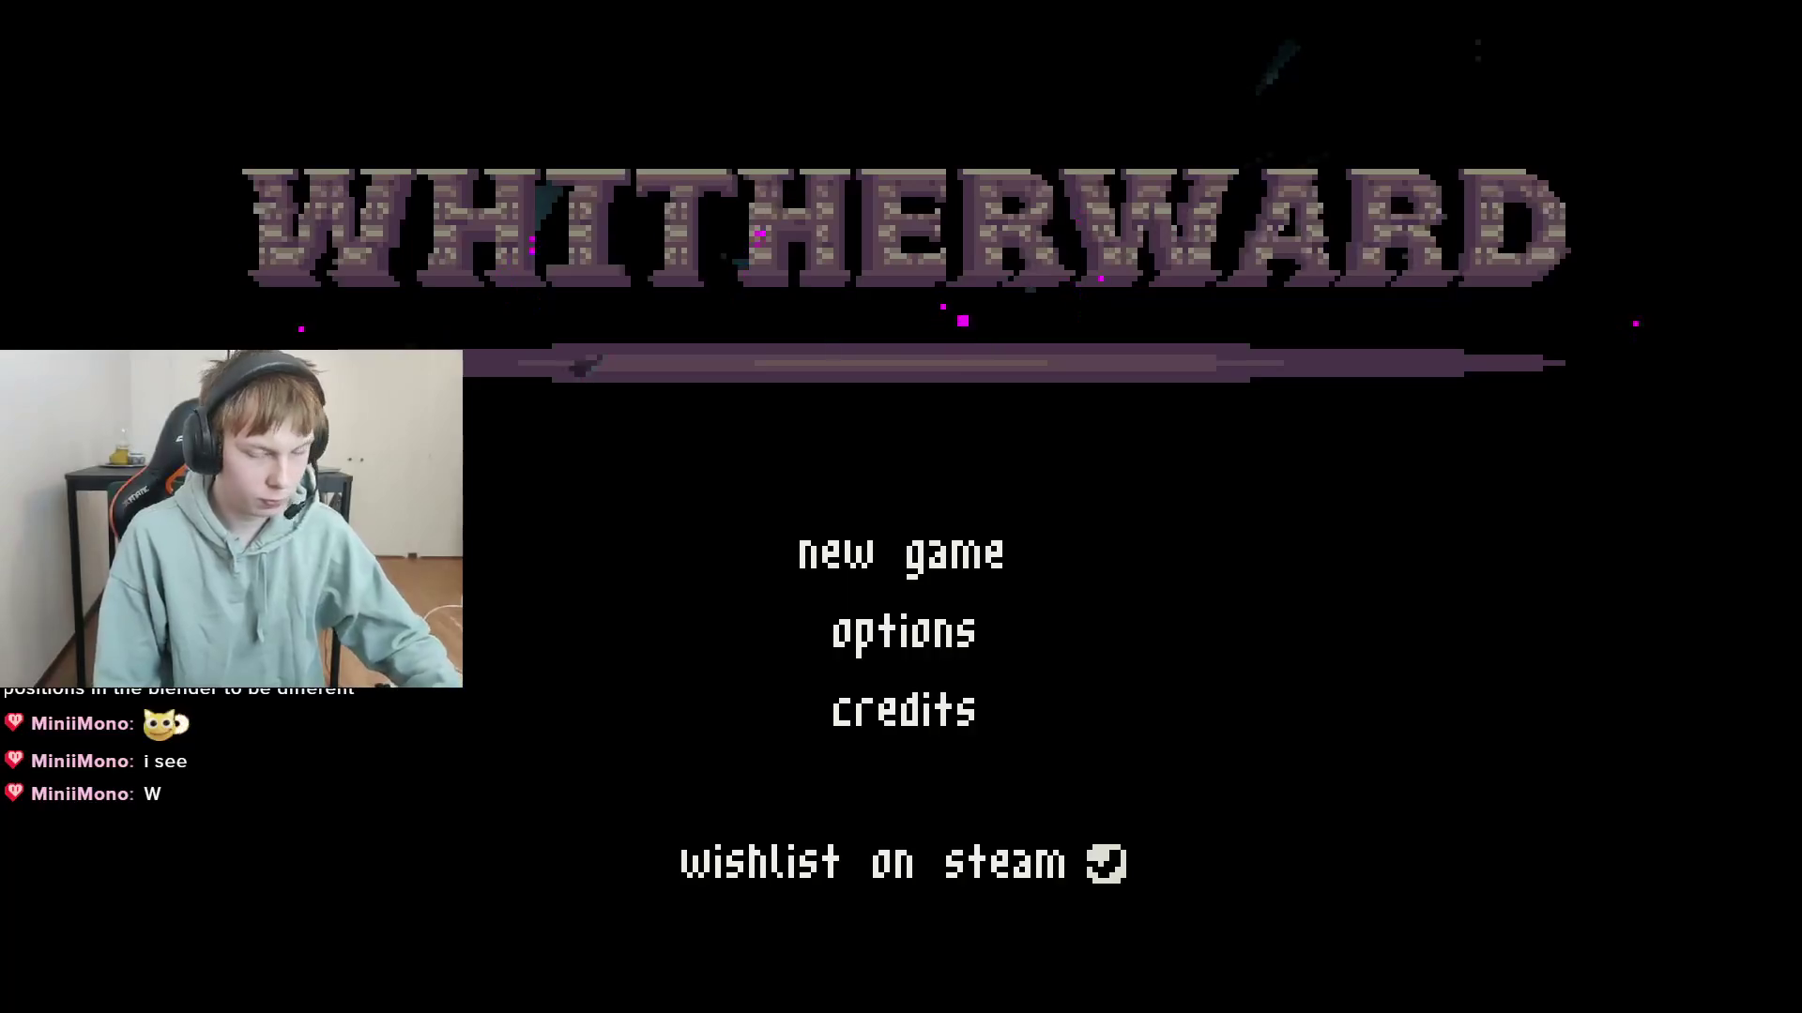
pyautogui.hotkey('alt', 'F4')
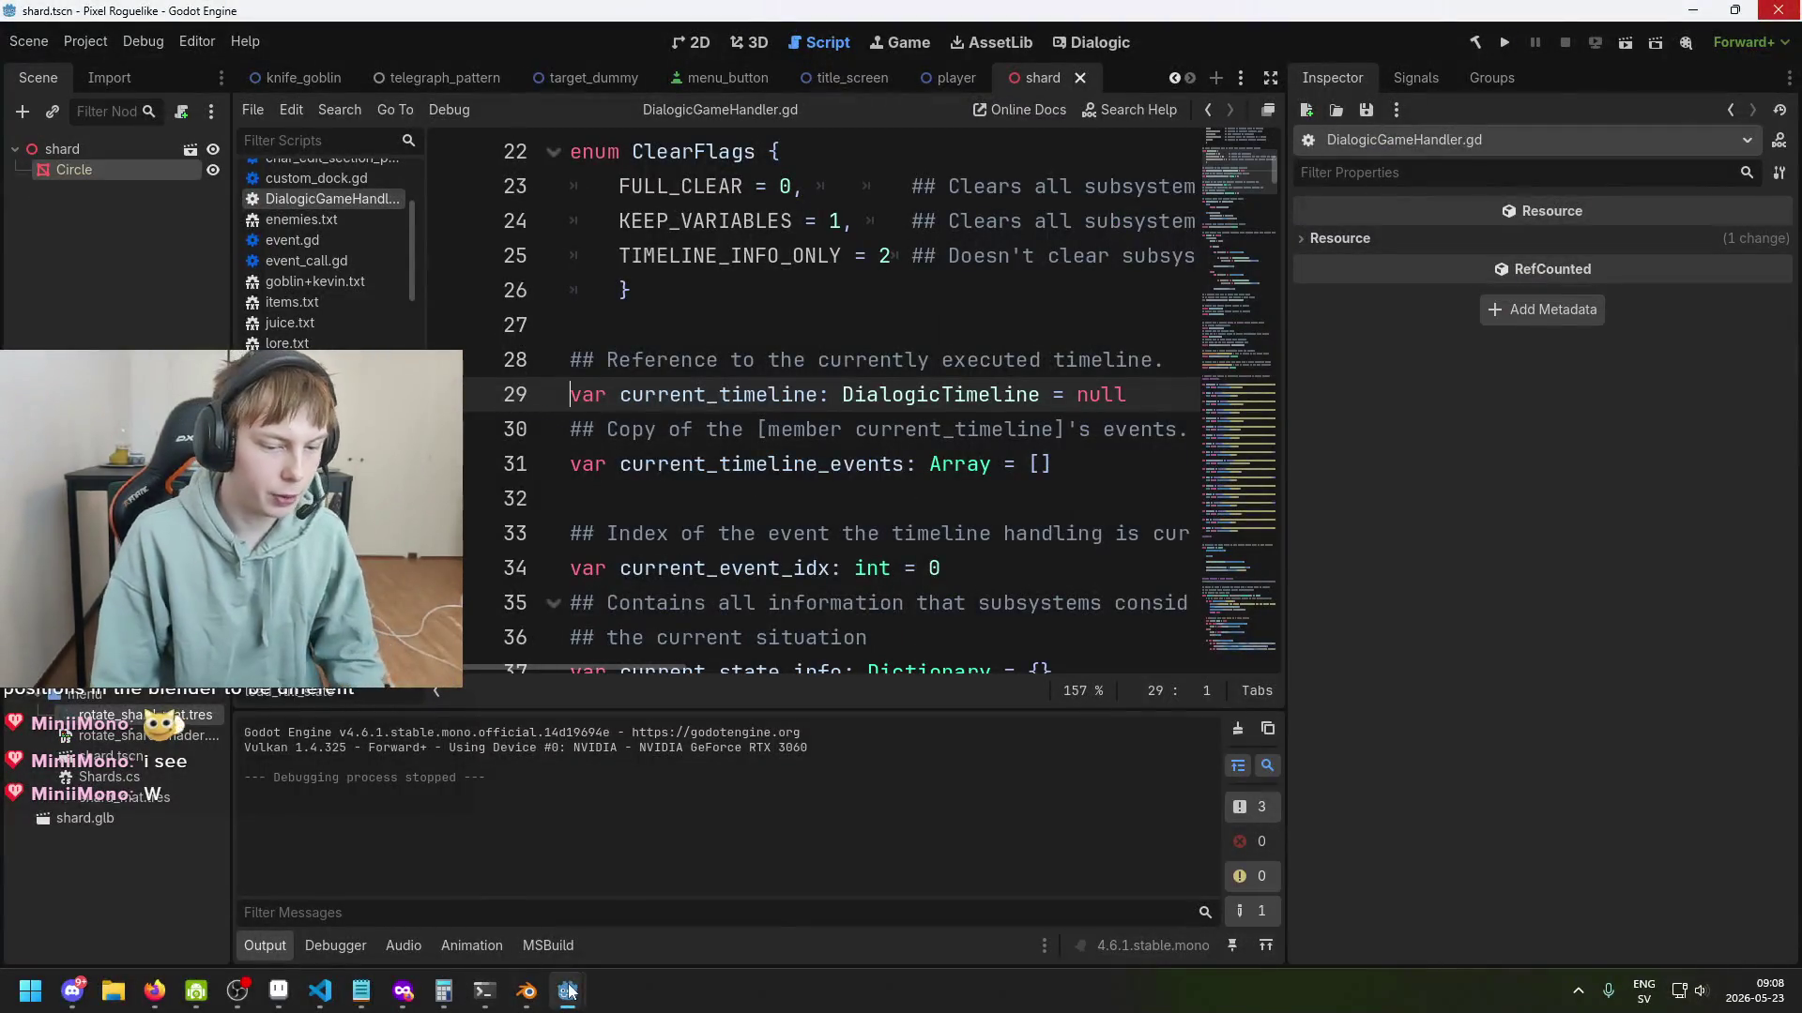
# In Shards.cs, uncomment the MaterialOverride Duplicate() line and delete the commented ShaderMaterial line above it.
pyautogui.hotkey('alt', 'Tab')
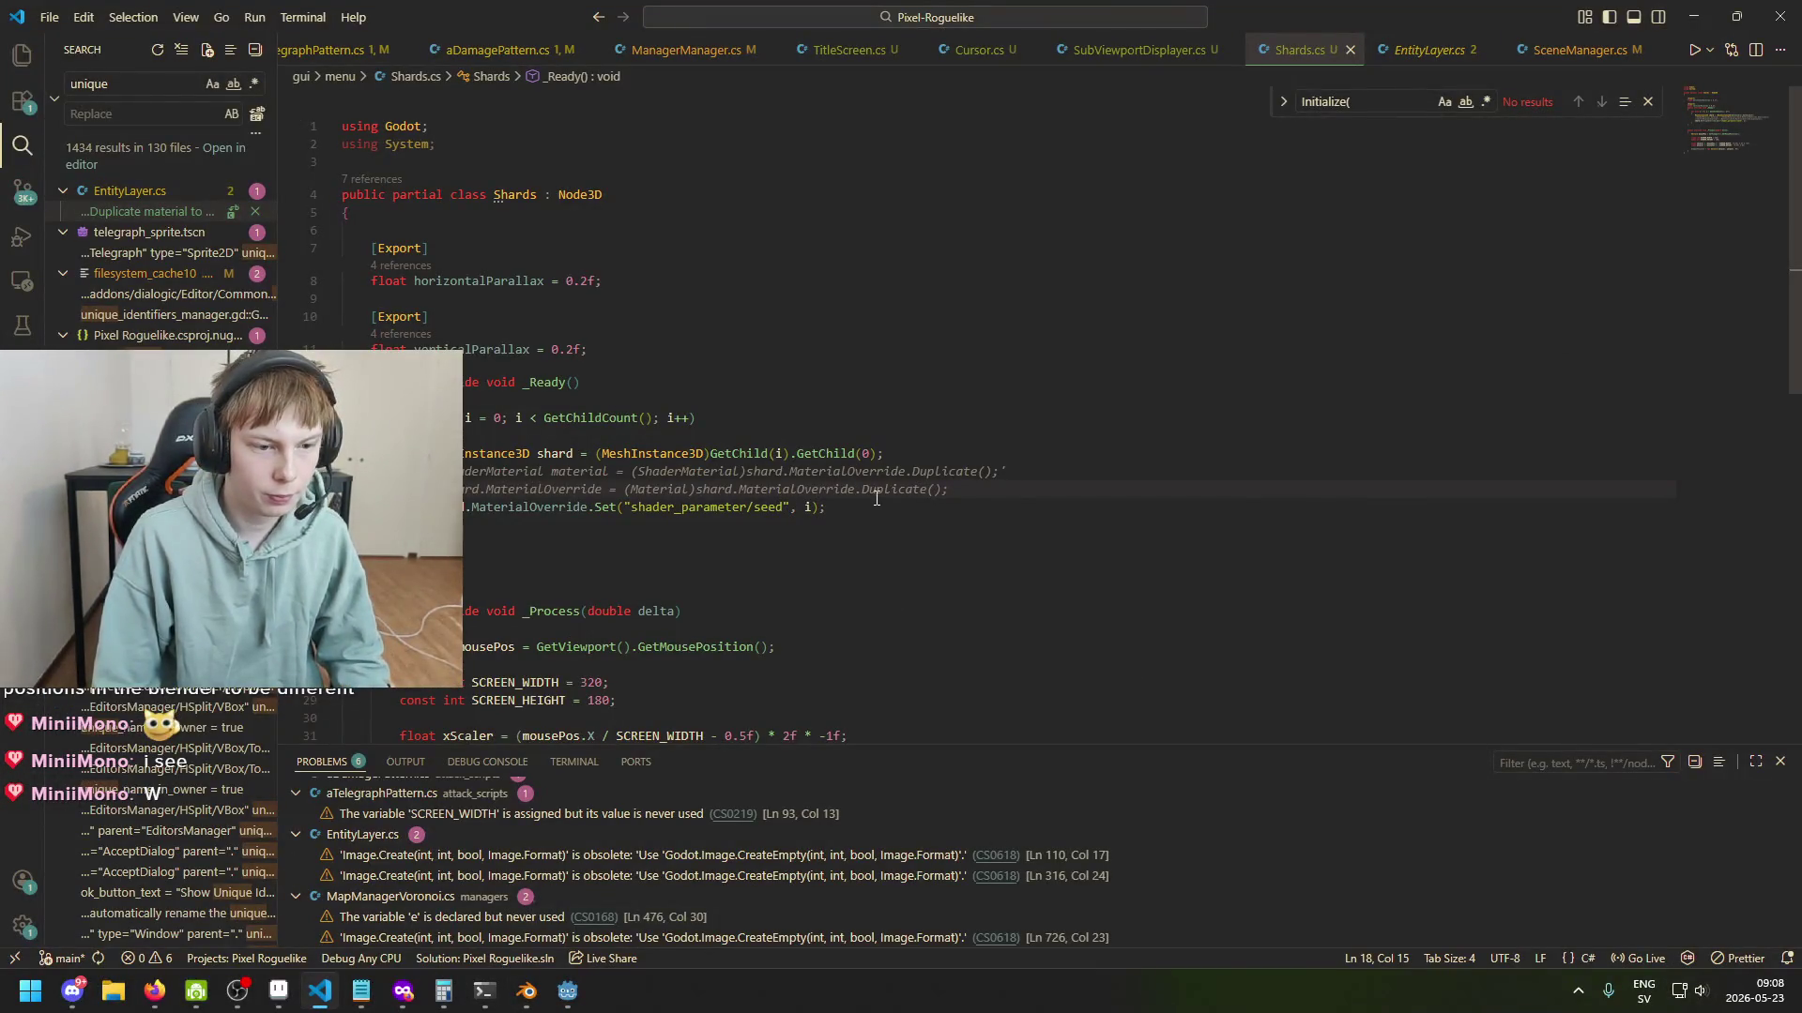
pyautogui.press('BackSpace')
pyautogui.press('BackSpace')
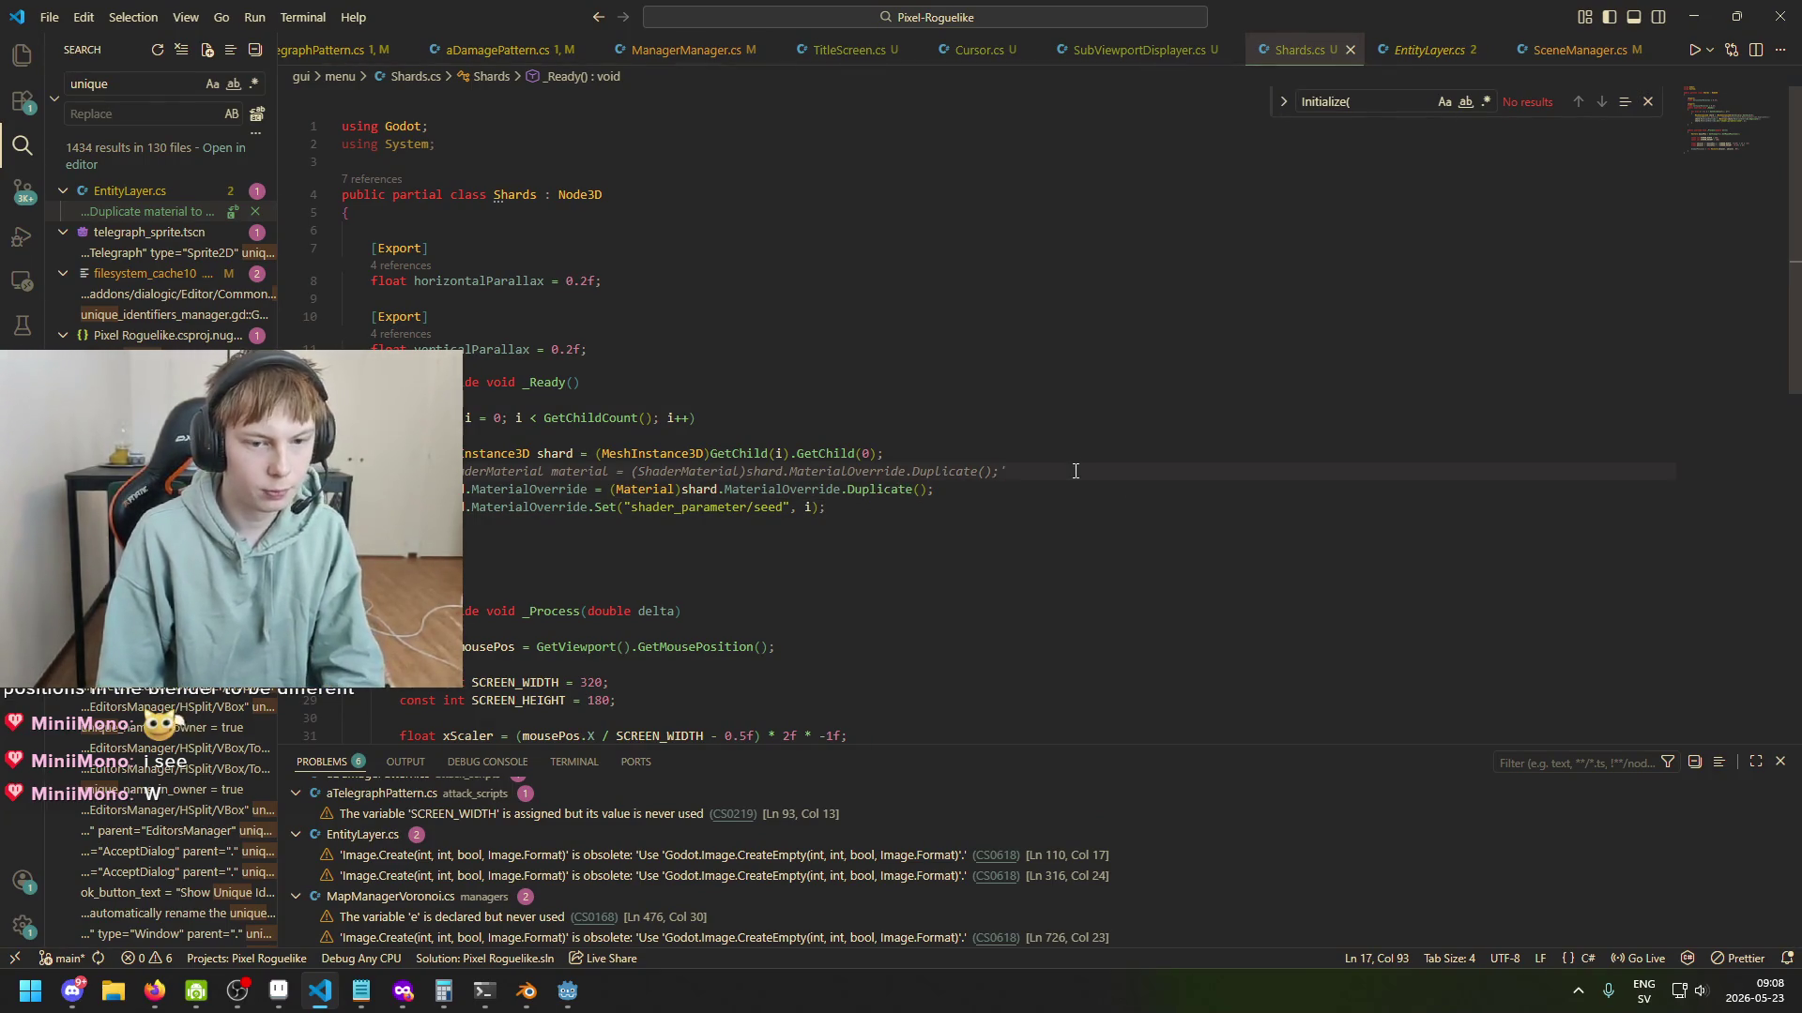
pyautogui.hotkey('shift', 'Up')
pyautogui.press('BackSpace')
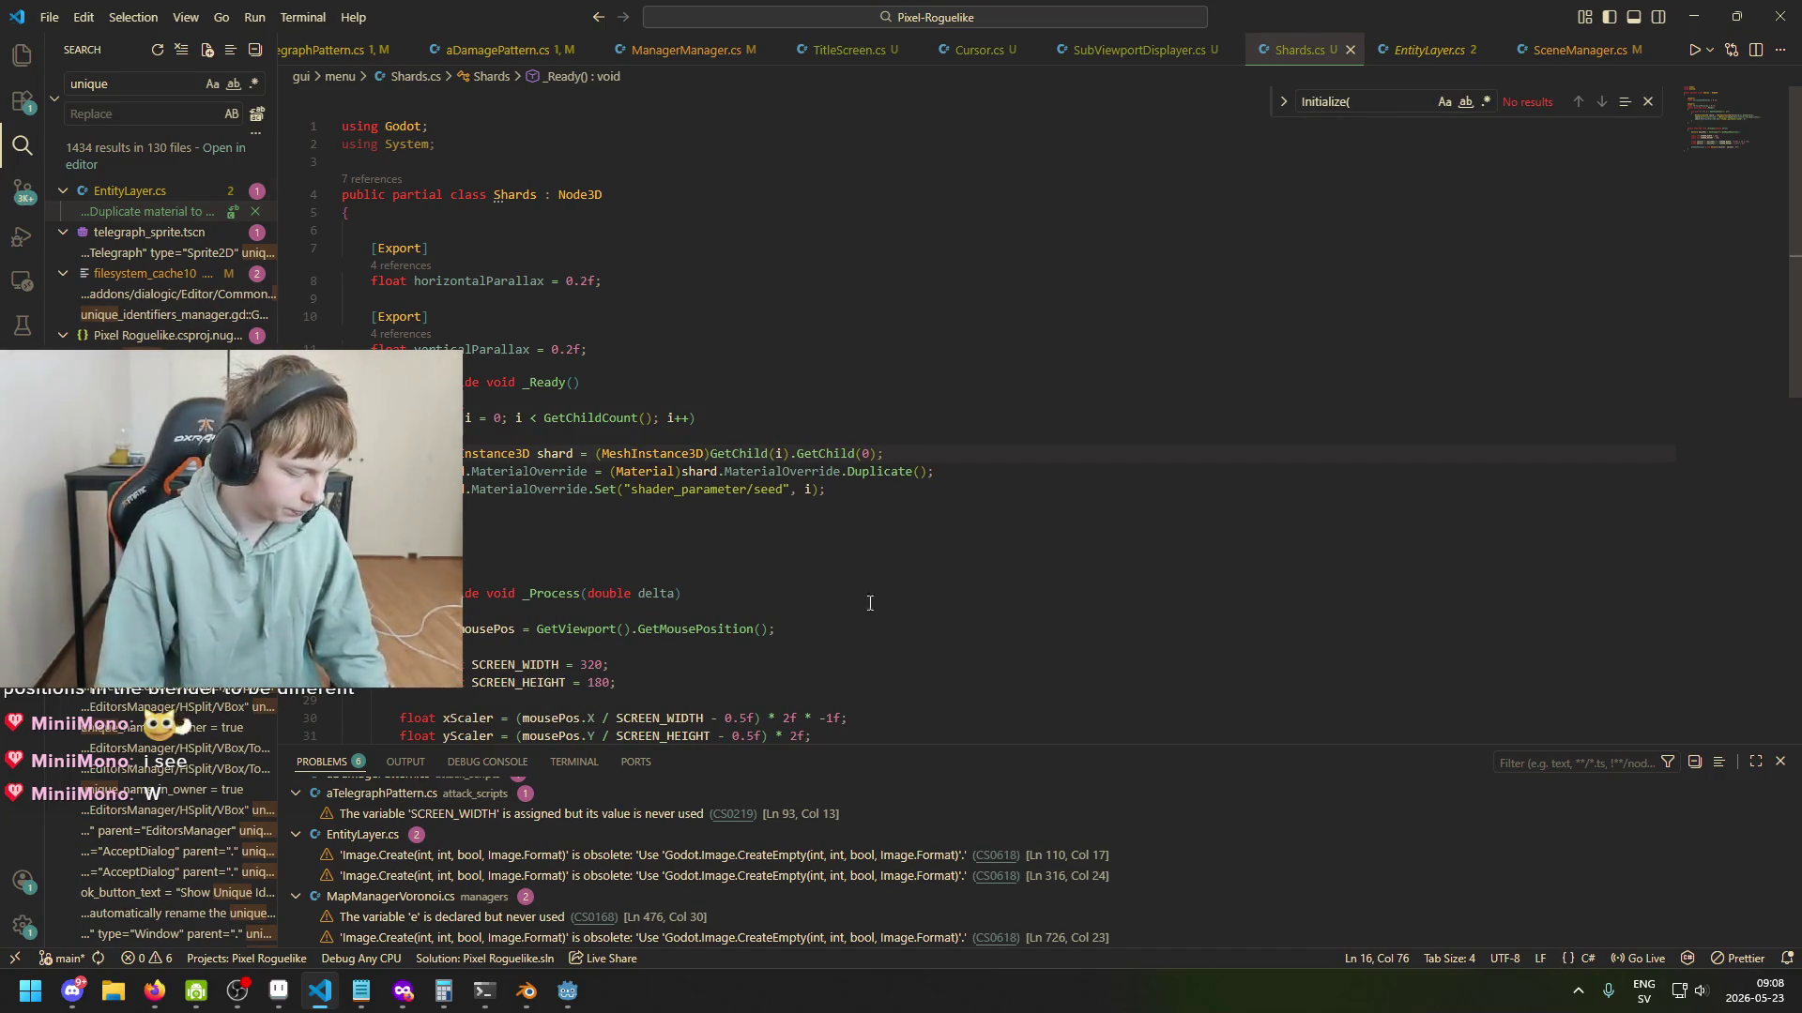
pyautogui.moveTo(566, 991)
pyautogui.click(731, 856)
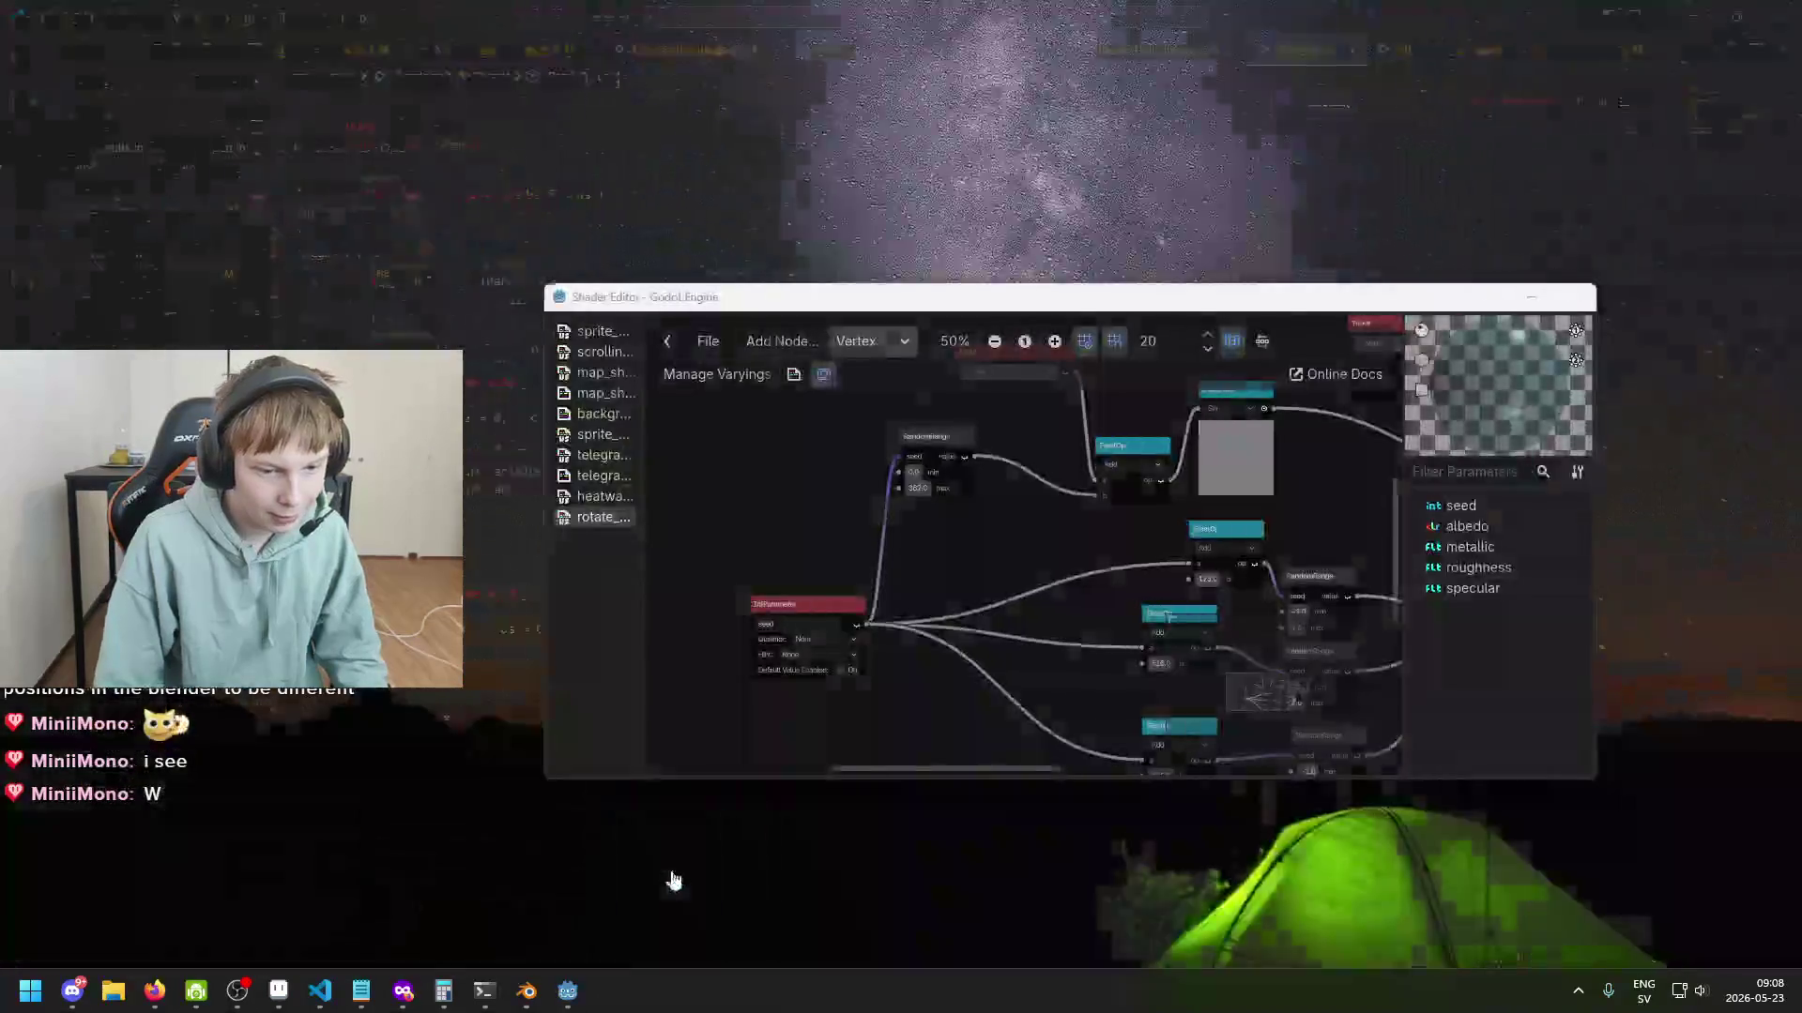
# Rebuild and run the game to watch the title-screen shards, then close it.
pyautogui.hotkey('alt', 'Tab')
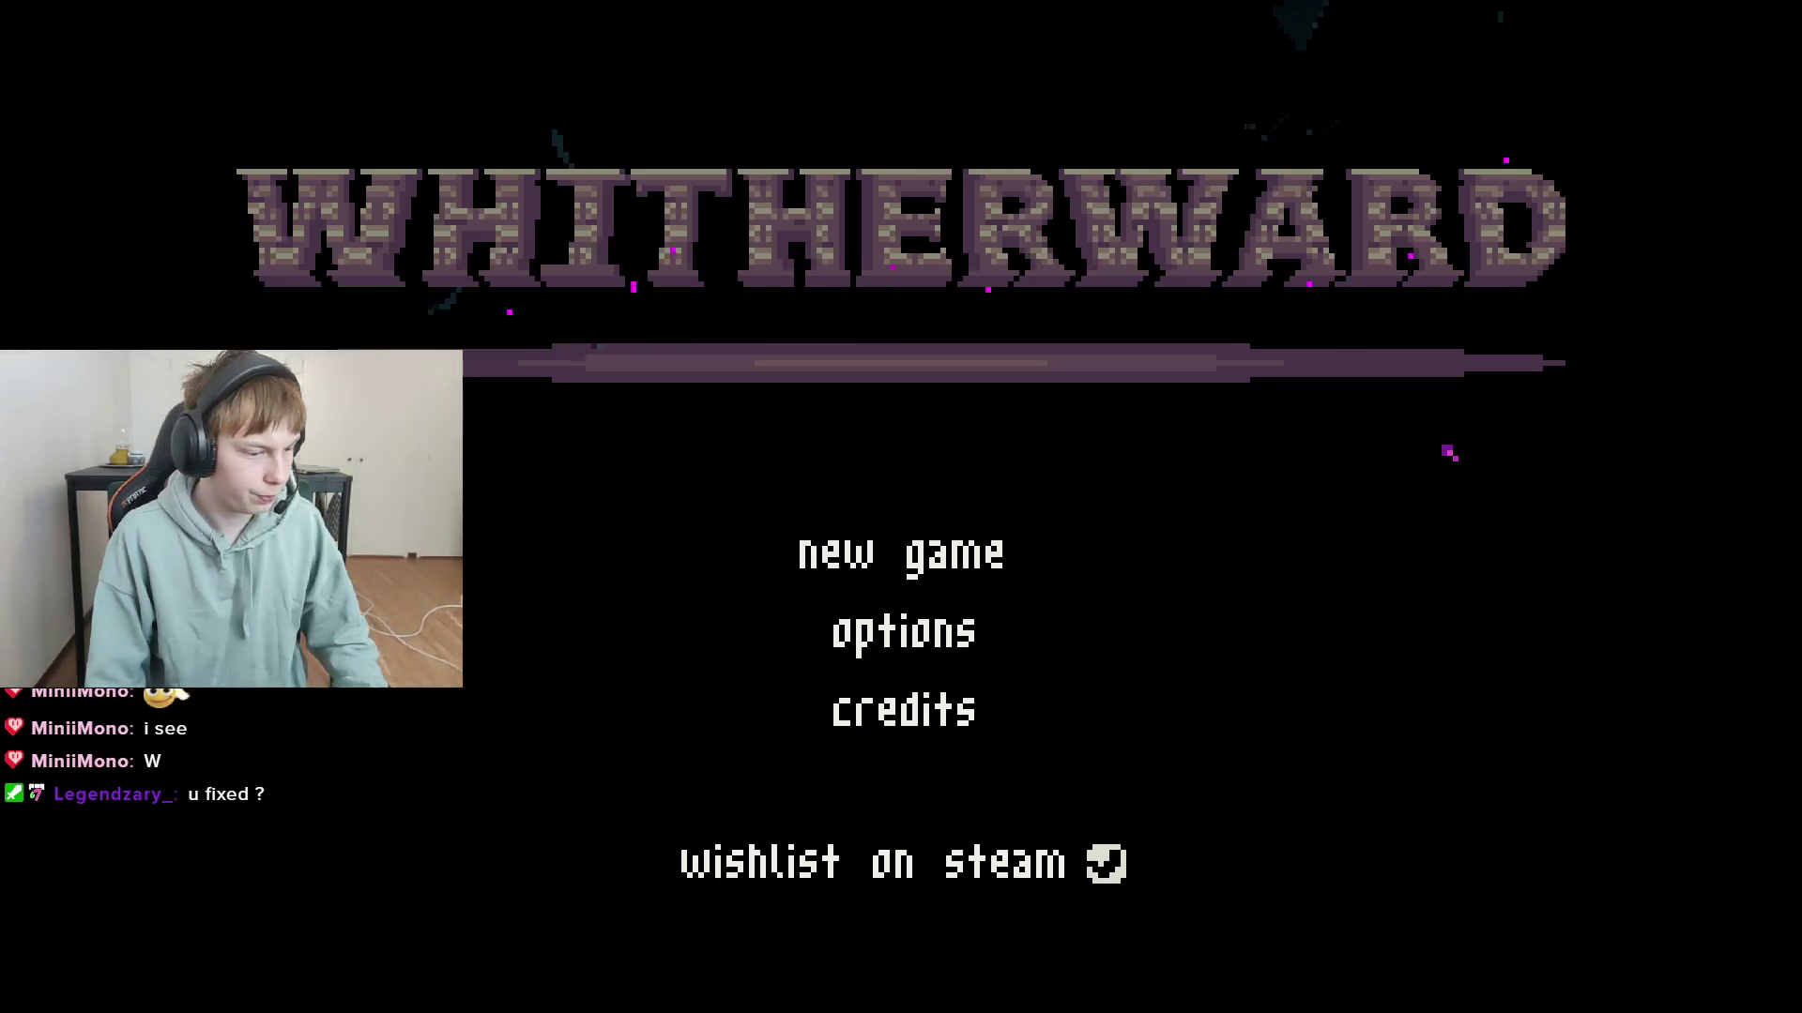
pyautogui.hotkey('alt', 'F4')
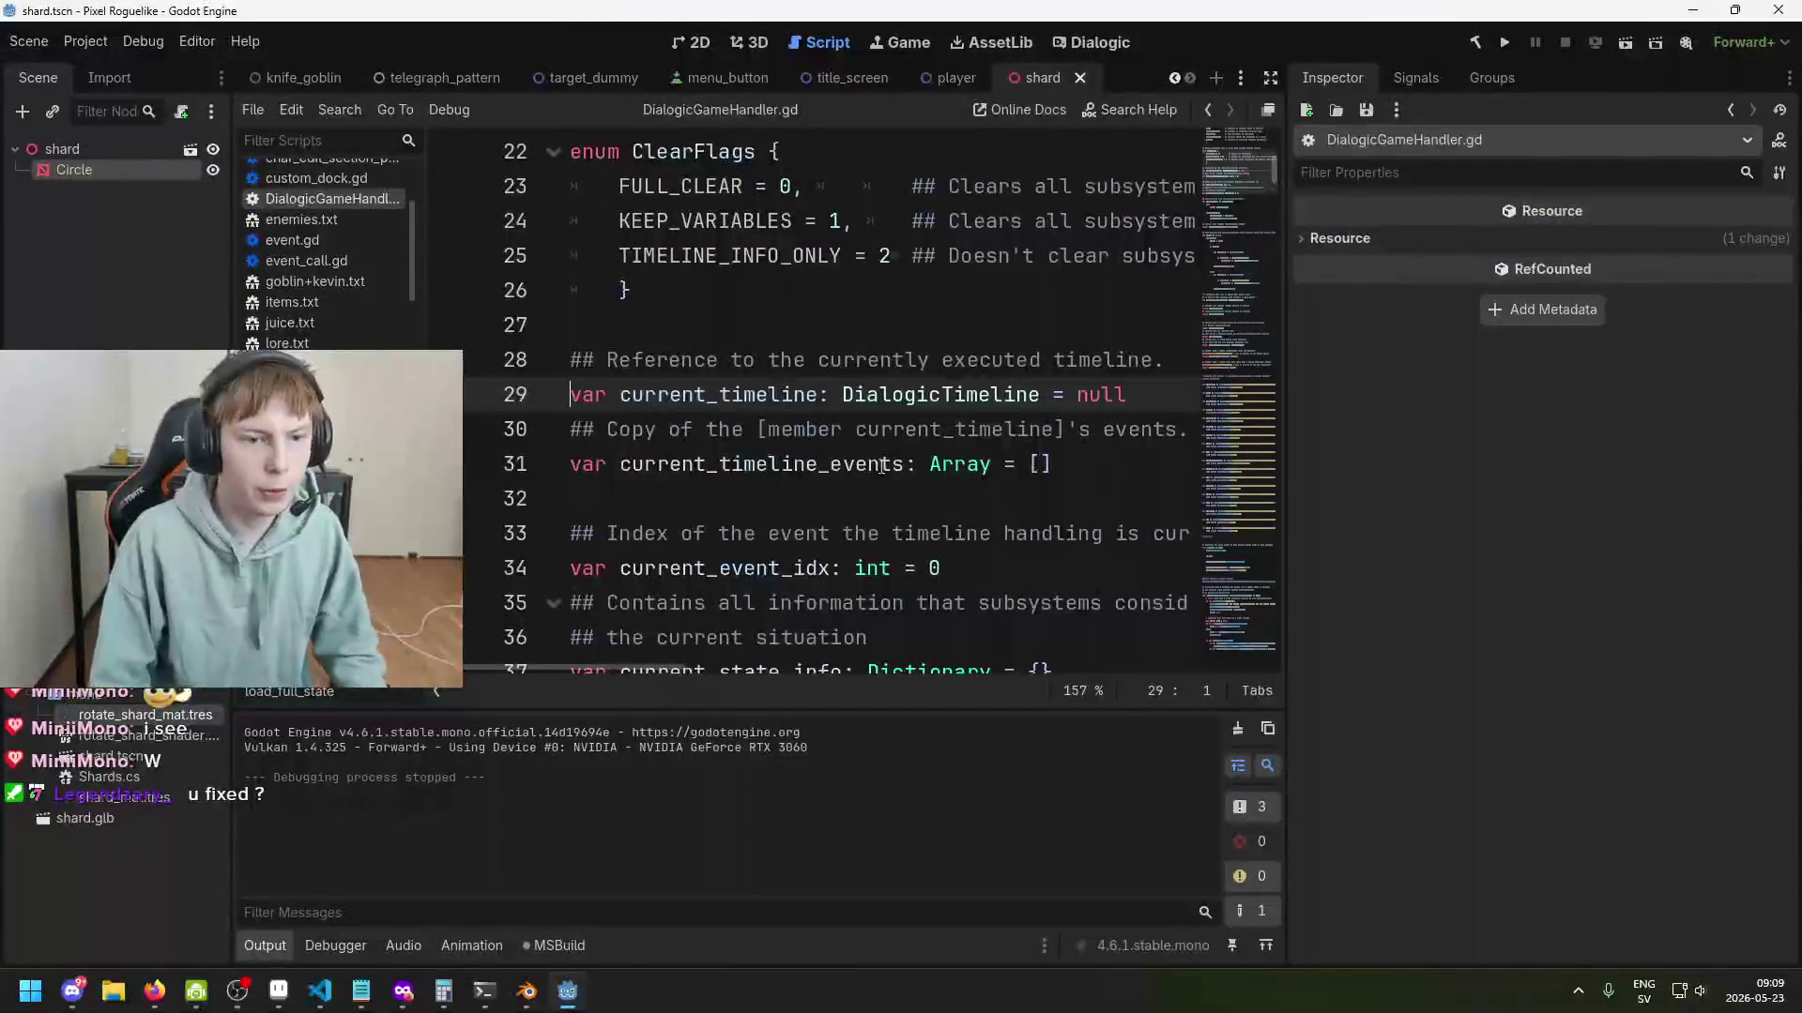
# Save, switch to the 3D workspace, open the title_screen scene and frame the shard node.
pyautogui.hotkey('ctrl', 's')
pyautogui.click(692, 42)
pyautogui.scroll(-2, 769, 338)
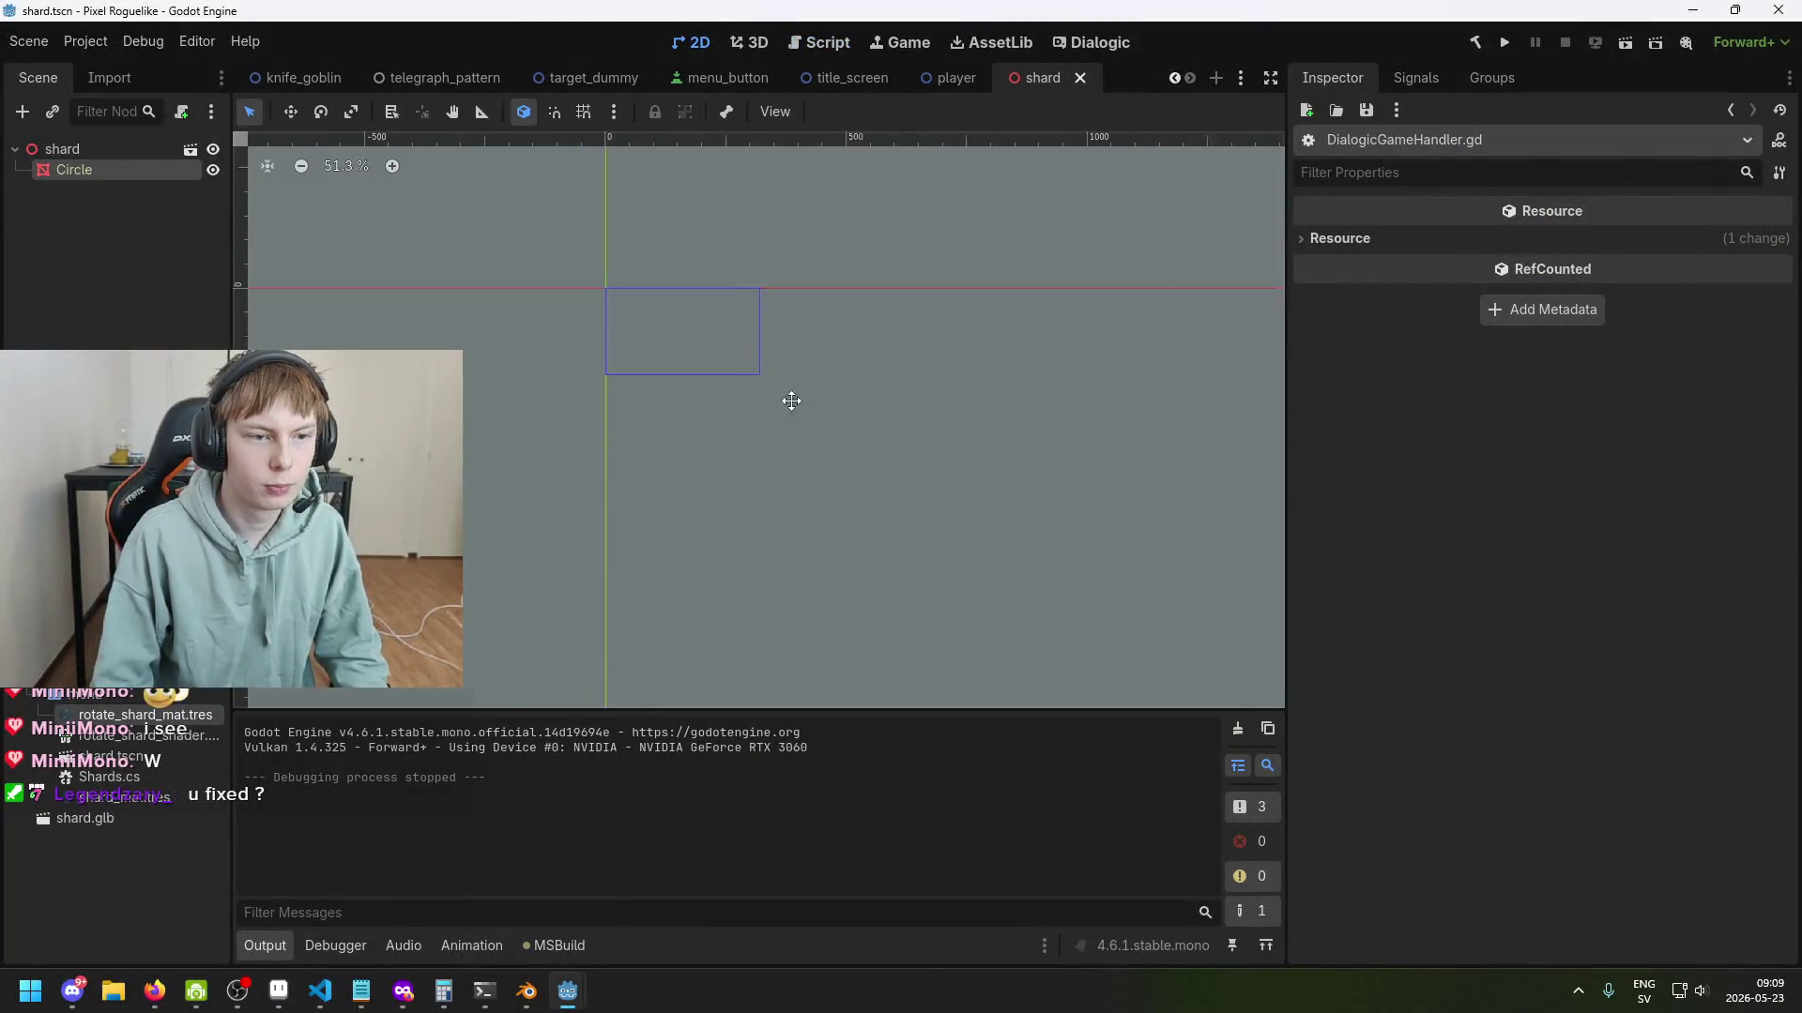
pyautogui.click(755, 42)
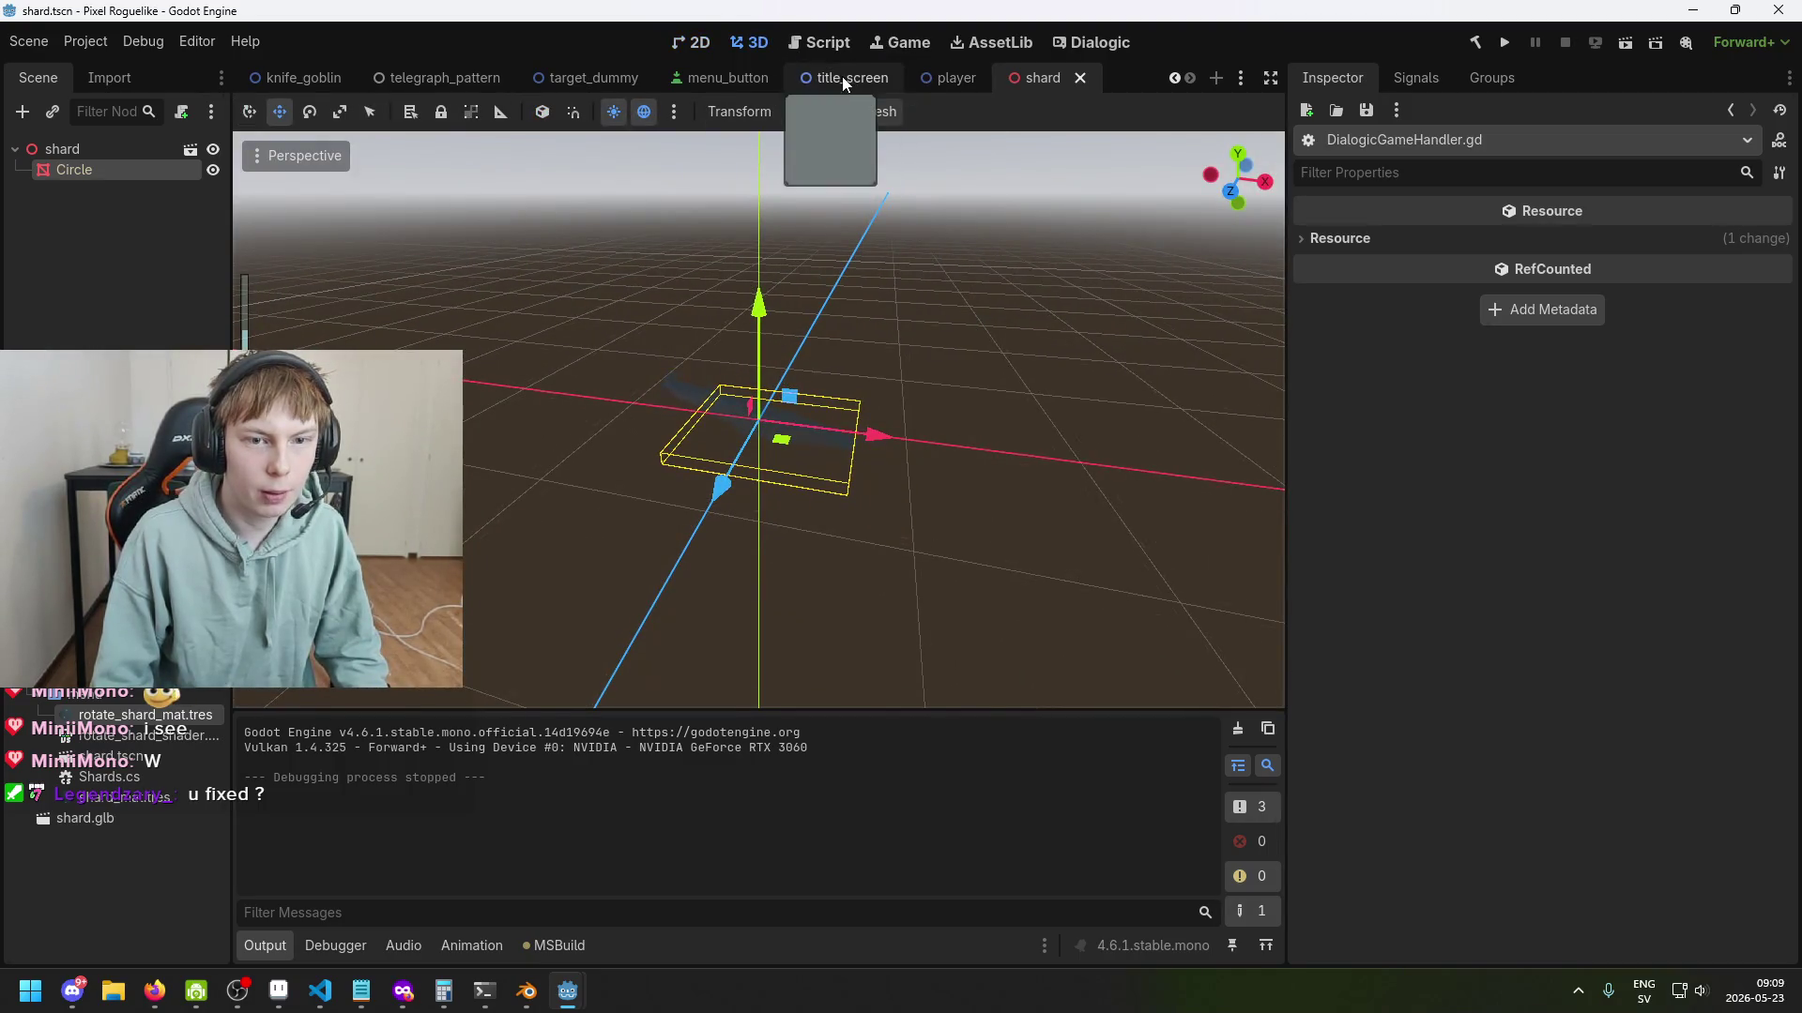
pyautogui.click(842, 76)
pyautogui.click(720, 81)
pyautogui.click(833, 79)
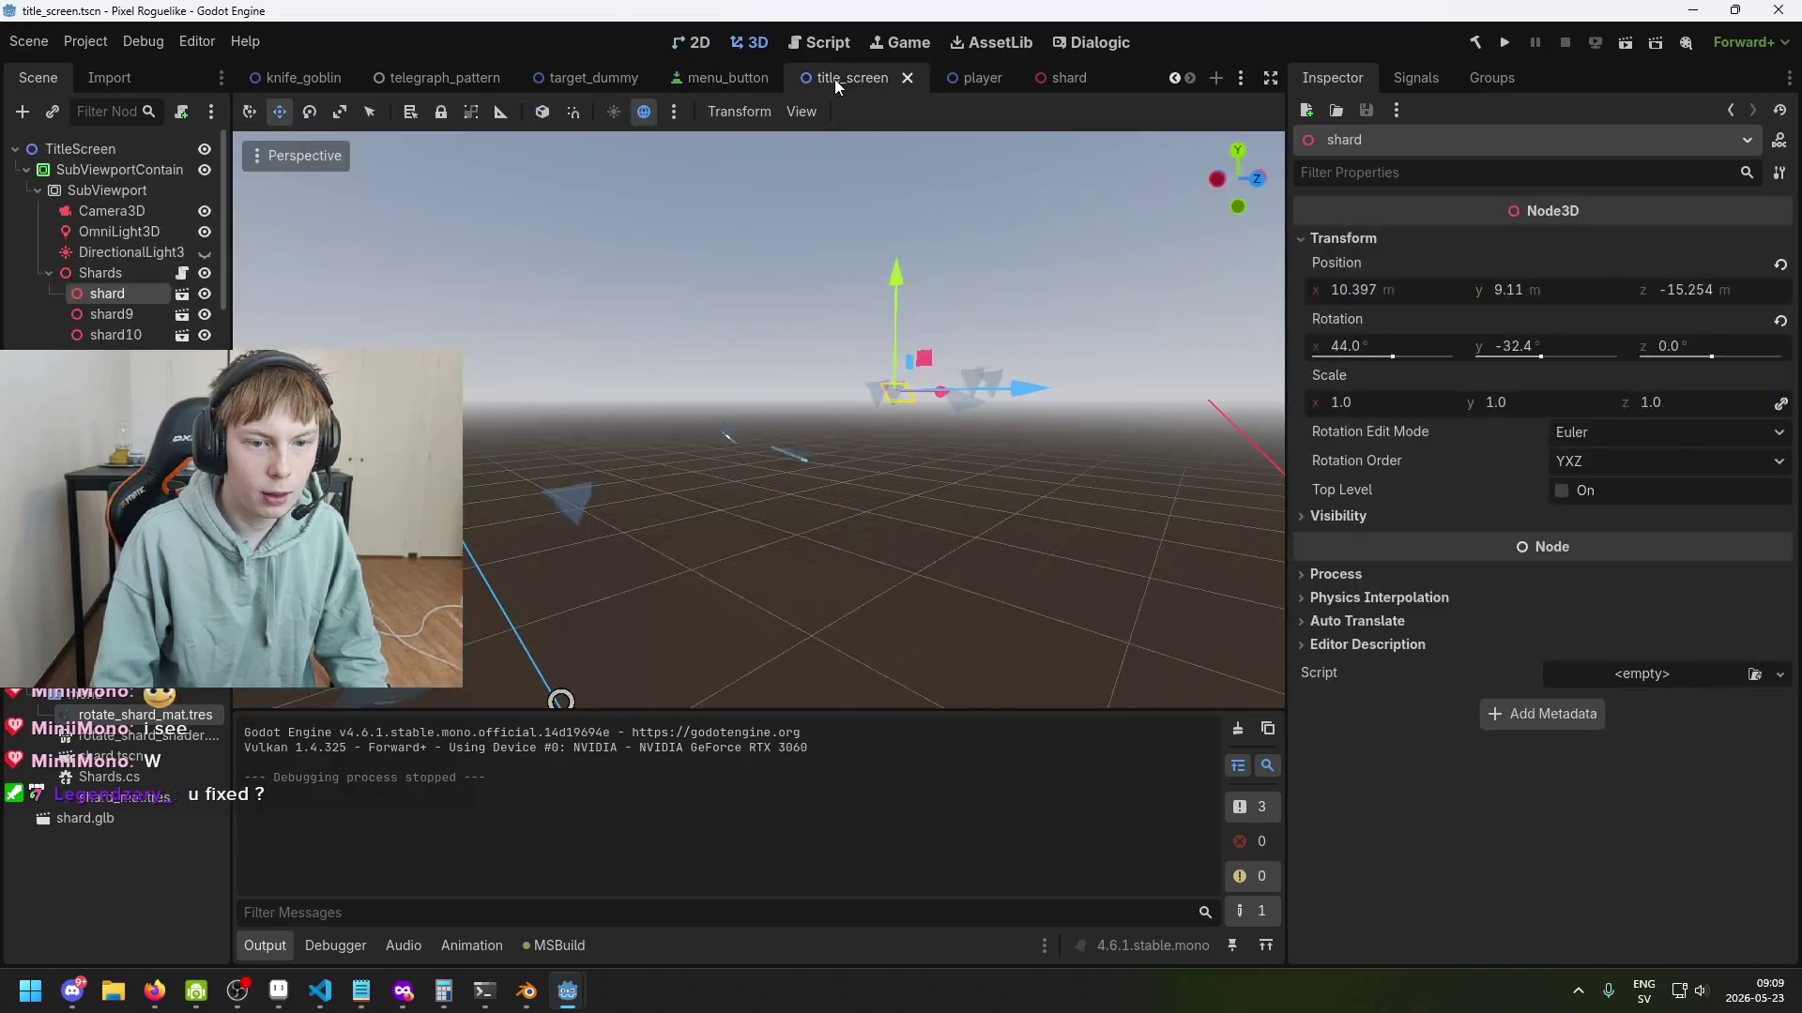
pyautogui.press('f')
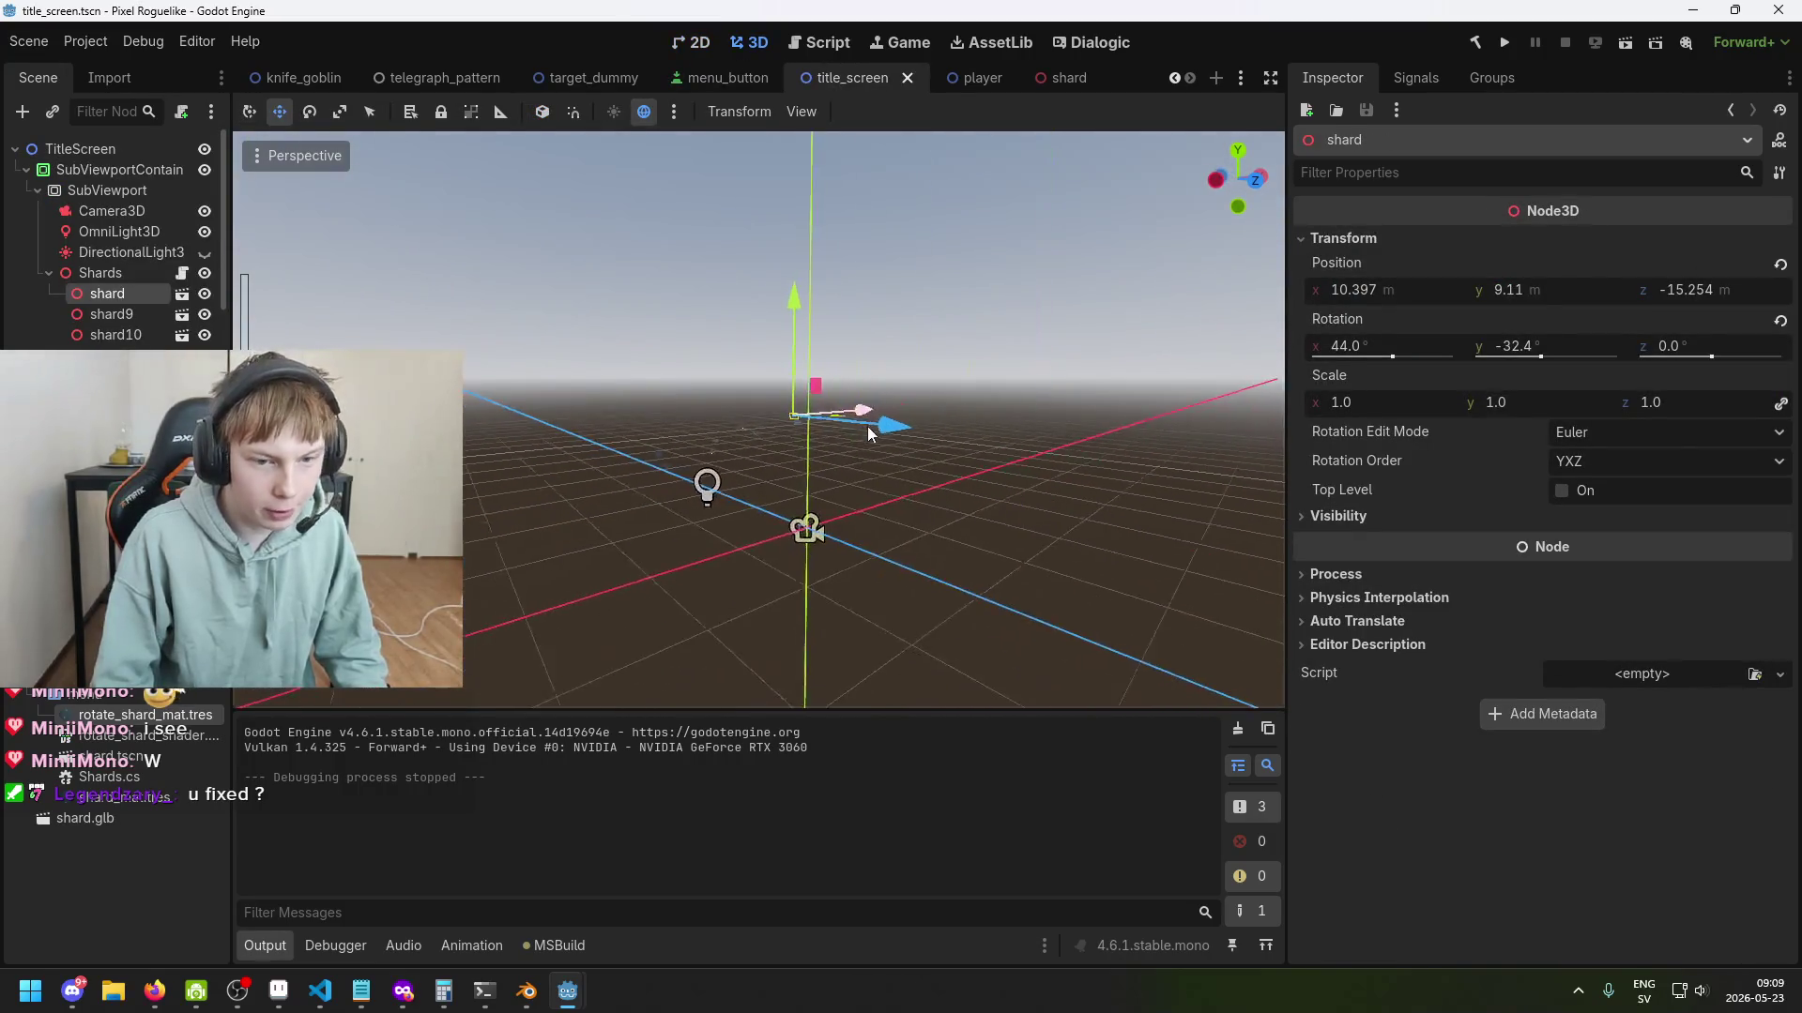
# Orbit around the title_screen shards, glance at the shard and player scenes, and save.
pyautogui.hotkey('ctrl', 's')
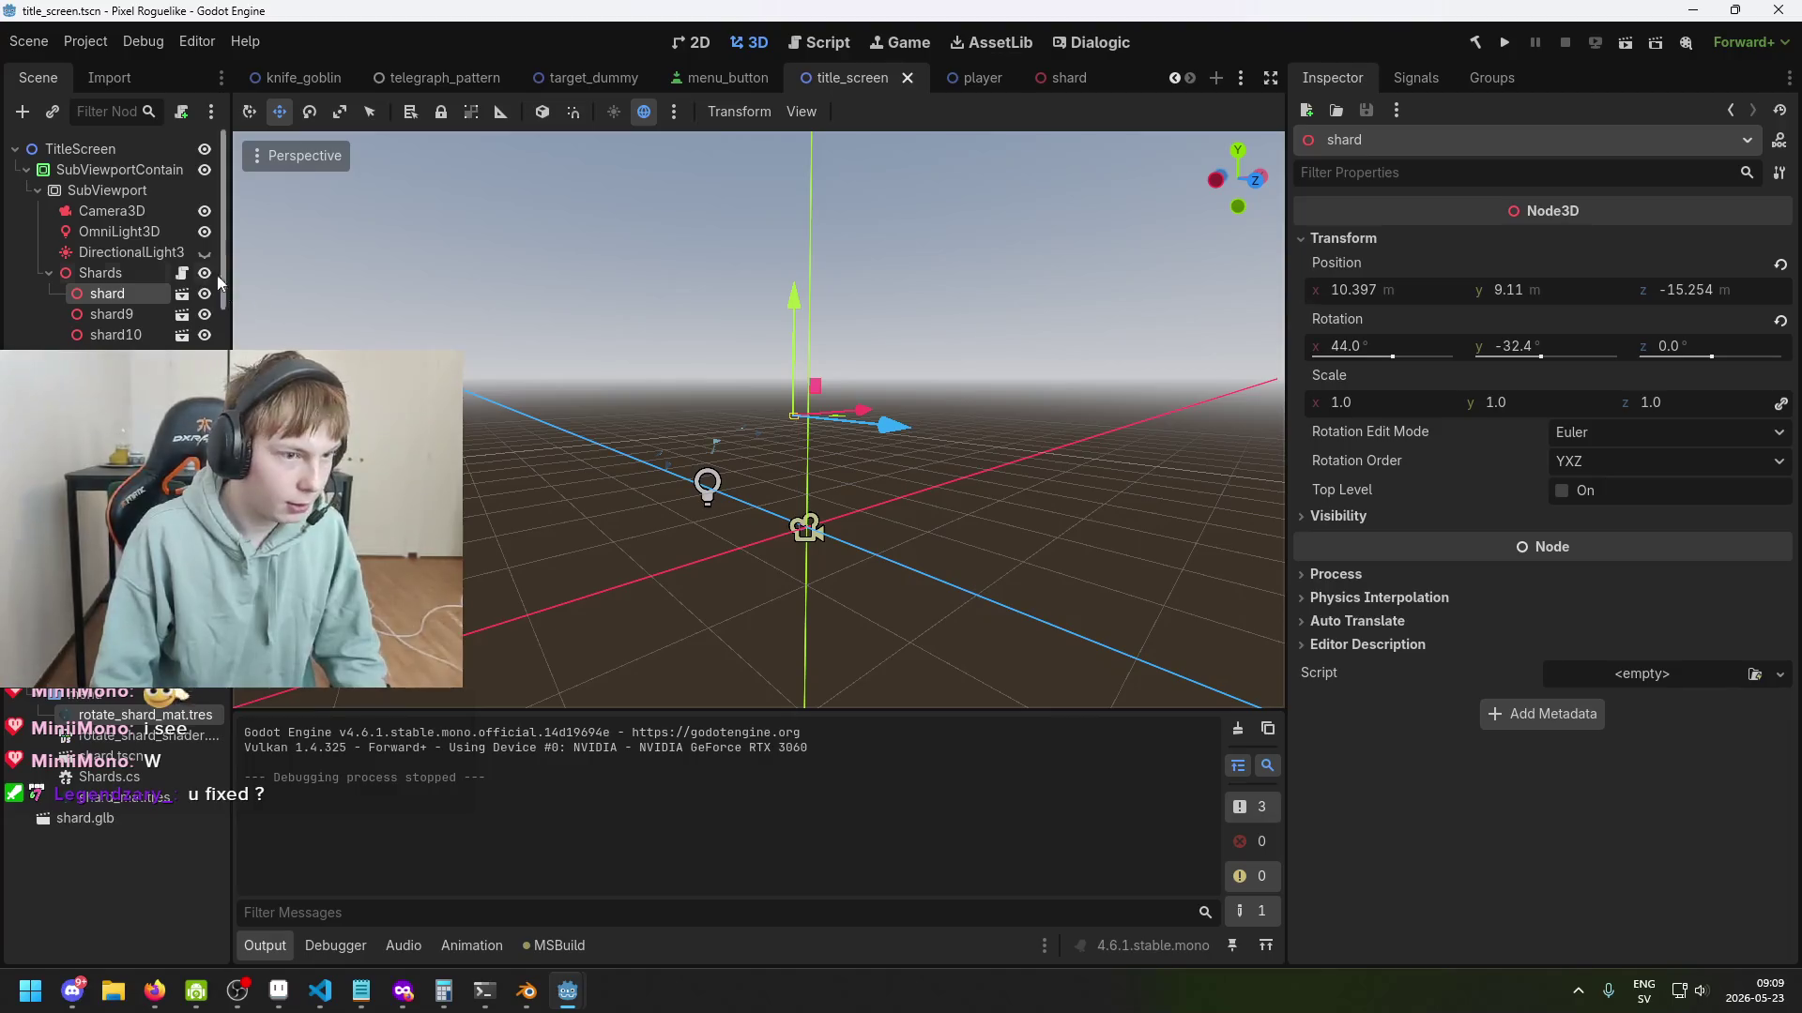
pyautogui.hotkey('ctrl', 's')
pyautogui.moveTo(644, 429)
pyautogui.mouseDown()
pyautogui.moveTo(668, 330)
pyautogui.moveTo(701, 366)
pyautogui.moveTo(784, 342)
pyautogui.moveTo(855, 366)
pyautogui.moveTo(815, 396)
pyautogui.moveTo(844, 357)
pyautogui.mouseUp()
pyautogui.click(1059, 77)
pyautogui.click(964, 85)
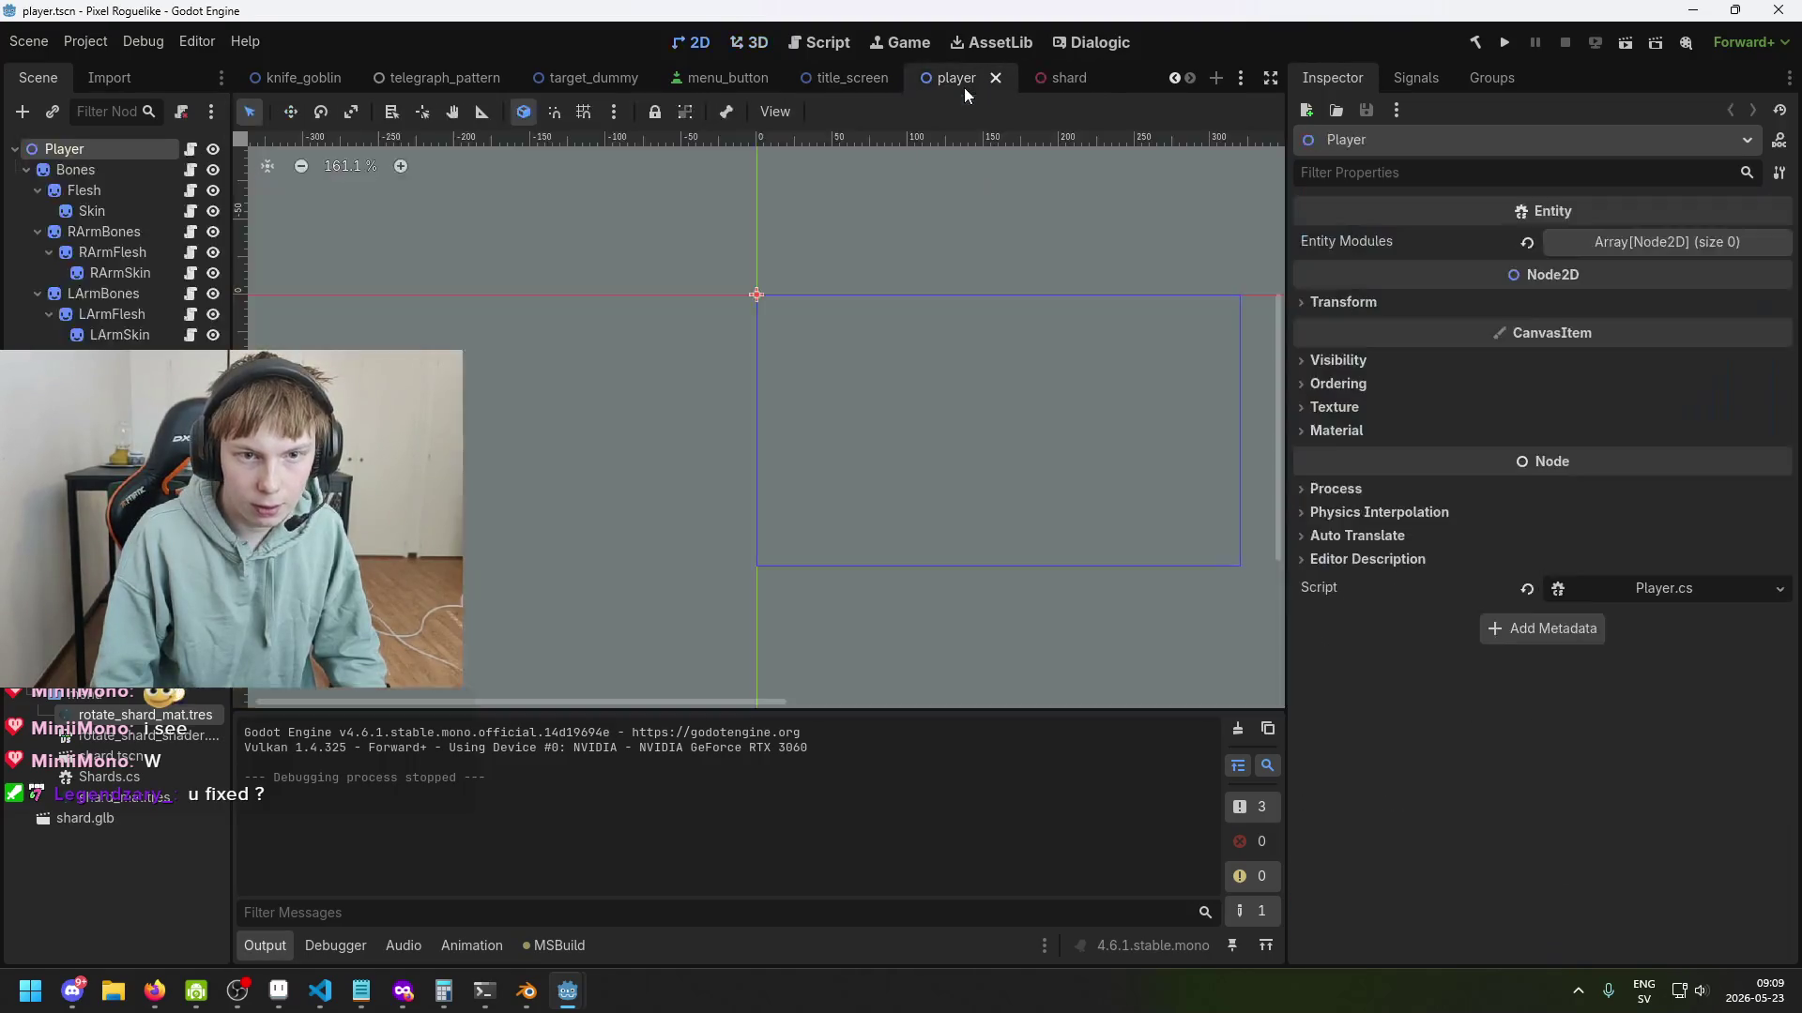
pyautogui.click(849, 80)
pyautogui.moveTo(734, 375)
pyautogui.mouseDown()
pyautogui.moveTo(633, 491)
pyautogui.moveTo(639, 381)
pyautogui.mouseUp()
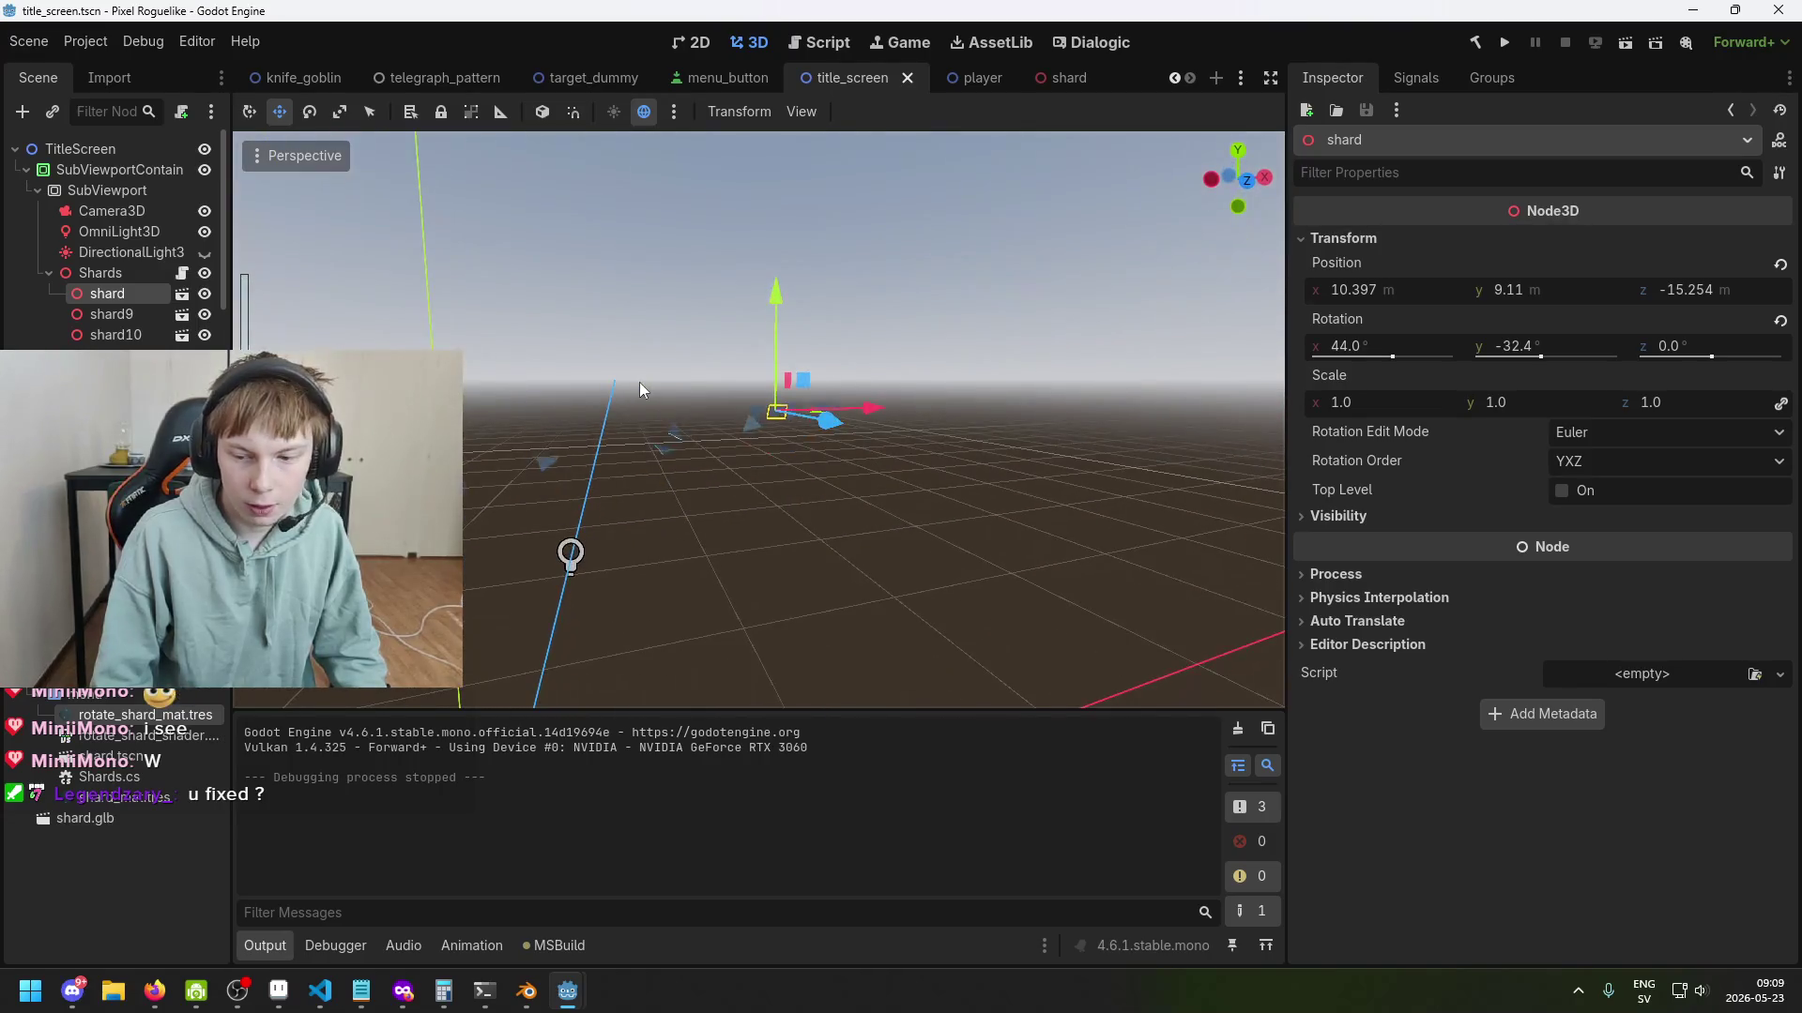
pyautogui.hotkey('ctrl', 's')
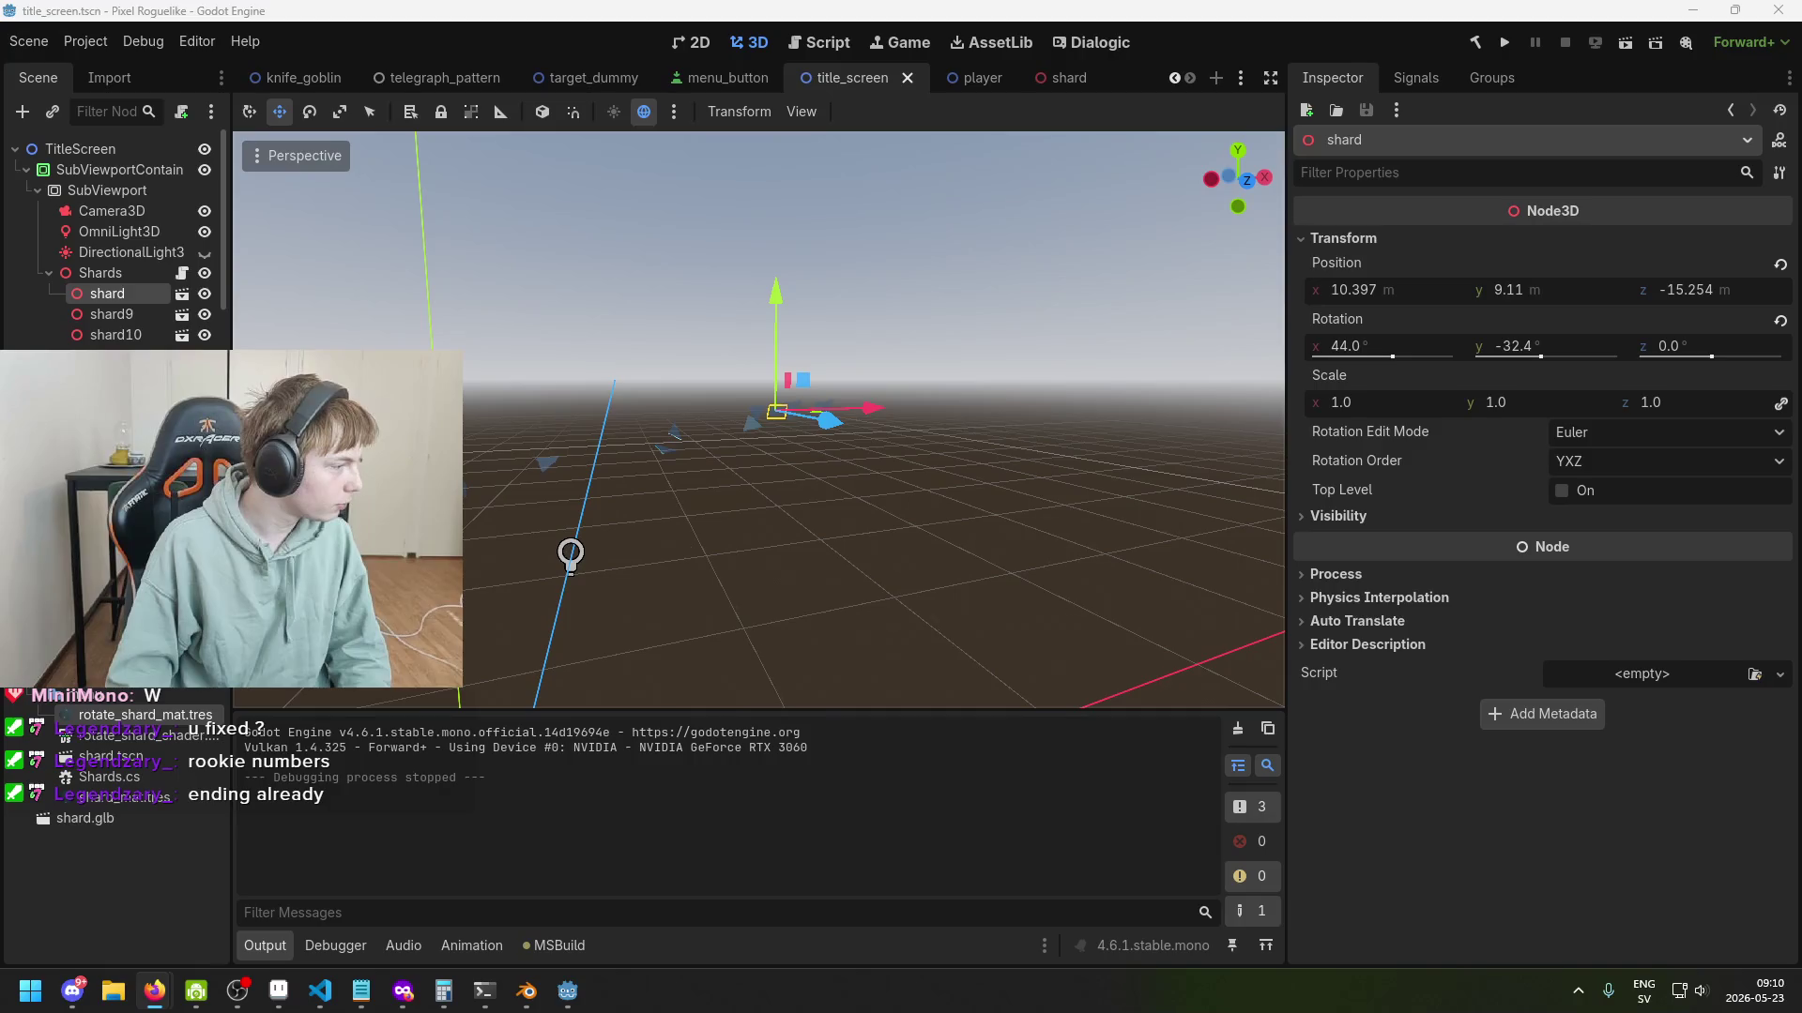
pyautogui.hotkey('alt', 'Tab')
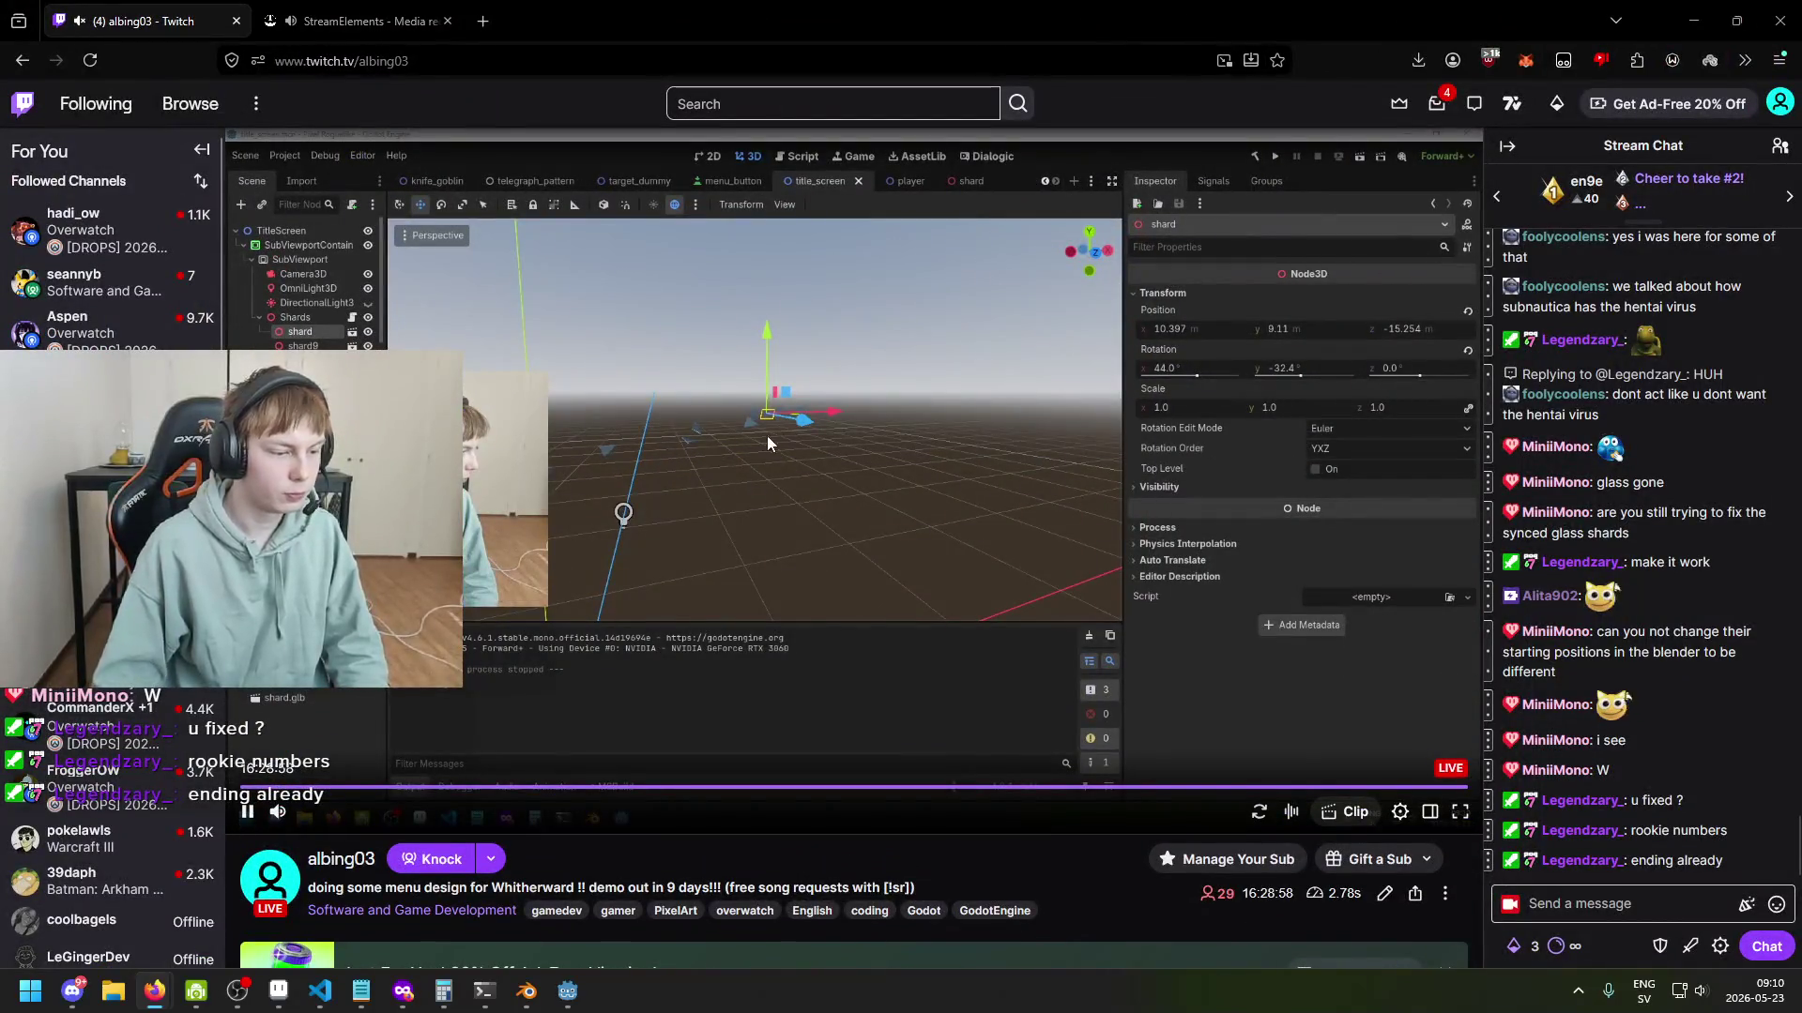
pyautogui.moveTo(131, 296)
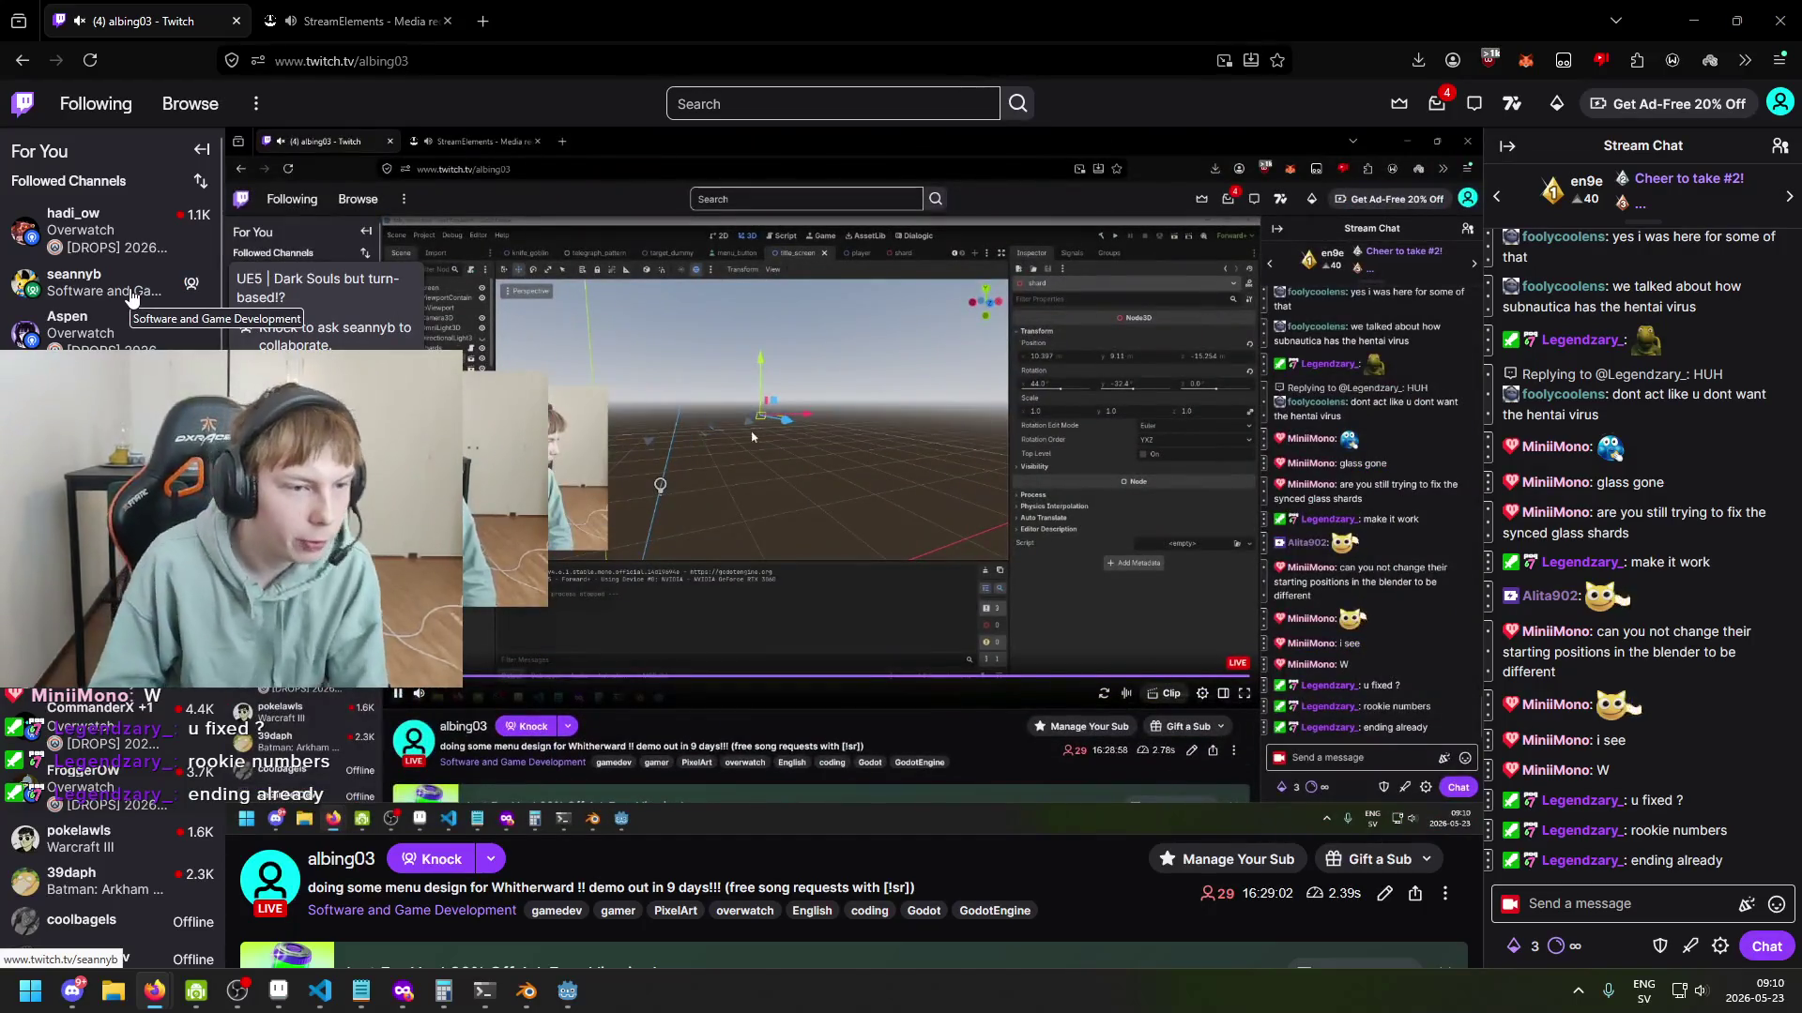
pyautogui.scroll(-5, 131, 330)
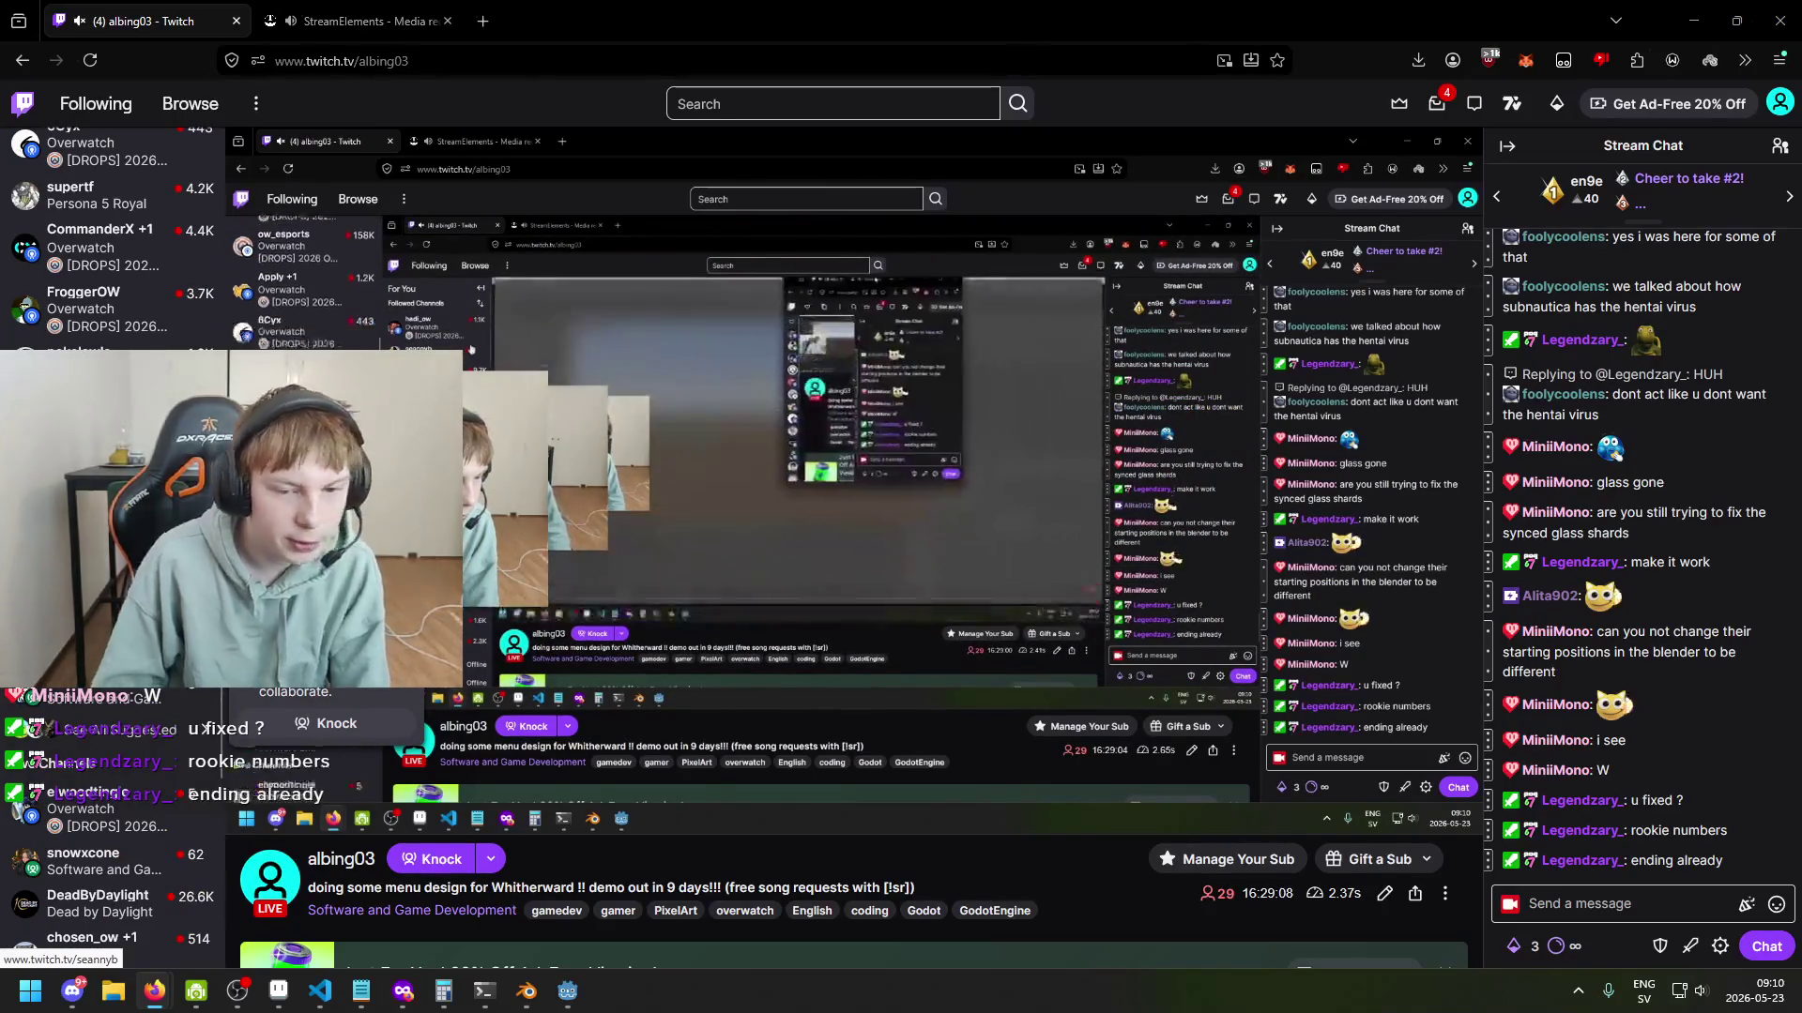
pyautogui.press('super+Down')
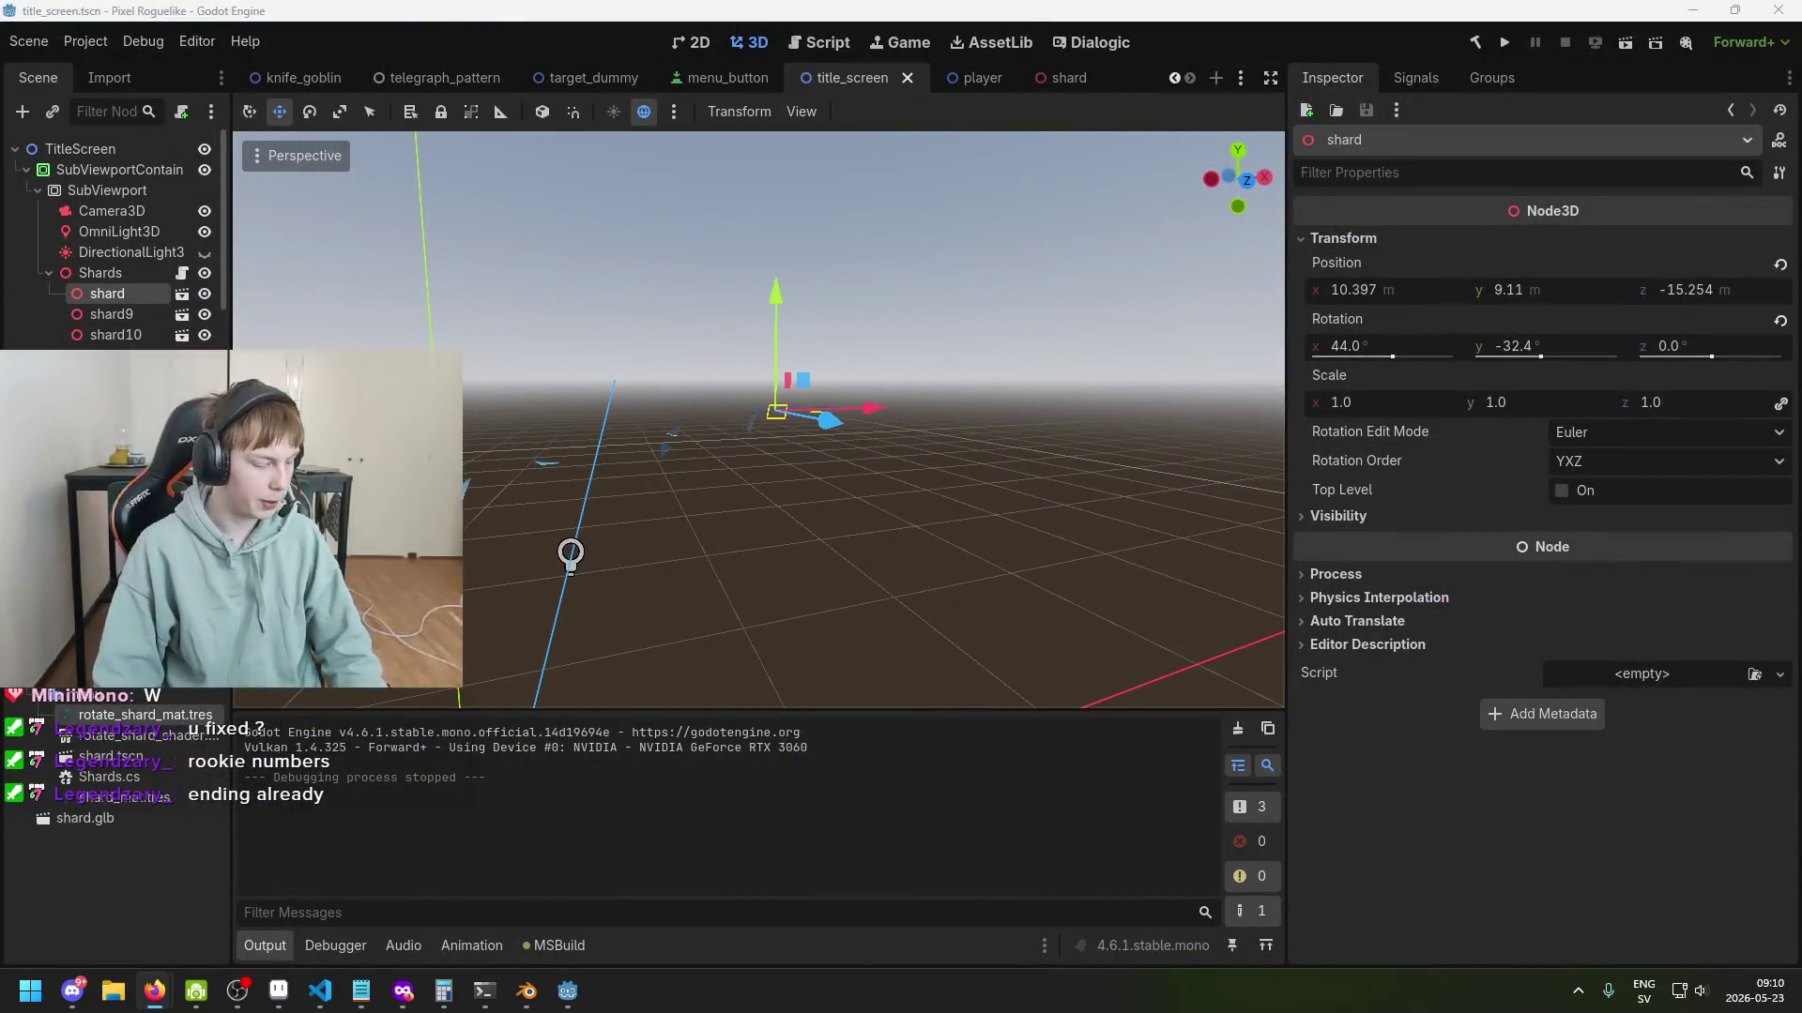